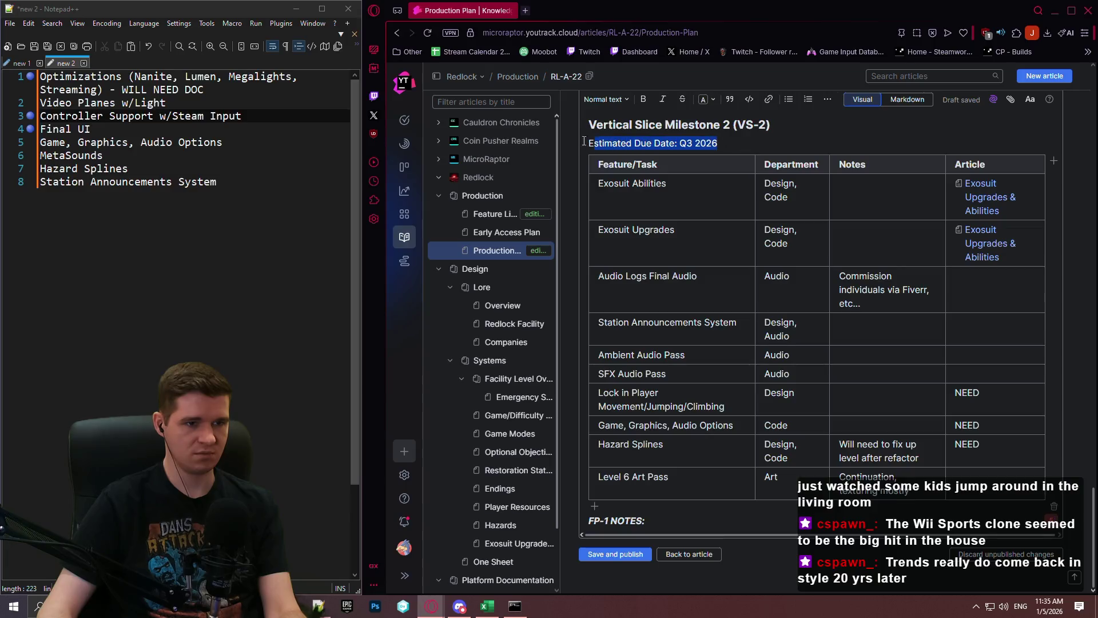
Step: Color the VS-2 due-date line orange and select the whole milestone table for copying
{"action": "left_click", "coordinate": [709, 99]}
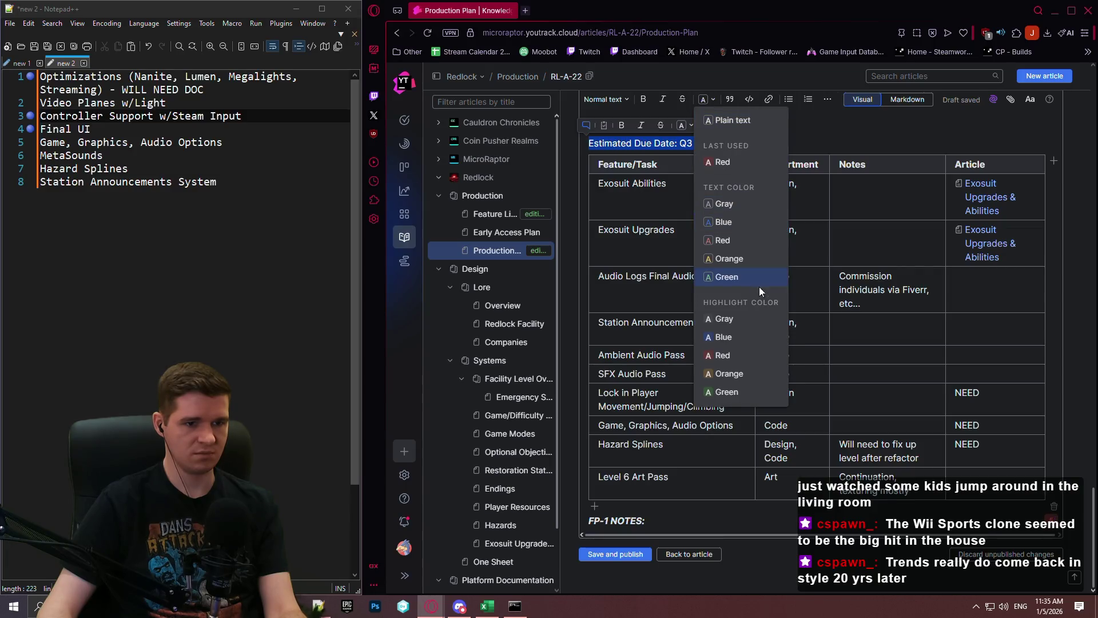
{"action": "left_click", "coordinate": [747, 259]}
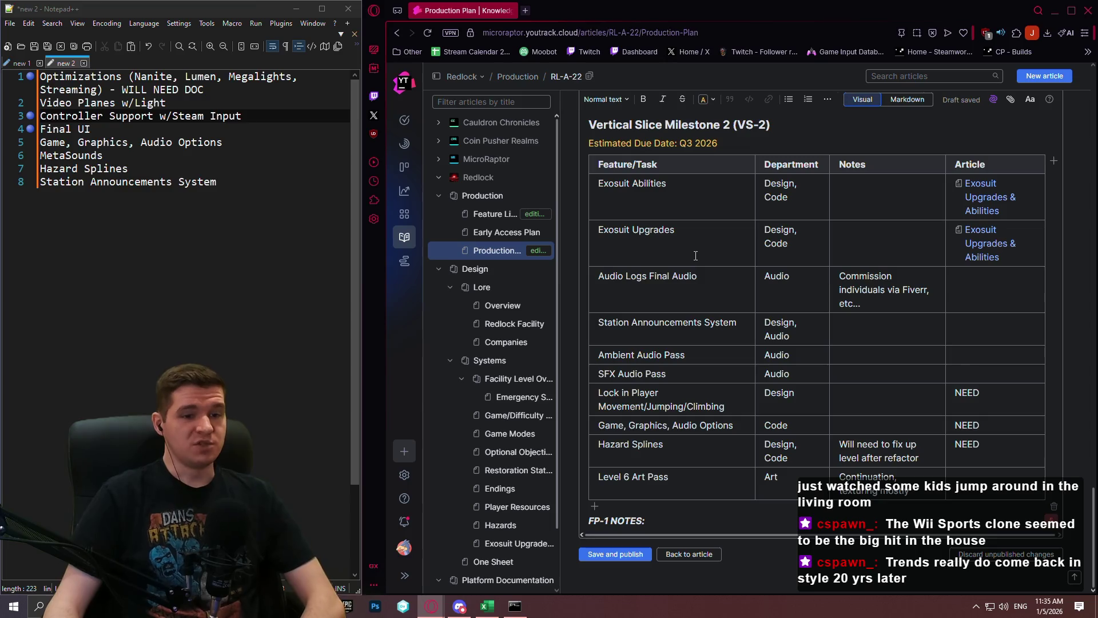
{"action": "left_click", "coordinate": [710, 296]}
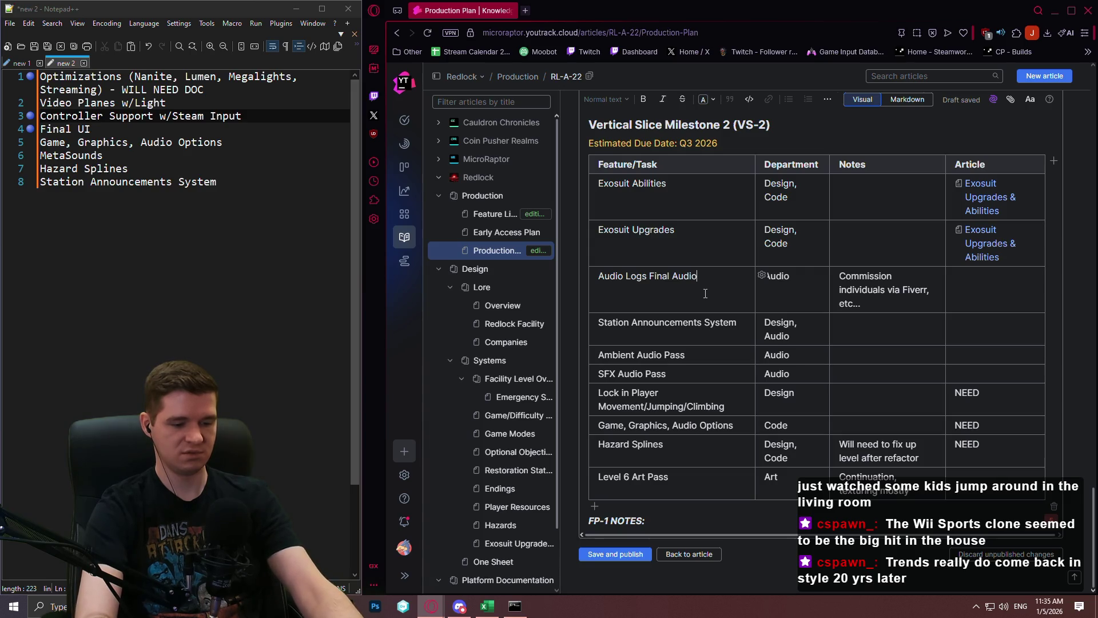
{"action": "left_click", "coordinate": [705, 294]}
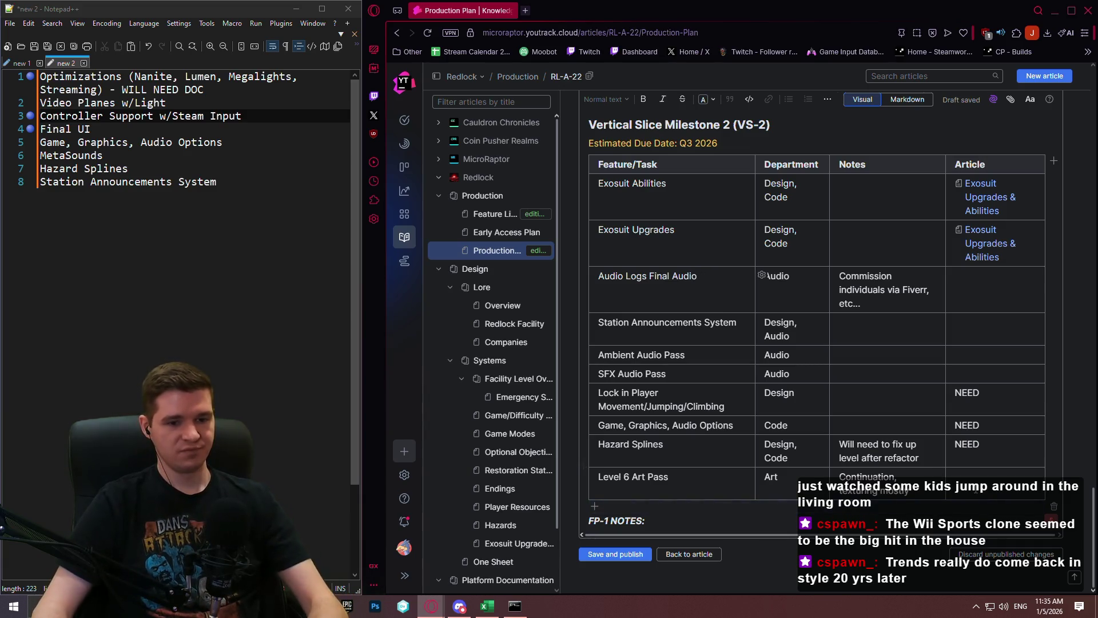
{"action": "key", "text": "ctrl+a"}
Step: Paste a new empty VS-2 table and enter Level 6 Art Finalization for the Art department
{"action": "key", "text": "ctrl+v"}
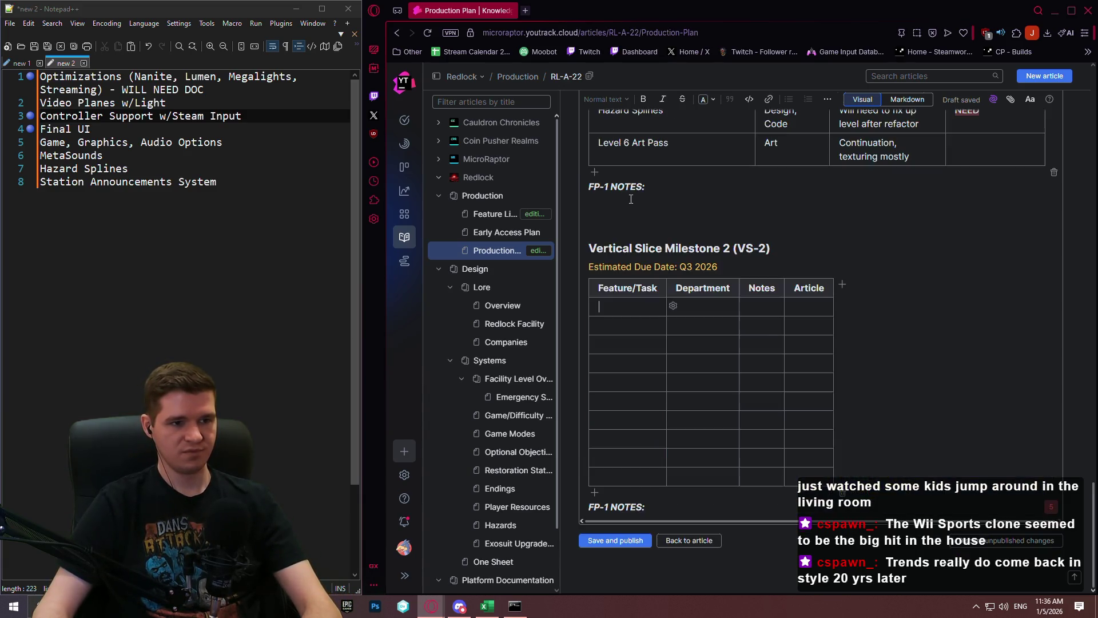
{"action": "left_click", "coordinate": [634, 321]}
{"action": "type", "text": "L"}
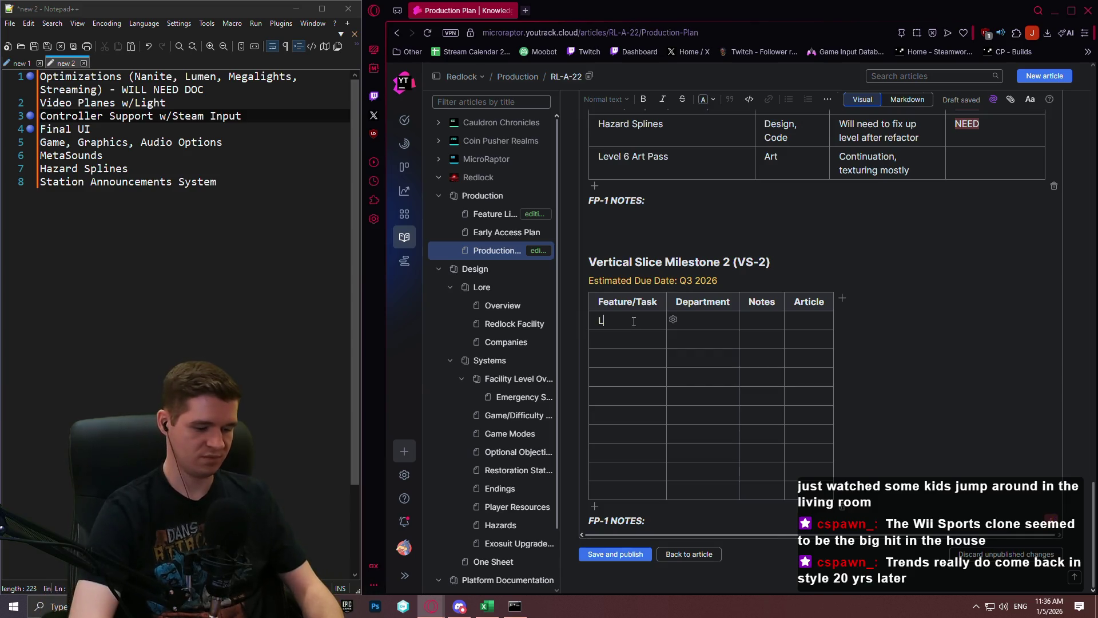
{"action": "type", "text": "evel 6 Ar"}
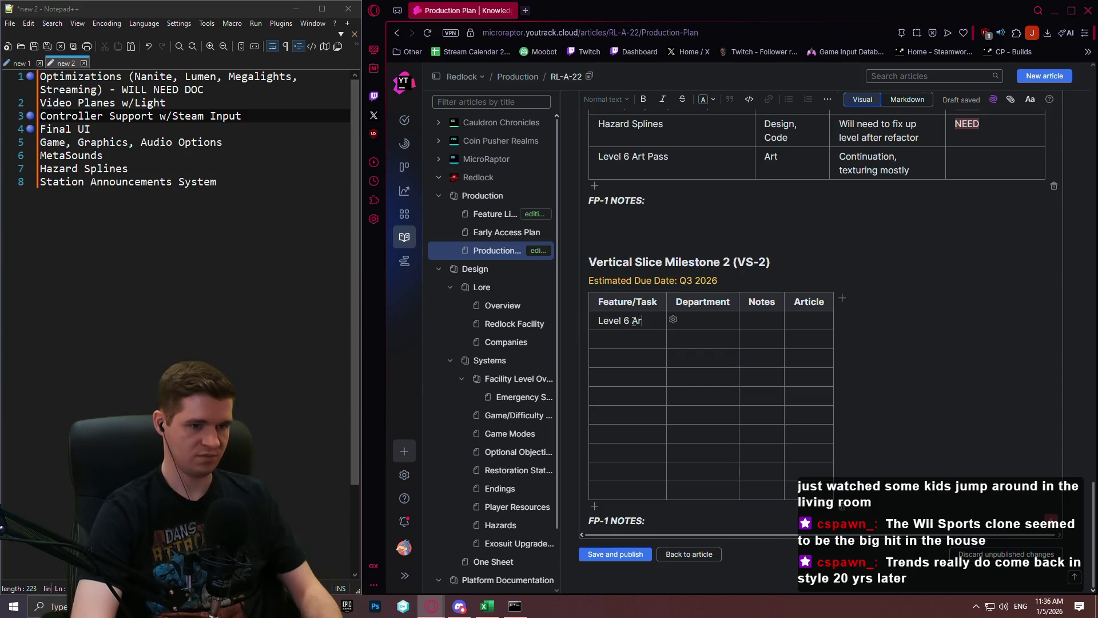
{"action": "type", "text": "t Finali"}
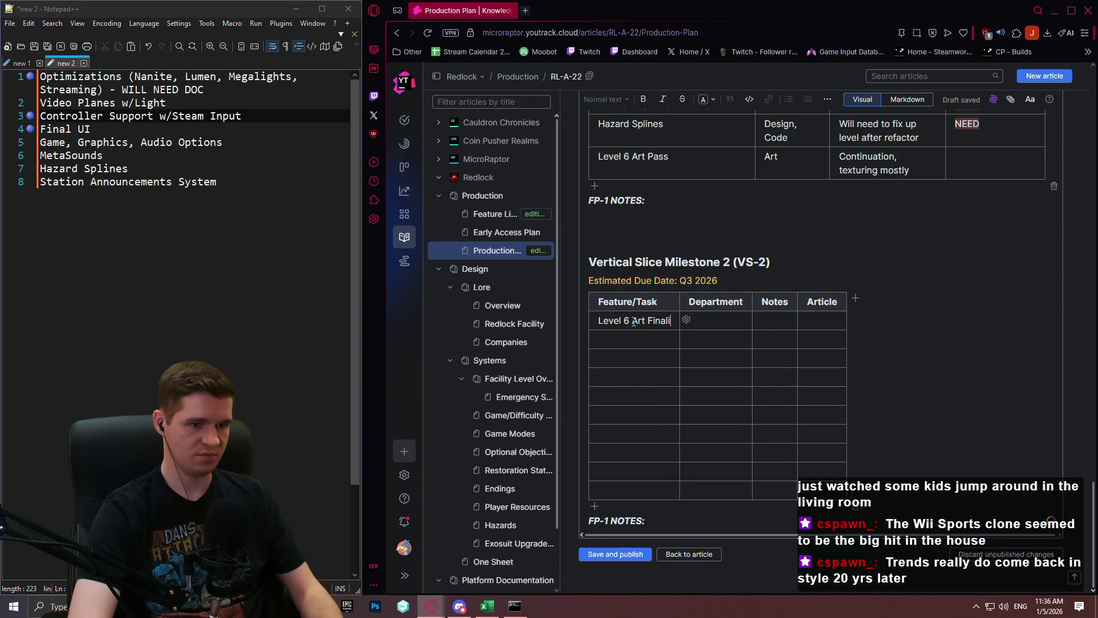
{"action": "type", "text": "zation"}
{"action": "key", "text": "Tab"}
{"action": "type", "text": "A"}
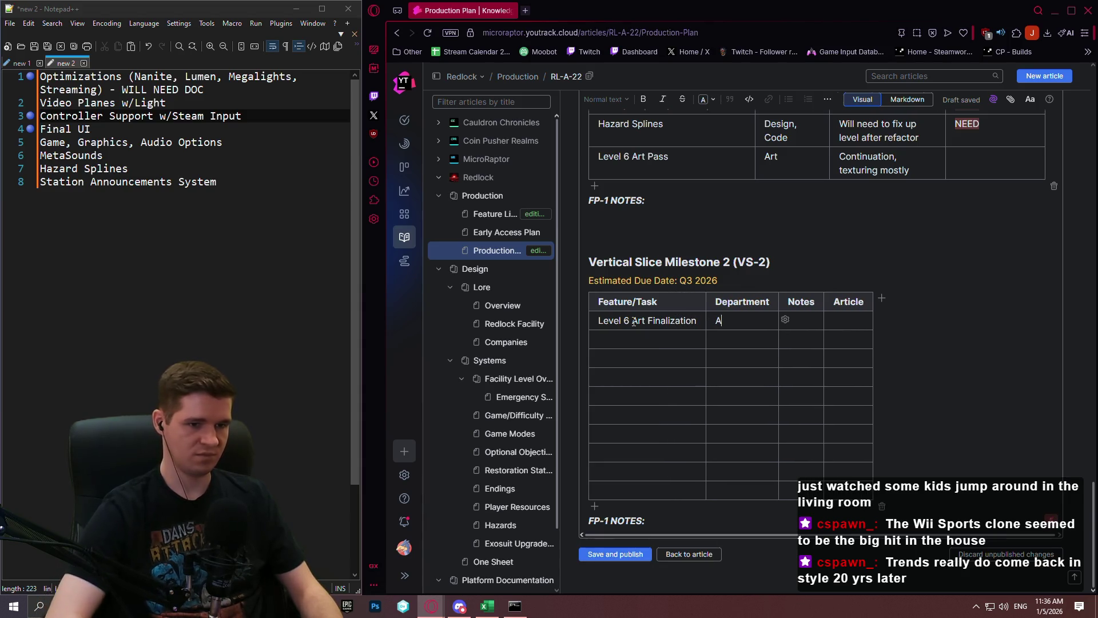
Step: Add an Optimization Pass row: ALL, notes Nanite, Lumen, Megalights, Streaming, Article NEED, plus a documentation line
{"action": "key", "text": "Tab"}
{"action": "key", "text": "Tab"}
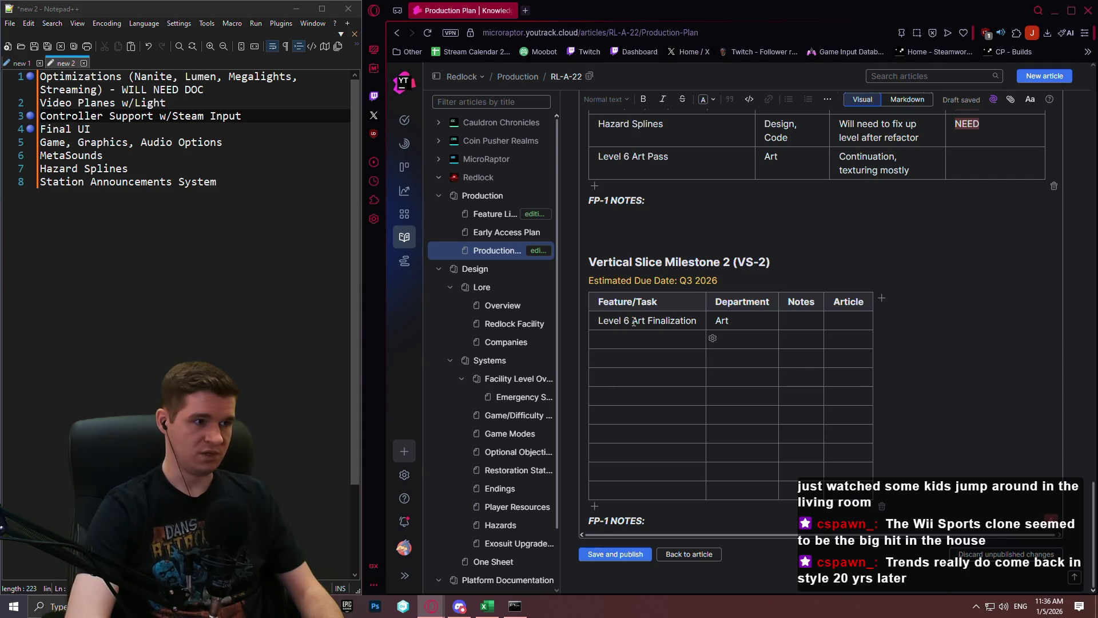
{"action": "type", "text": "Optimizati"}
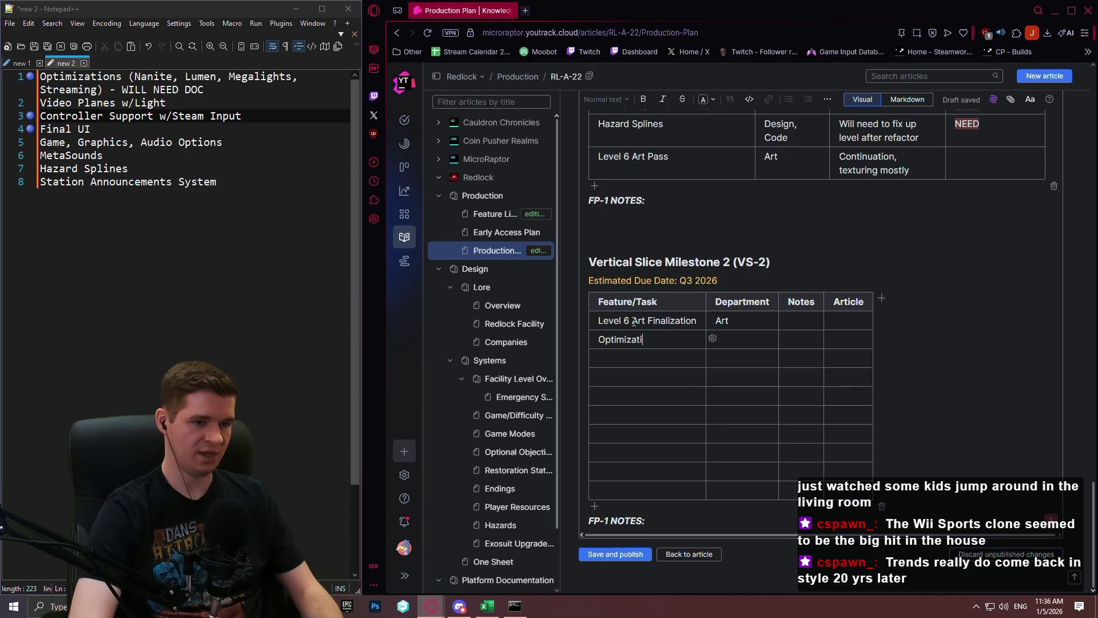
{"action": "type", "text": "s"}
{"action": "key", "text": "Tab"}
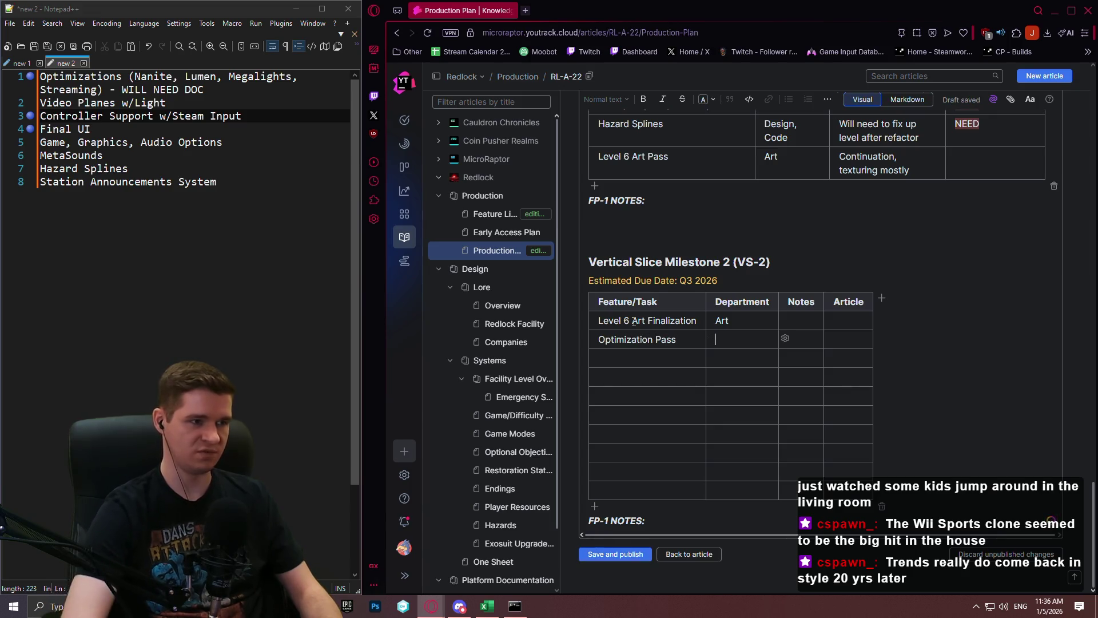
{"action": "type", "text": "ALL"}
{"action": "key", "text": "Tab"}
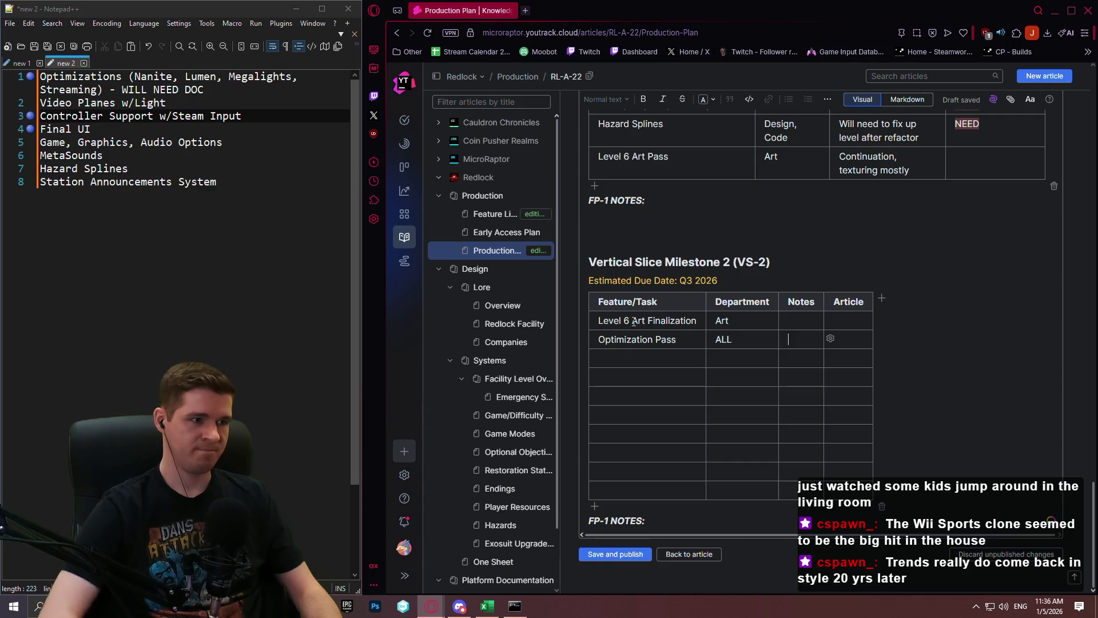
{"action": "type", "text": "Nanite, Lumen, M"}
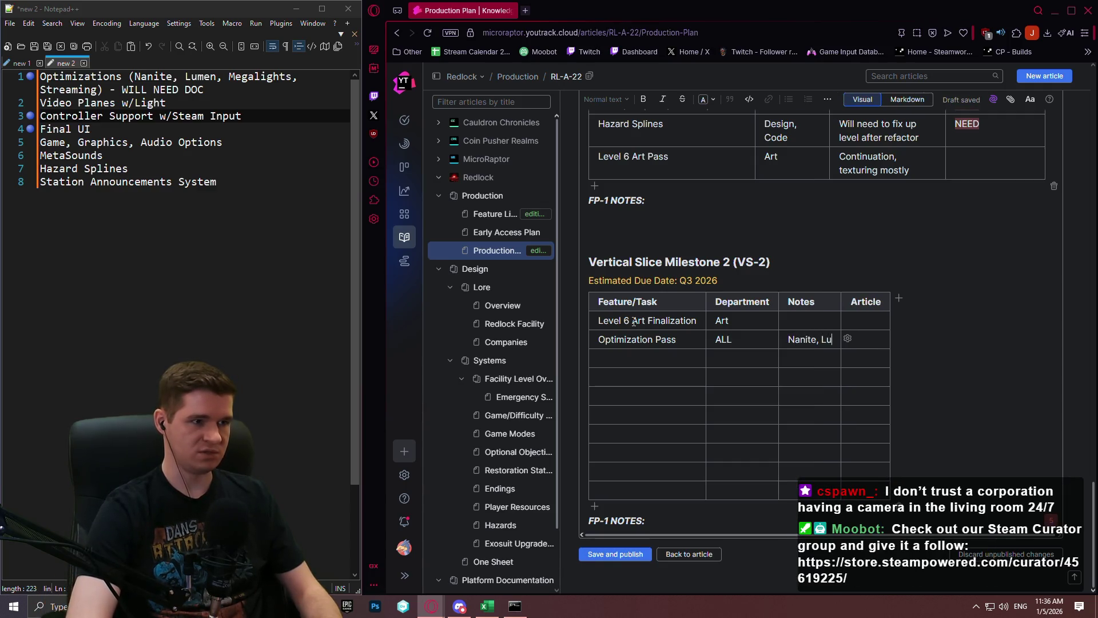
{"action": "type", "text": "egalights,"}
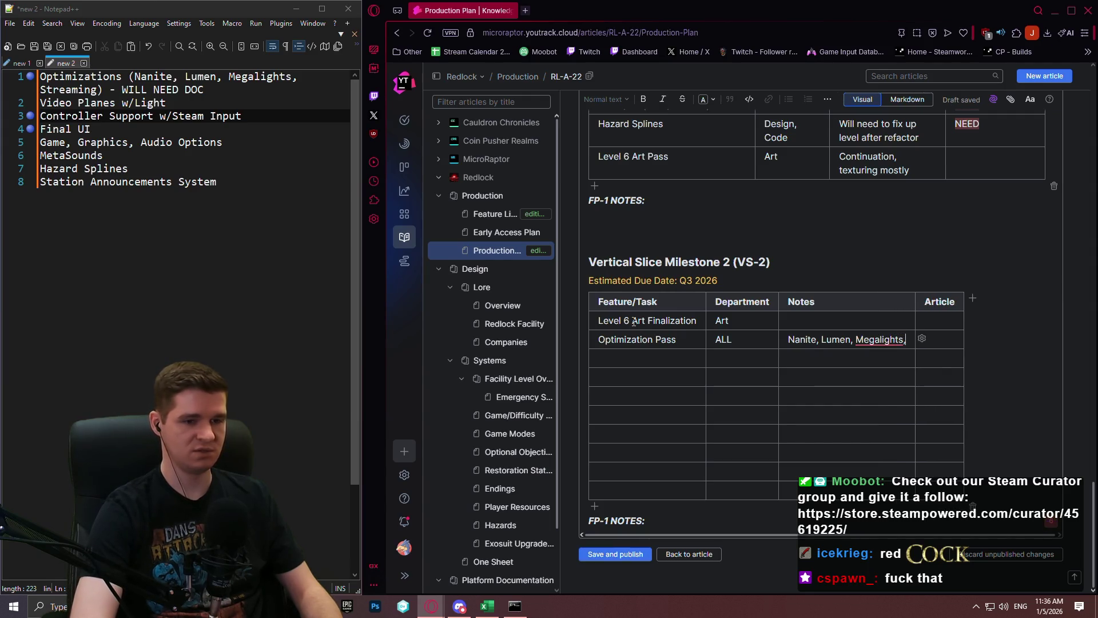
{"action": "type", "text": " Streaming"}
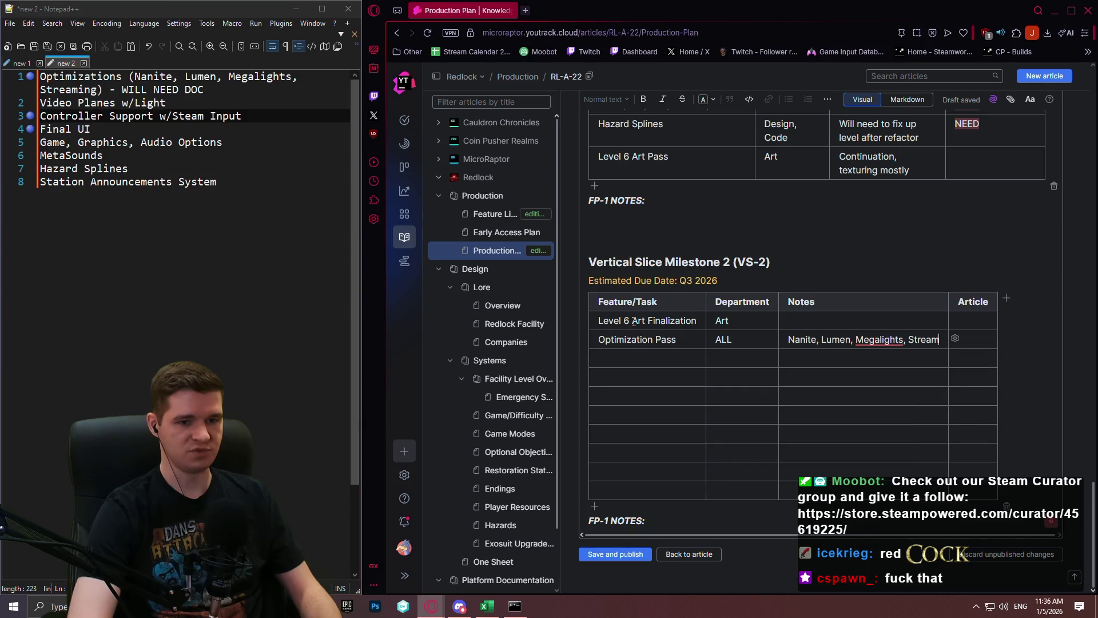
{"action": "key", "text": "Tab"}
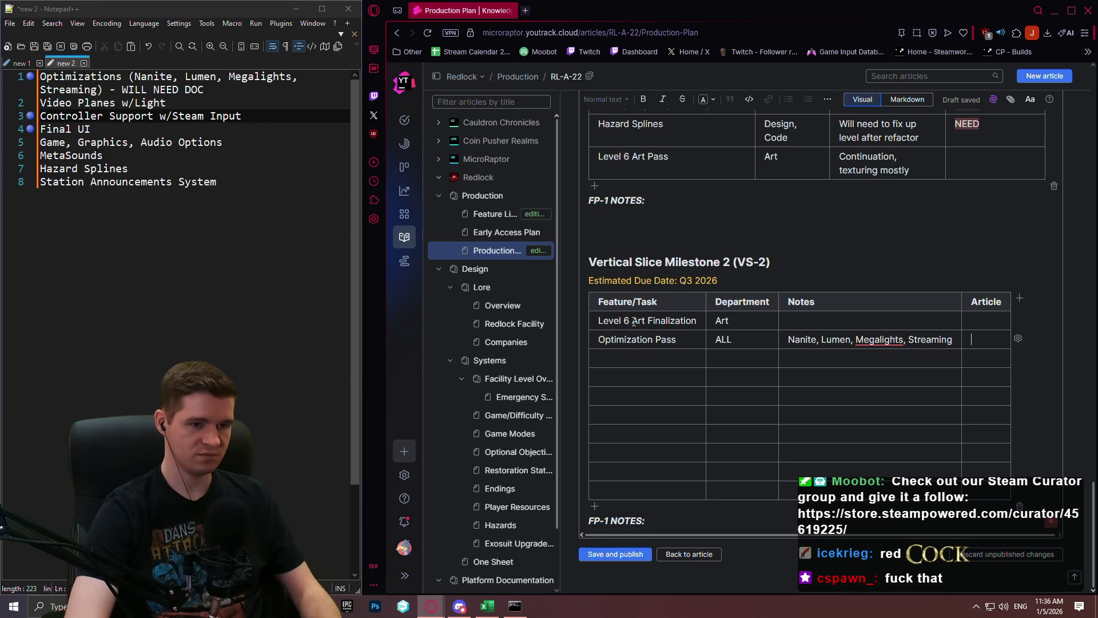
{"action": "type", "text": "NEED"}
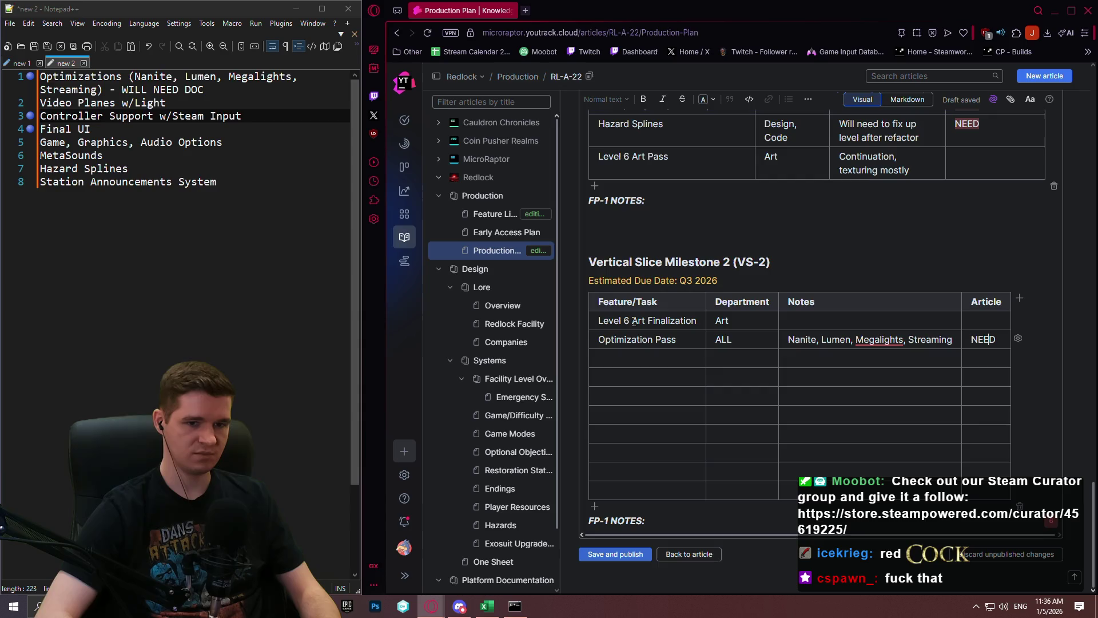
{"action": "key", "text": "Return"}
{"action": "key", "text": "Return"}
{"action": "type", "text": "D"}
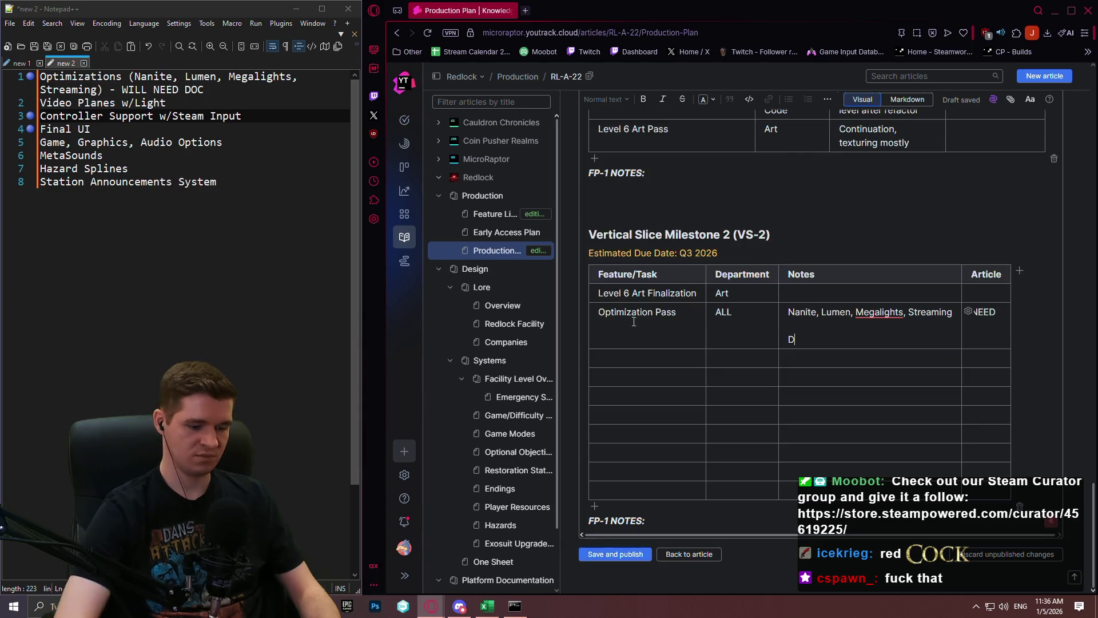
{"action": "type", "text": "ocumentation needed for "}
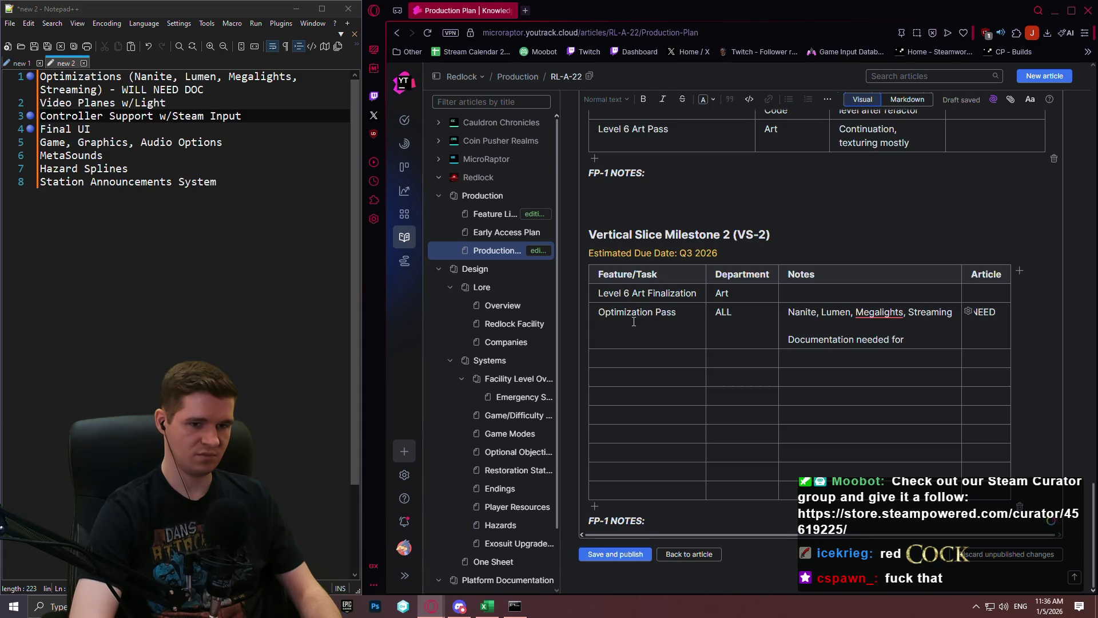
{"action": "type", "text": "changes/findings"}
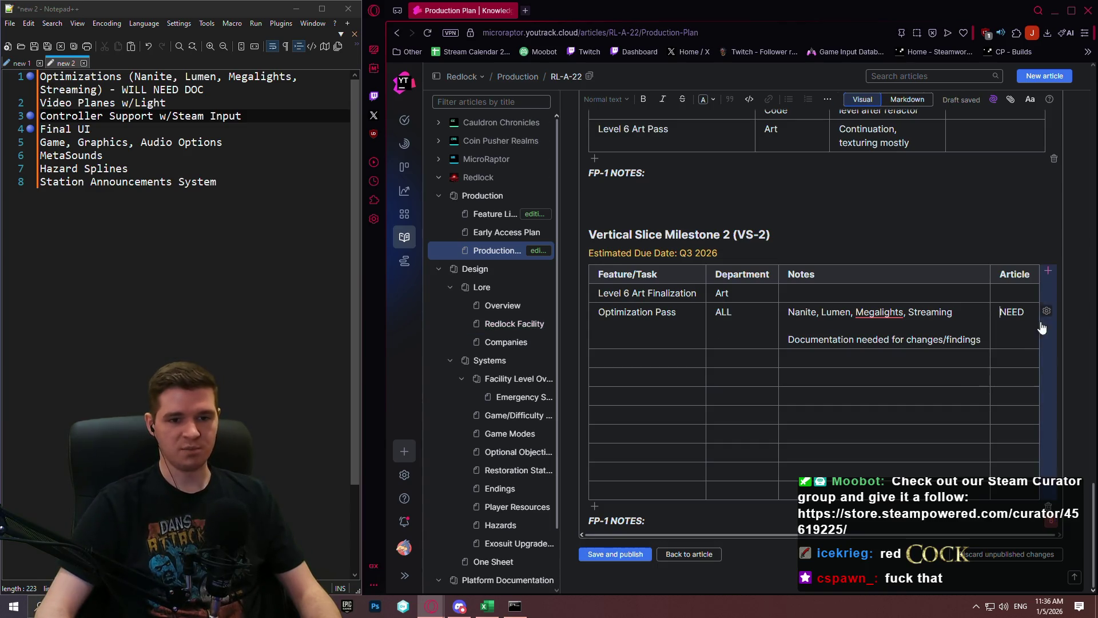
Step: Make the NEED entry in the Article column red
{"action": "left_click", "coordinate": [1024, 313]}
{"action": "double_click", "coordinate": [1027, 315]}
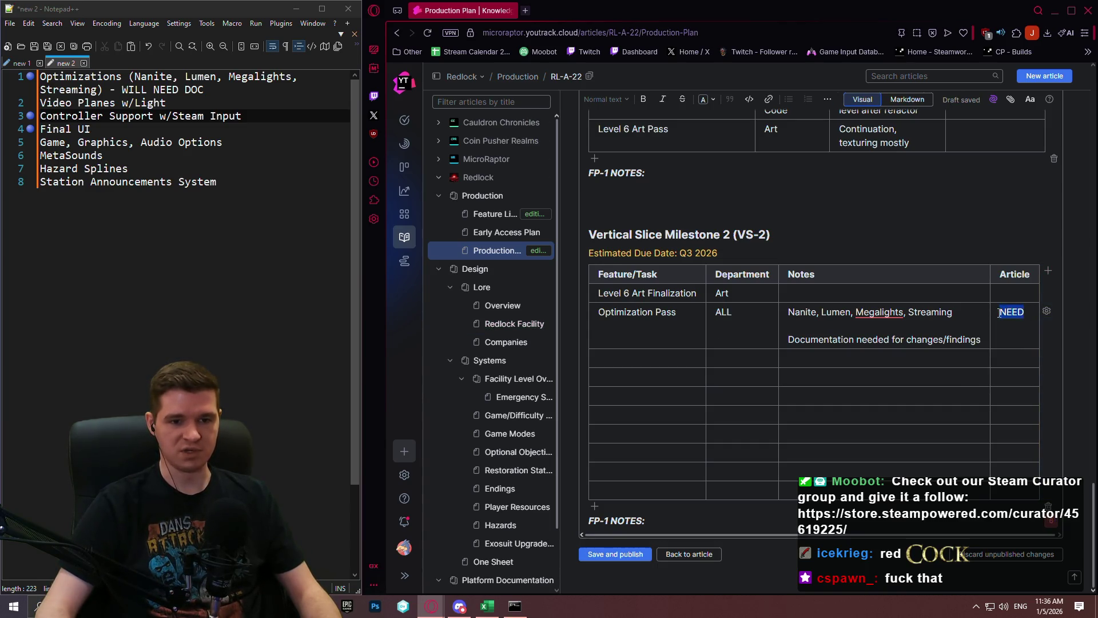
{"action": "left_click", "coordinate": [909, 294]}
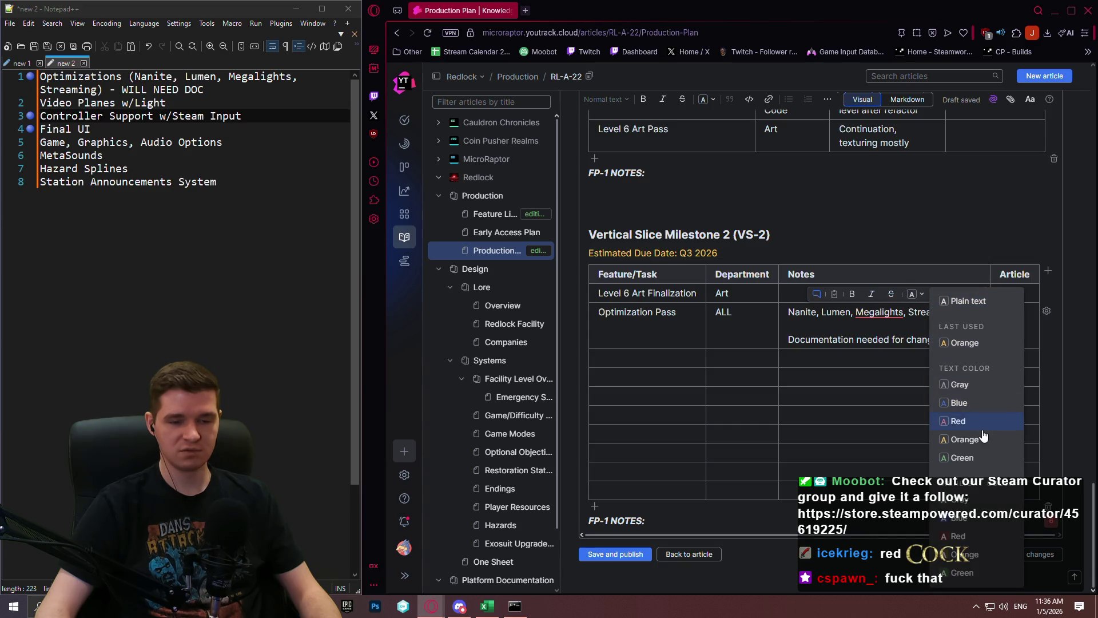
{"action": "left_click", "coordinate": [959, 538]}
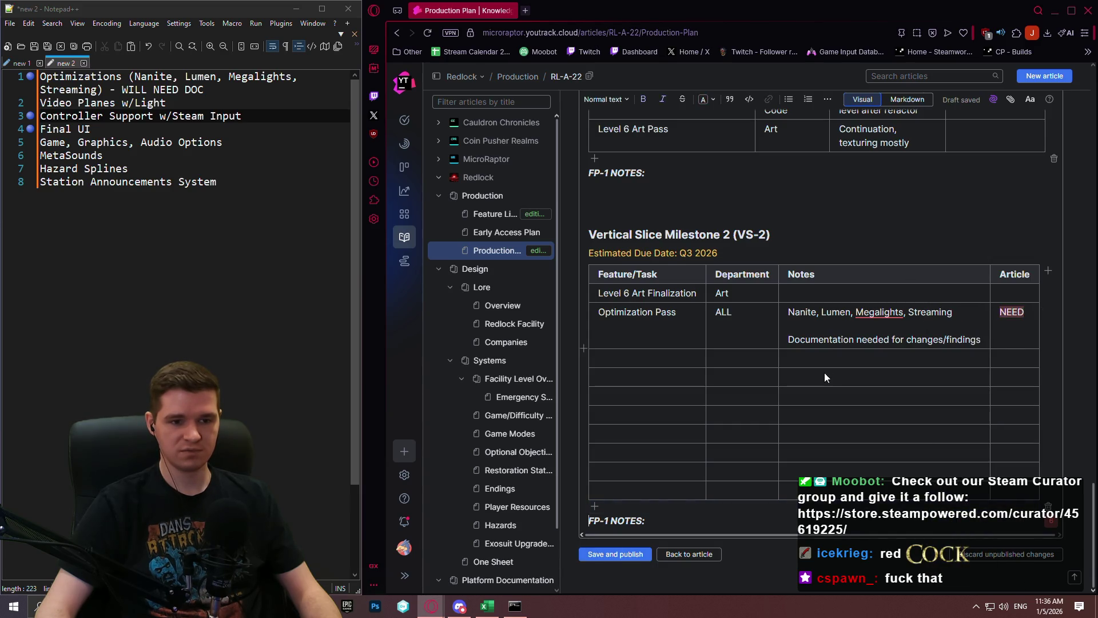
Step: Rename the second task to Profiling/Optimization Pass and move to the next row
{"action": "left_click", "coordinate": [661, 357]}
{"action": "type", "text": "Profil"}
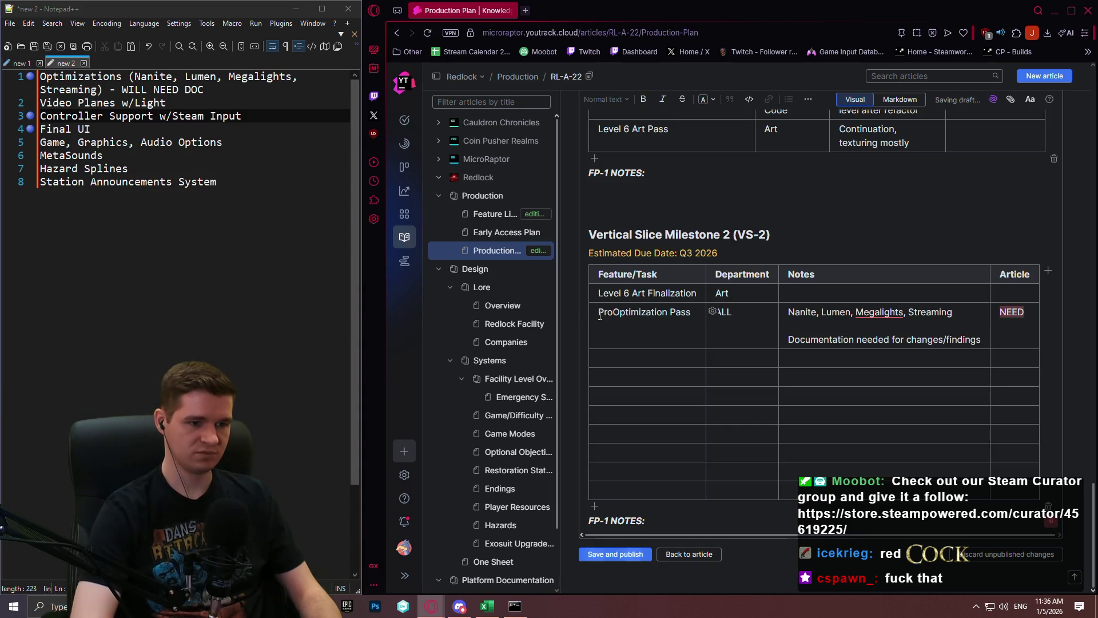
{"action": "type", "text": "ing/"}
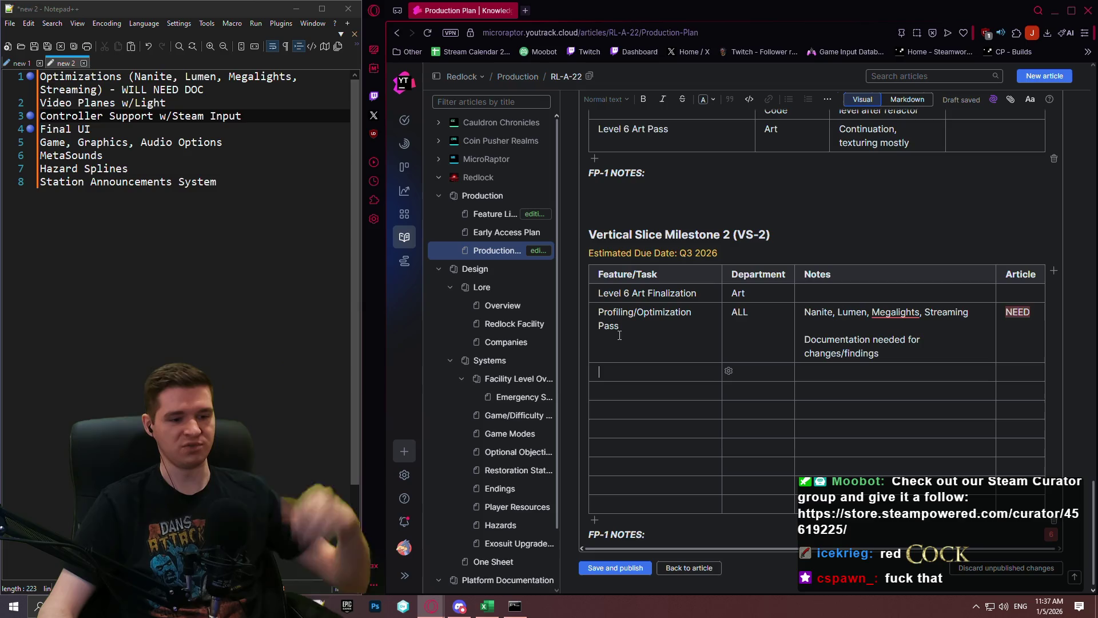
{"action": "key", "text": "Down"}
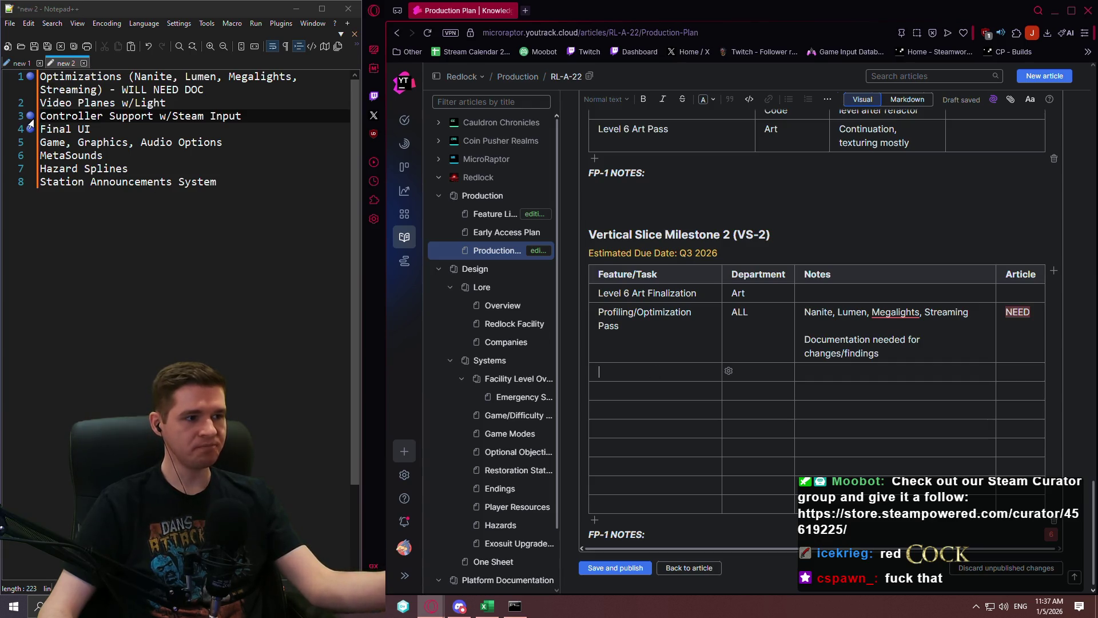
Step: Add a Full Controller Support w/Steam Input row with department Code
{"action": "left_click", "coordinate": [28, 82]}
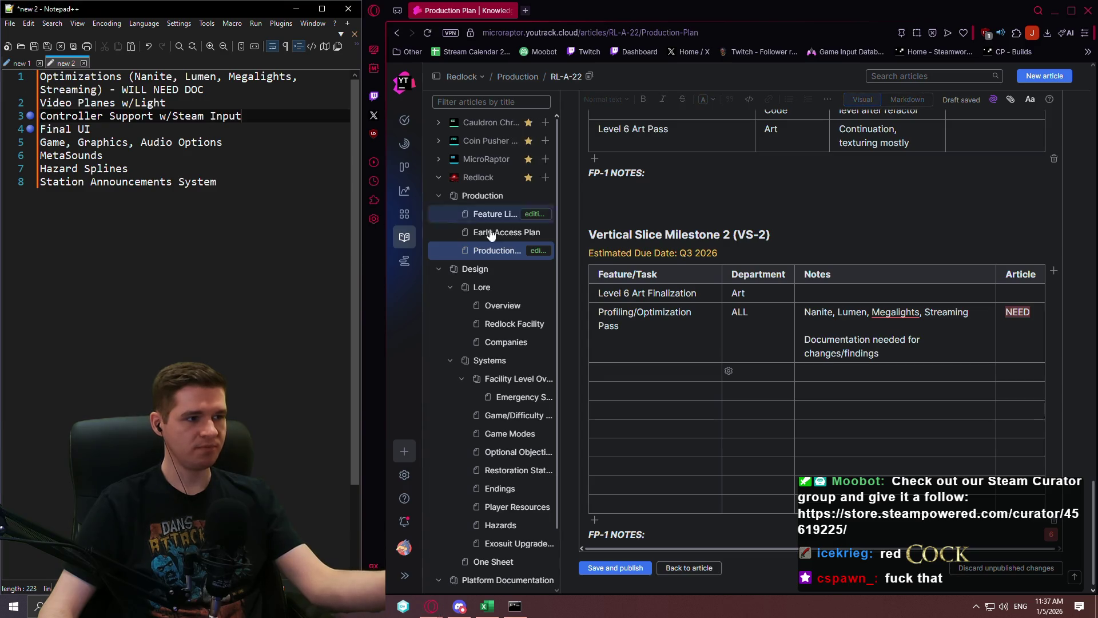
{"action": "left_click", "coordinate": [671, 371]}
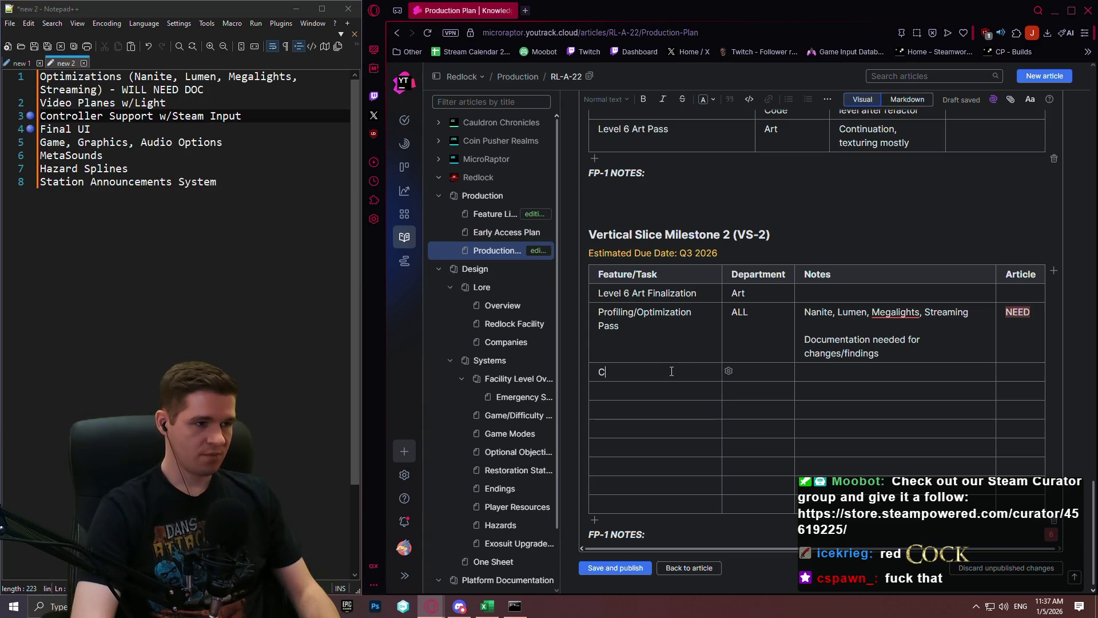
{"action": "type", "text": "Controller S"}
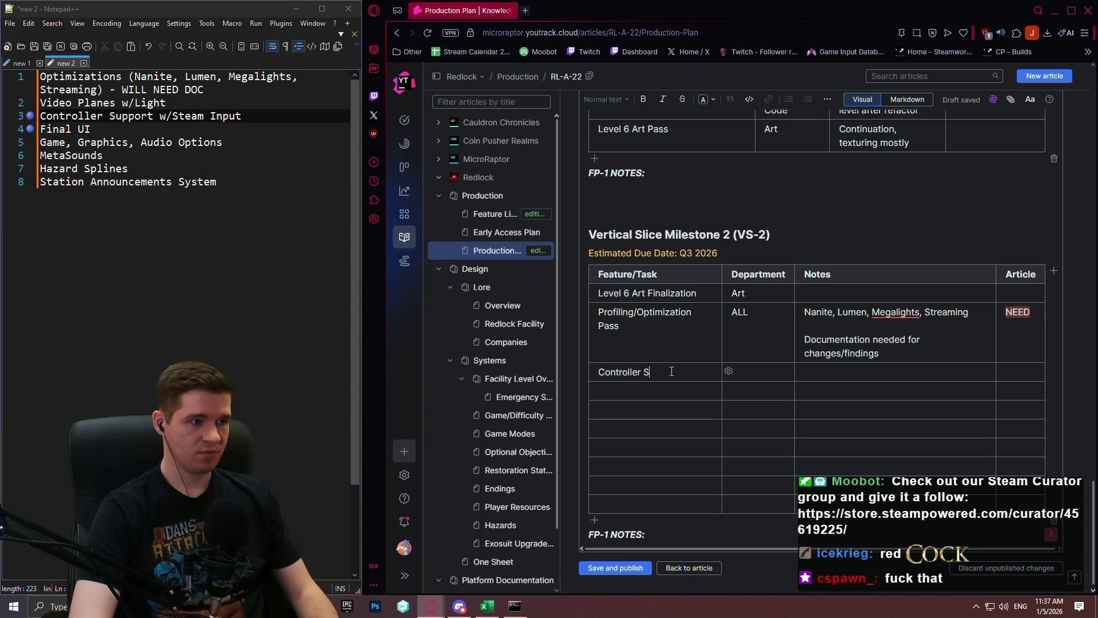
{"action": "type", "text": "upport"}
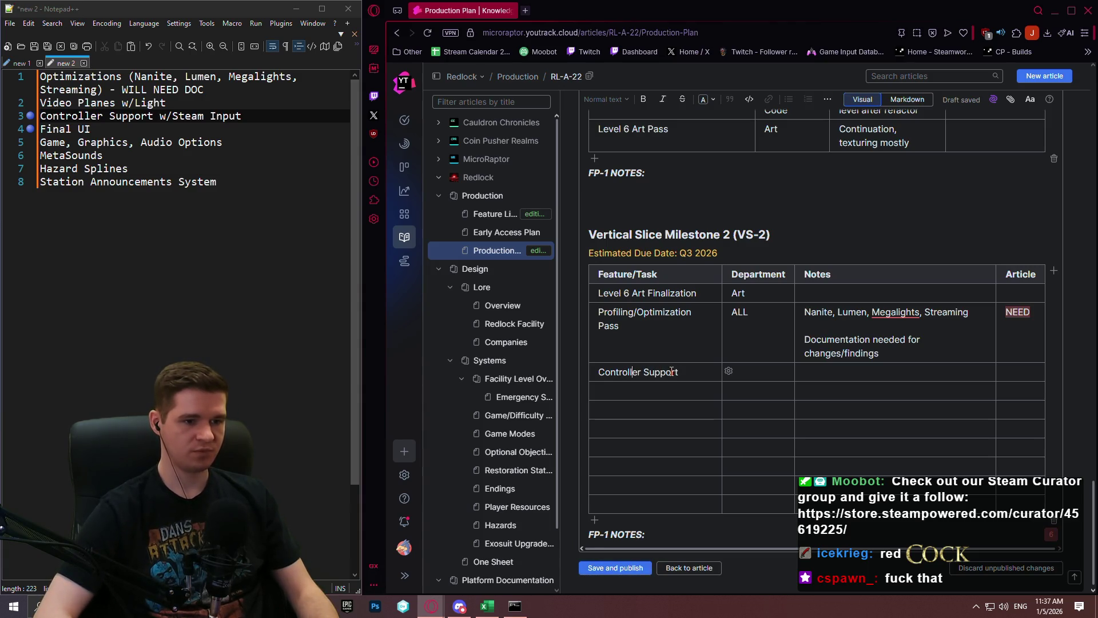
{"action": "type", "text": "Full "}
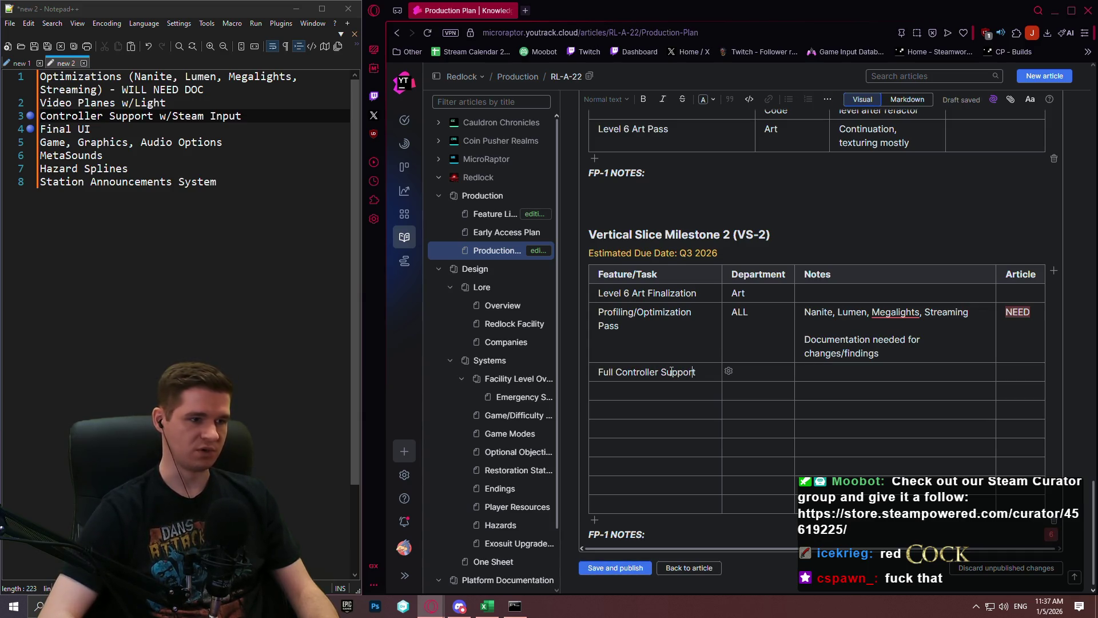
{"action": "type", "text": " w/Steam "}
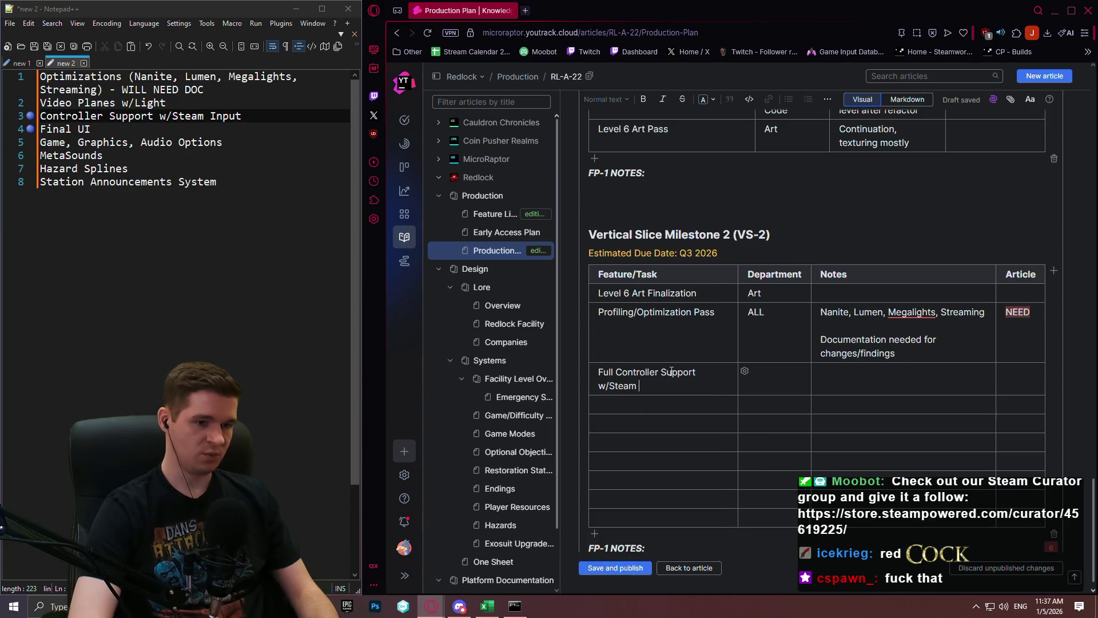
{"action": "type", "text": "Input"}
{"action": "key", "text": "Tab"}
{"action": "type", "text": "Cod"}
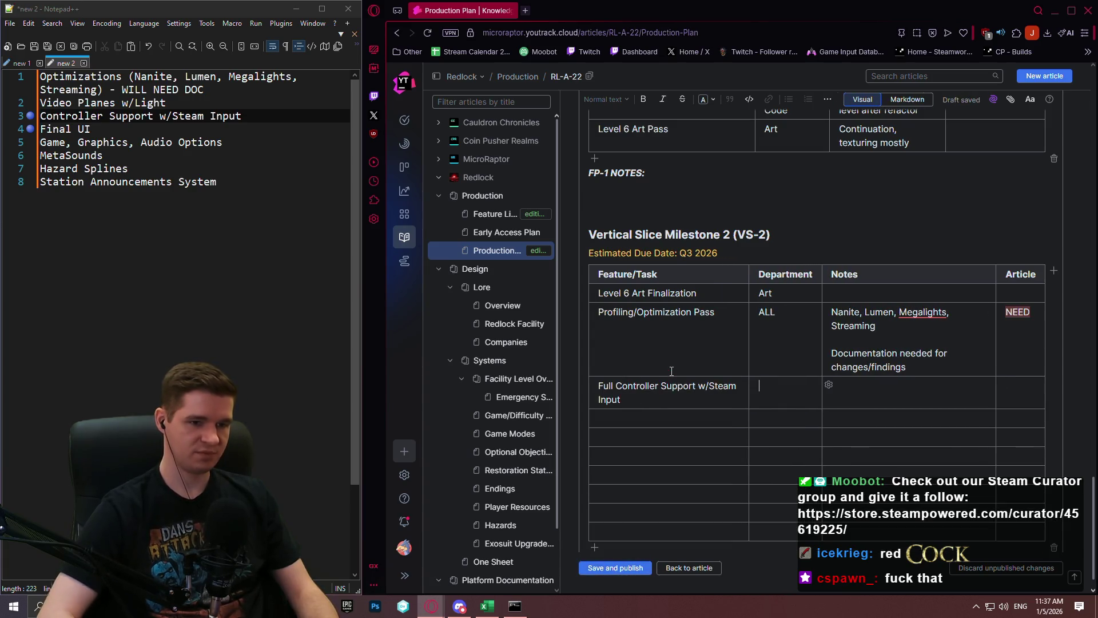
{"action": "type", "text": "e"}
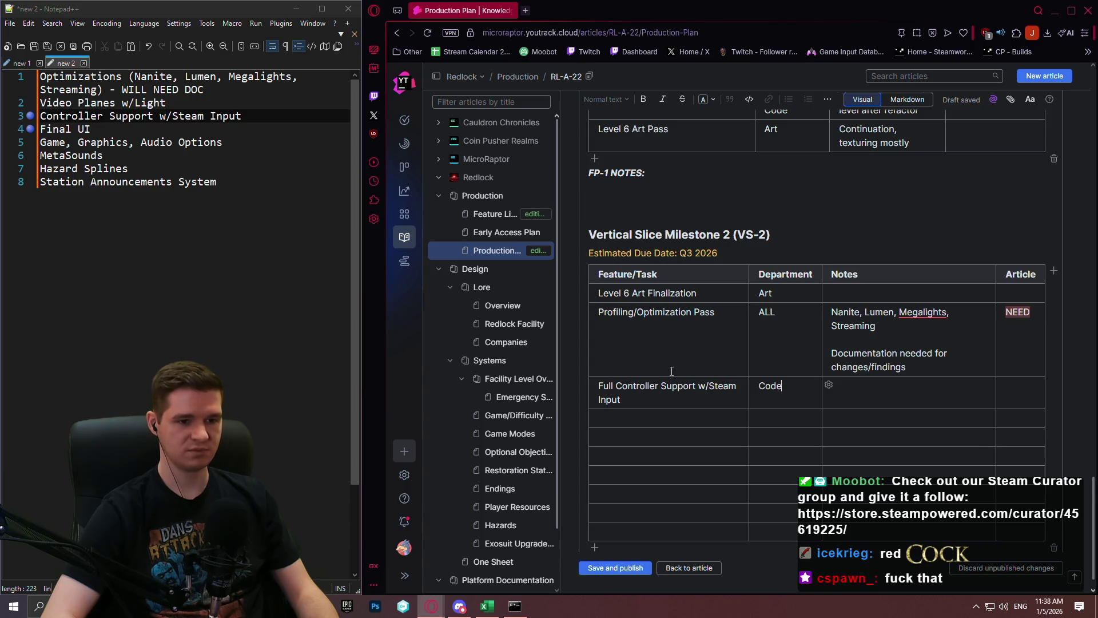
Step: Insert a Steam Integration row above it with department Code
{"action": "left_click", "coordinate": [584, 377]}
{"action": "left_click", "coordinate": [610, 385]}
{"action": "type", "text": "Steam I"}
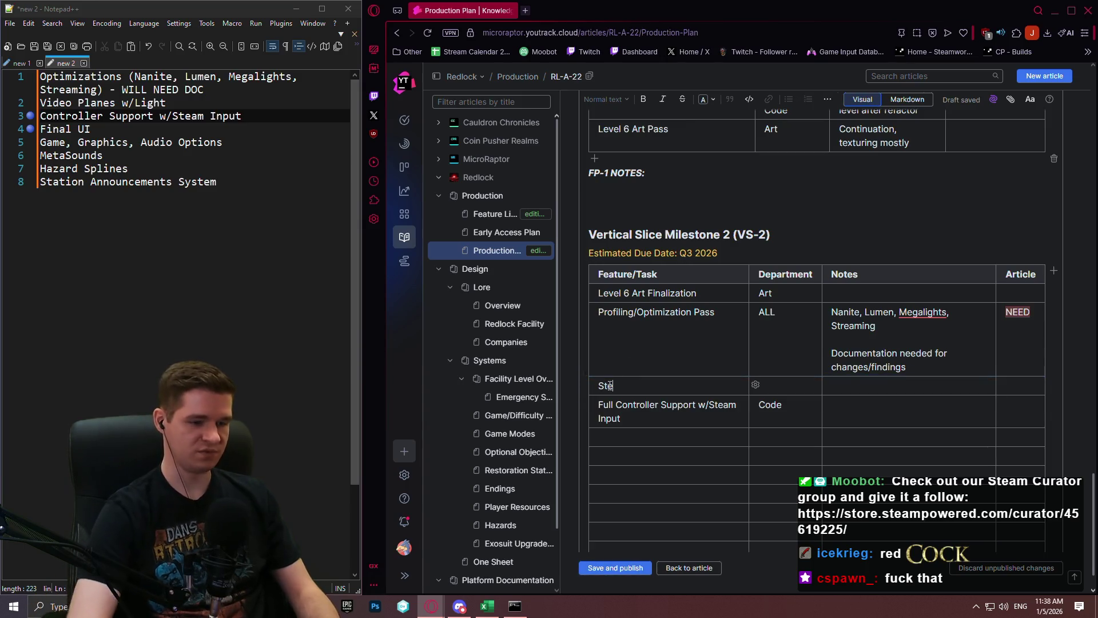
{"action": "type", "text": "ntegratio"}
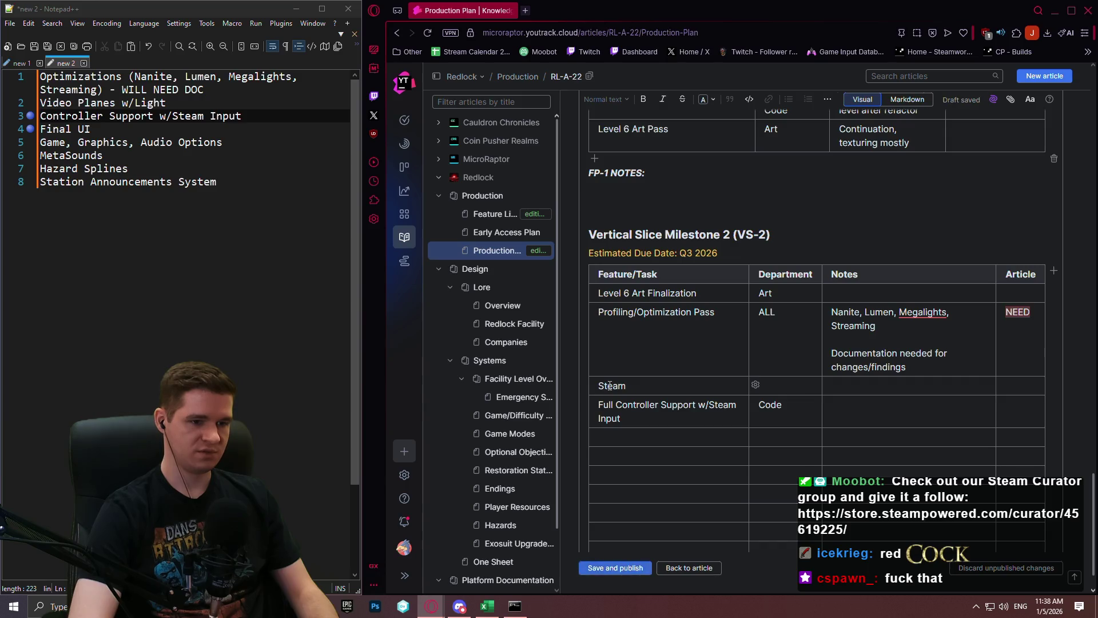
{"action": "type", "text": "n"}
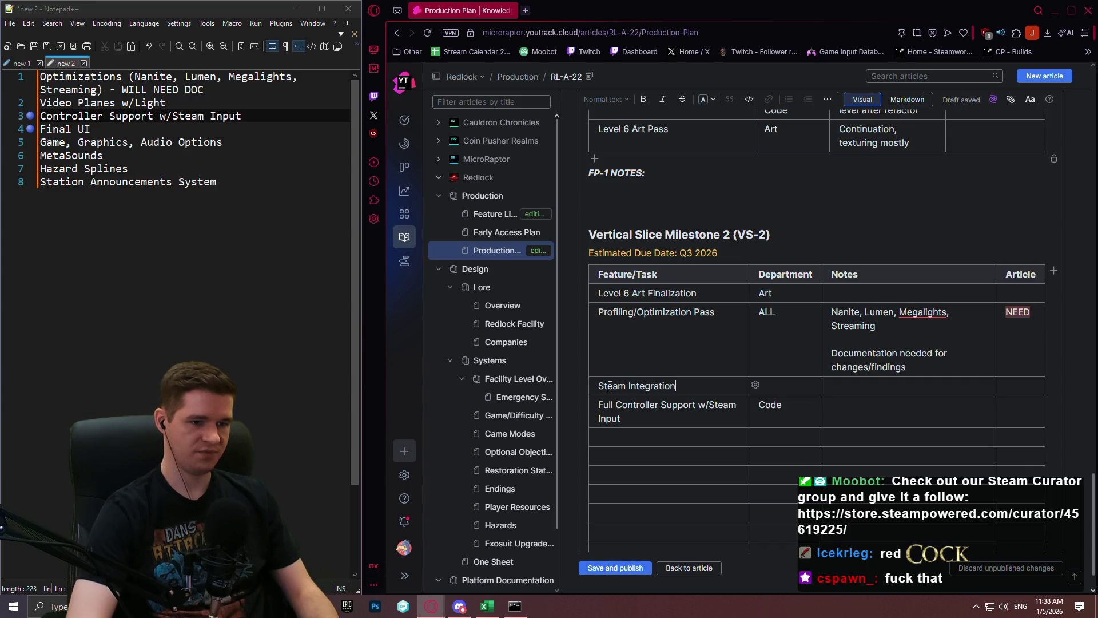
{"action": "key", "text": "Tab"}
{"action": "type", "text": "Code"}
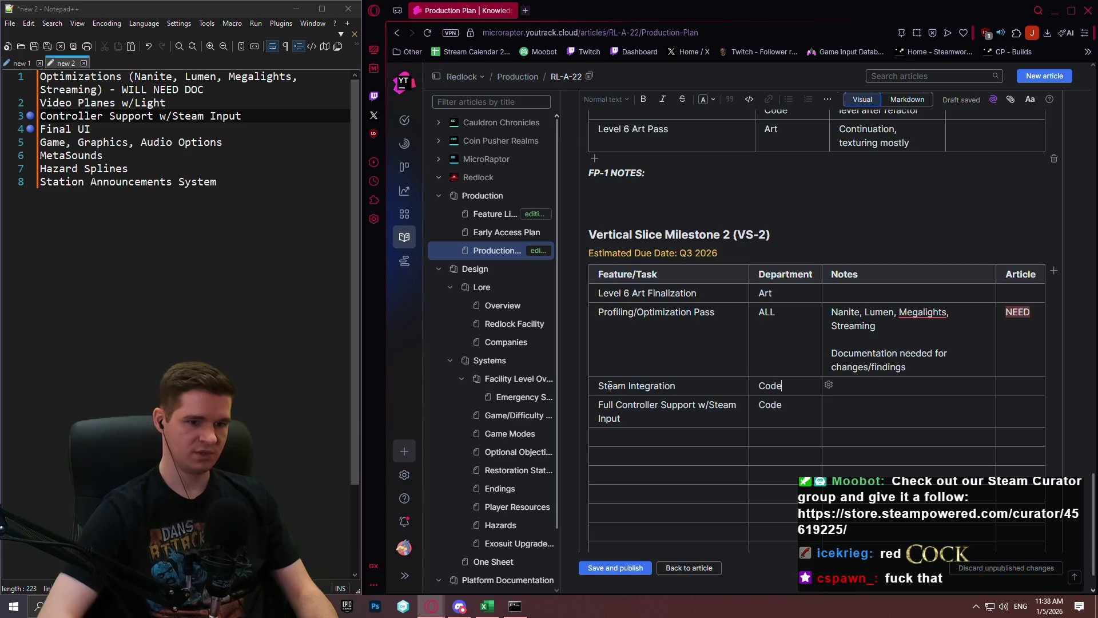
{"action": "key", "text": "Tab"}
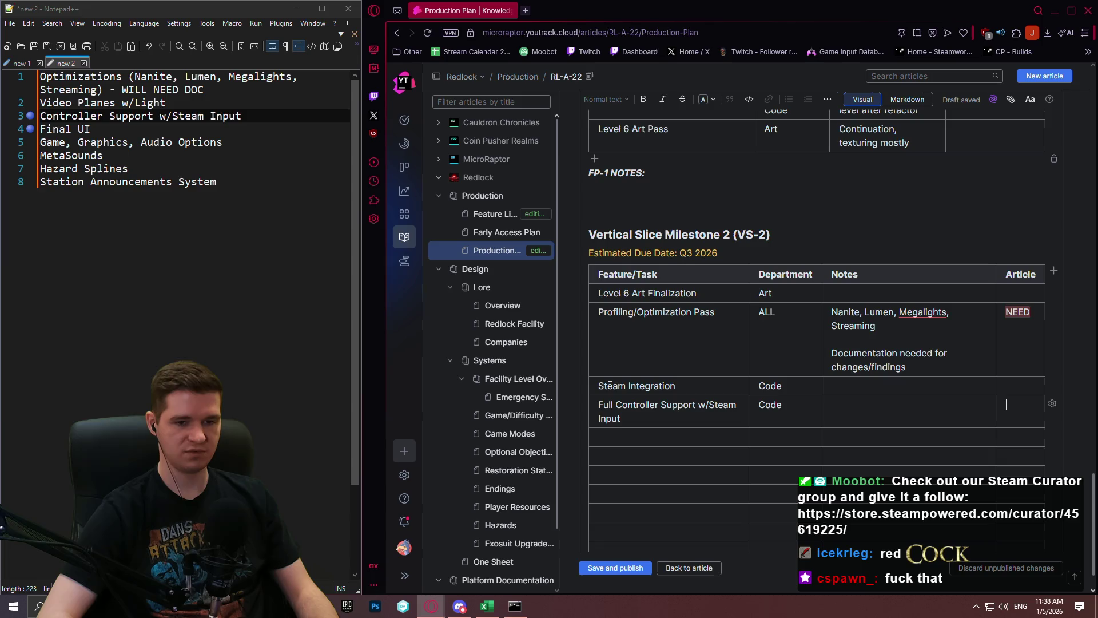
{"action": "scroll", "coordinate": [686, 366], "scroll_direction": "down", "scroll_amount": 1}
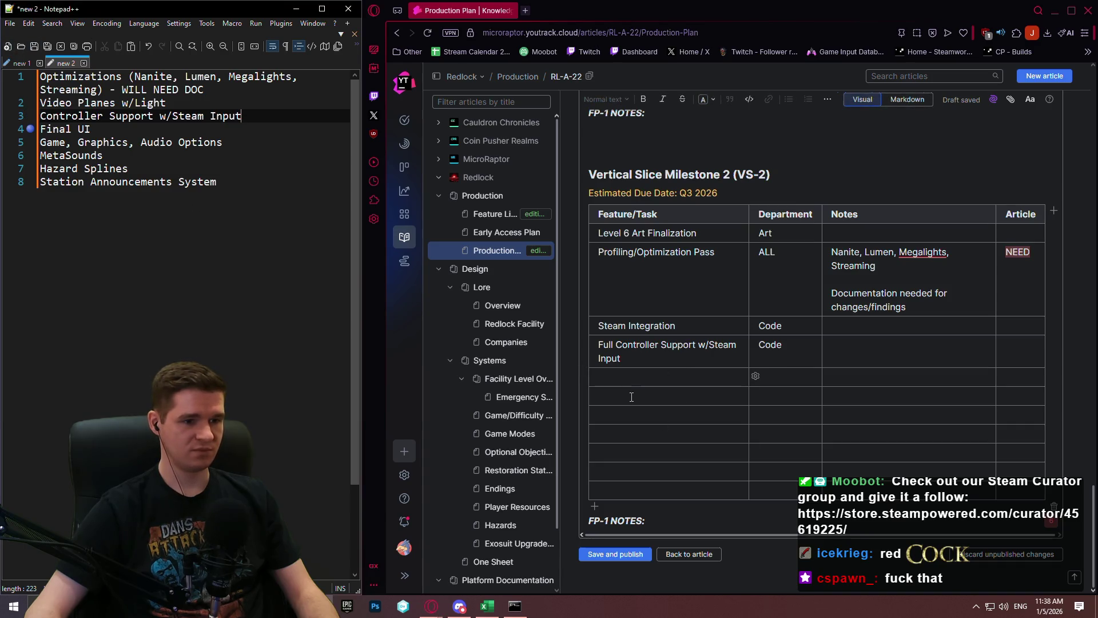
Step: Add a Final UI row and insert a Main Menu row above it for Design, Code
{"action": "type", "text": "Fo"}
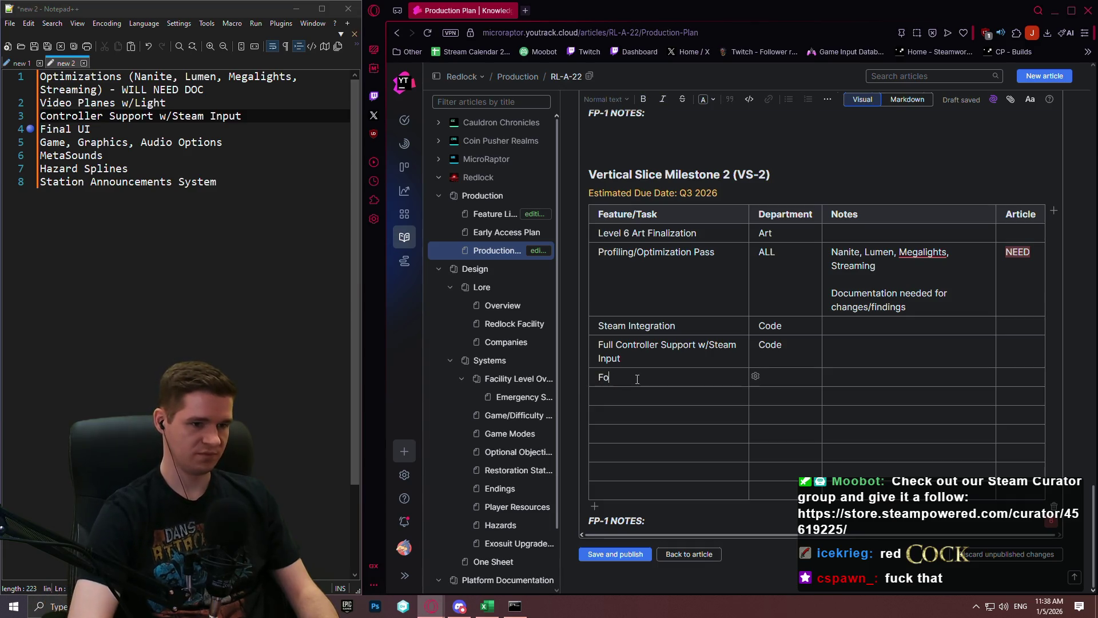
{"action": "type", "text": "al UI"}
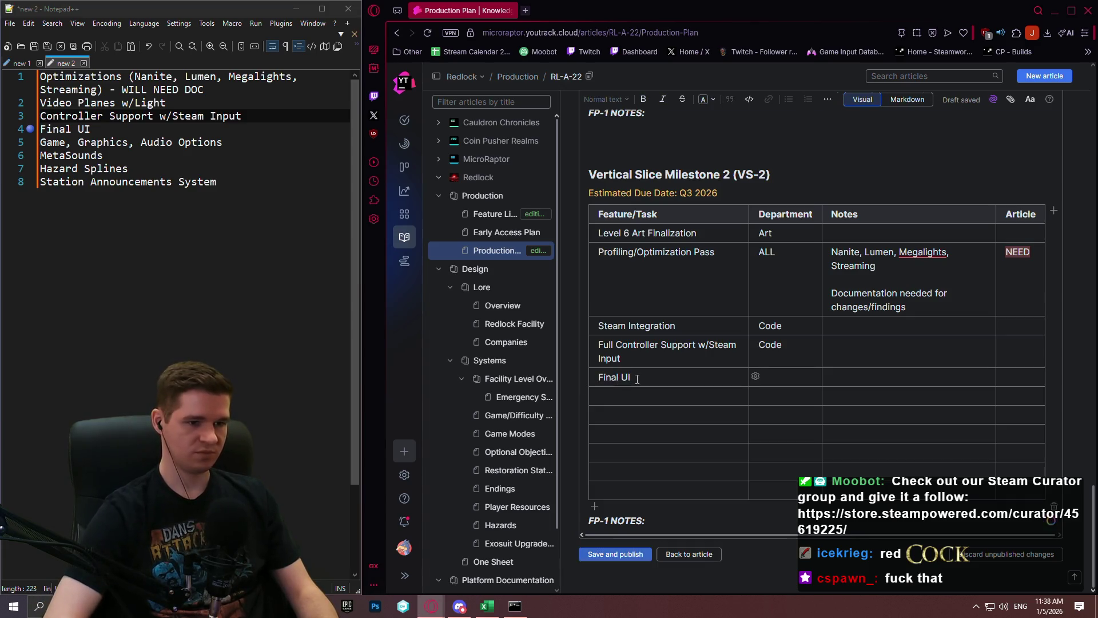
{"action": "left_click", "coordinate": [590, 369]}
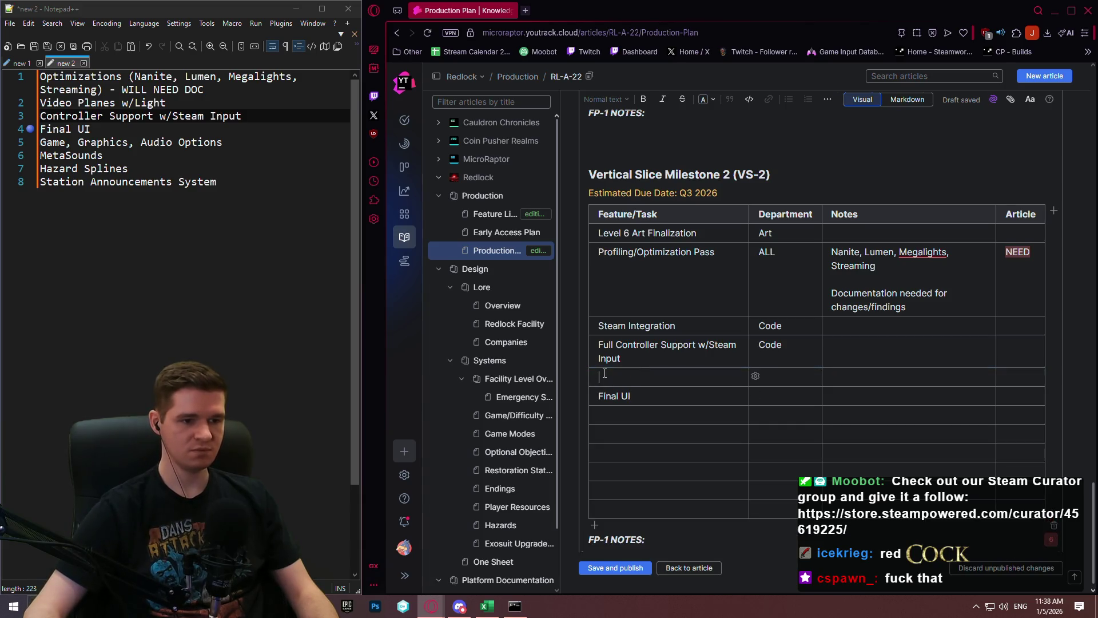
{"action": "type", "text": "Main Menu"}
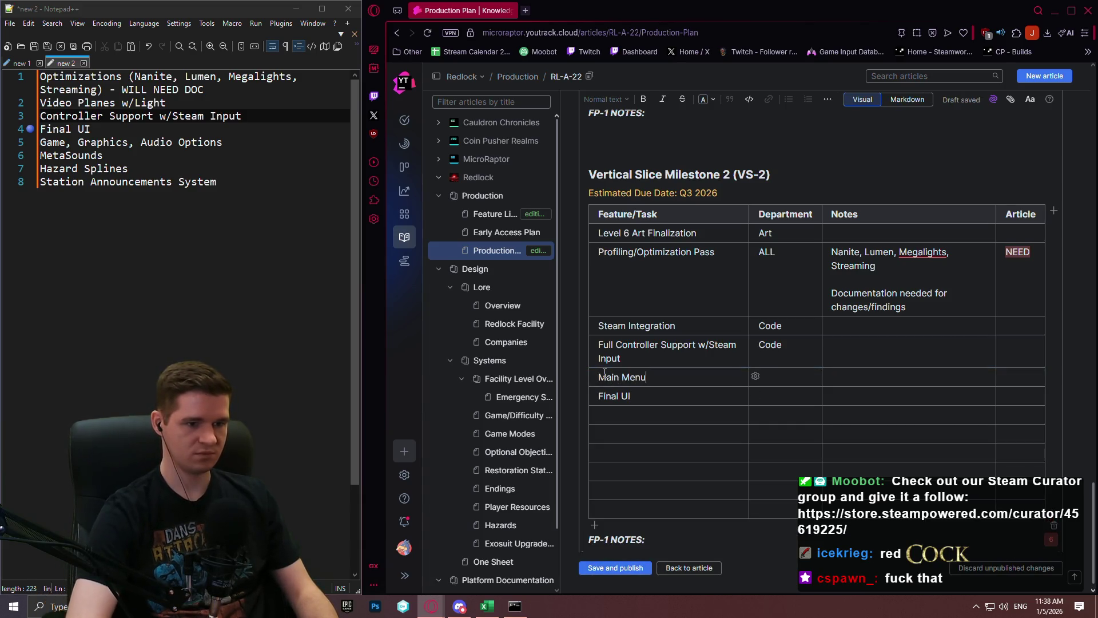
{"action": "key", "text": "Tab"}
{"action": "type", "text": "Desig"}
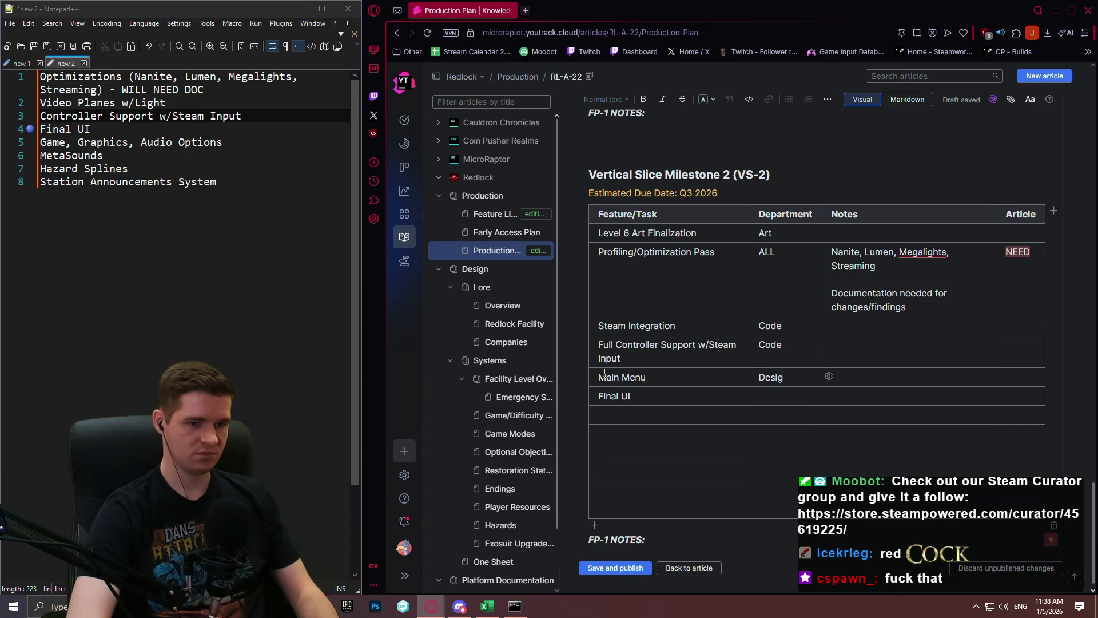
{"action": "type", "text": "n, Code"}
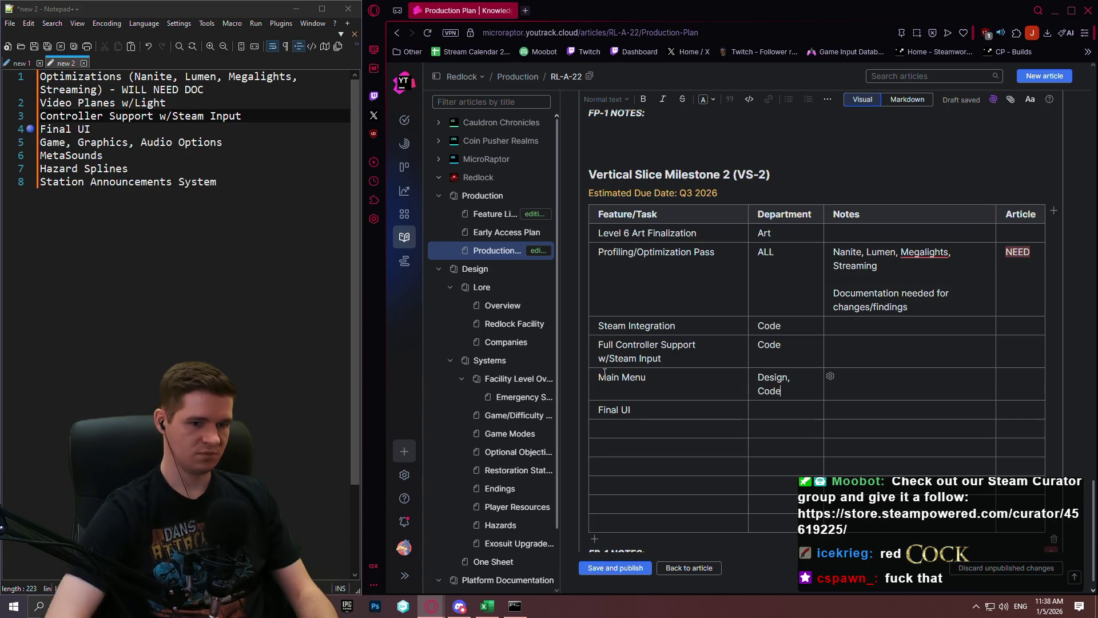
{"action": "key", "text": "Tab"}
{"action": "key", "text": "Tab"}
{"action": "key", "text": "Tab"}
{"action": "type", "text": "Design, Code"}
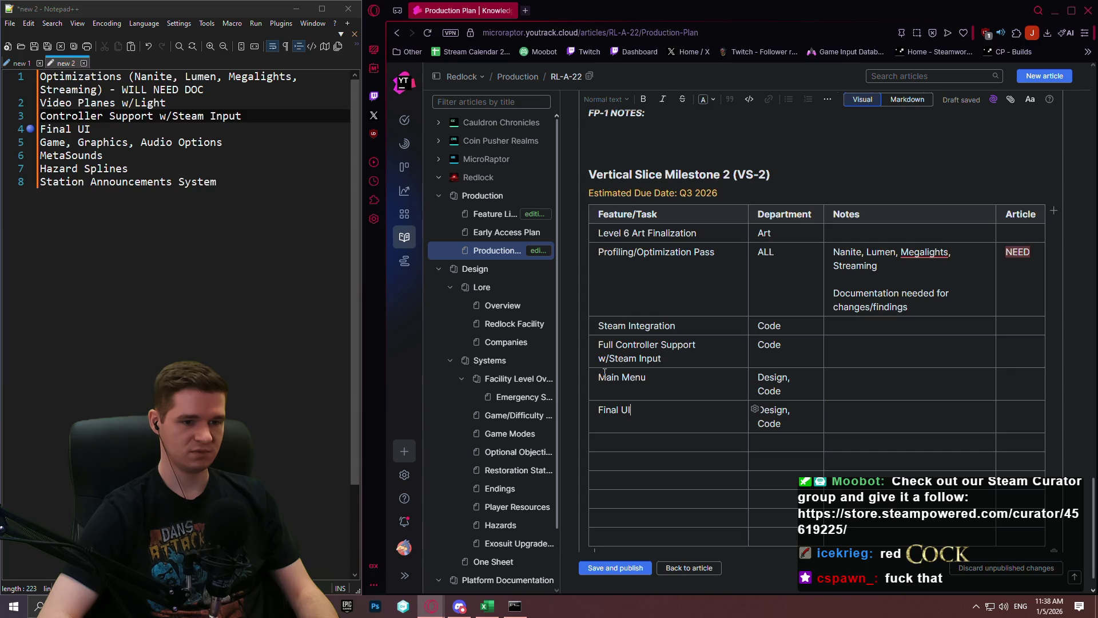
{"action": "key", "text": "shift+Tab"}
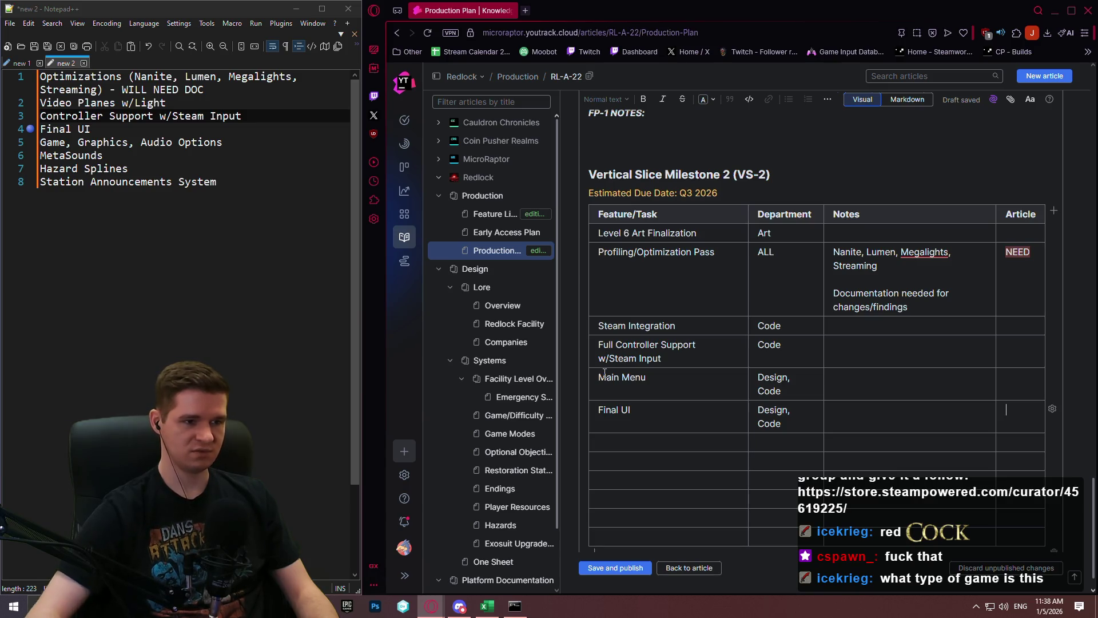
Step: Read the Lore Overview's Gameplay Synopsis and Outline, then go back to the Production Plan article
{"action": "left_click", "coordinate": [499, 304]}
{"action": "scroll", "coordinate": [797, 360], "scroll_direction": "up", "scroll_amount": 5}
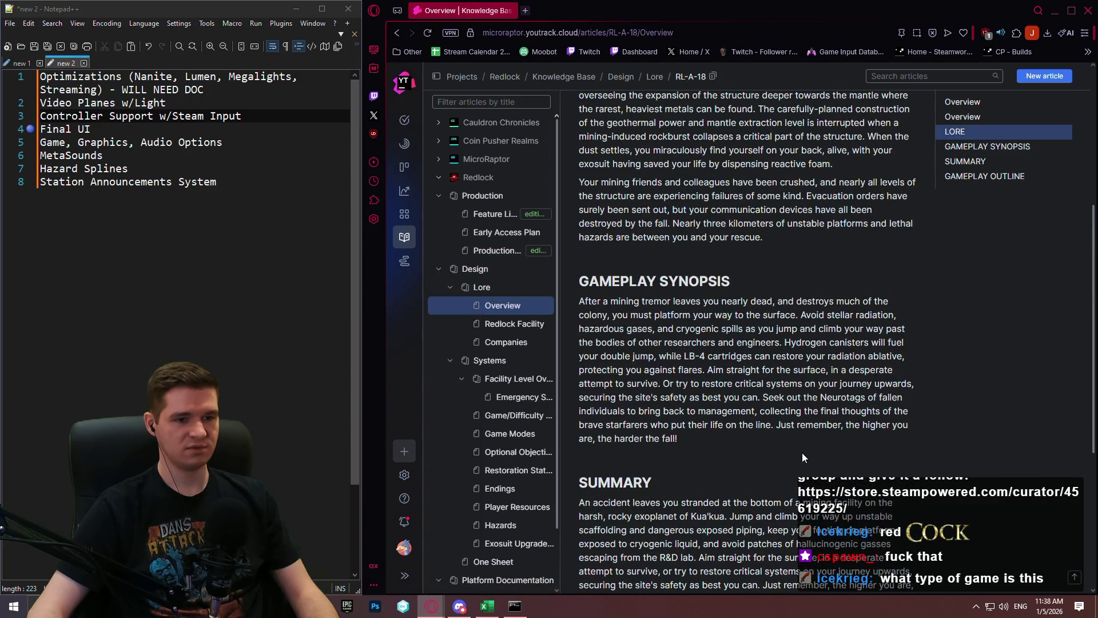
{"action": "mouse_move", "coordinate": [717, 440]}
{"action": "left_mouse_down"}
{"action": "mouse_move", "coordinate": [709, 375]}
{"action": "mouse_move", "coordinate": [549, 298]}
{"action": "mouse_move", "coordinate": [578, 291]}
{"action": "left_mouse_up"}
{"action": "scroll", "coordinate": [973, 389], "scroll_direction": "down", "scroll_amount": 5}
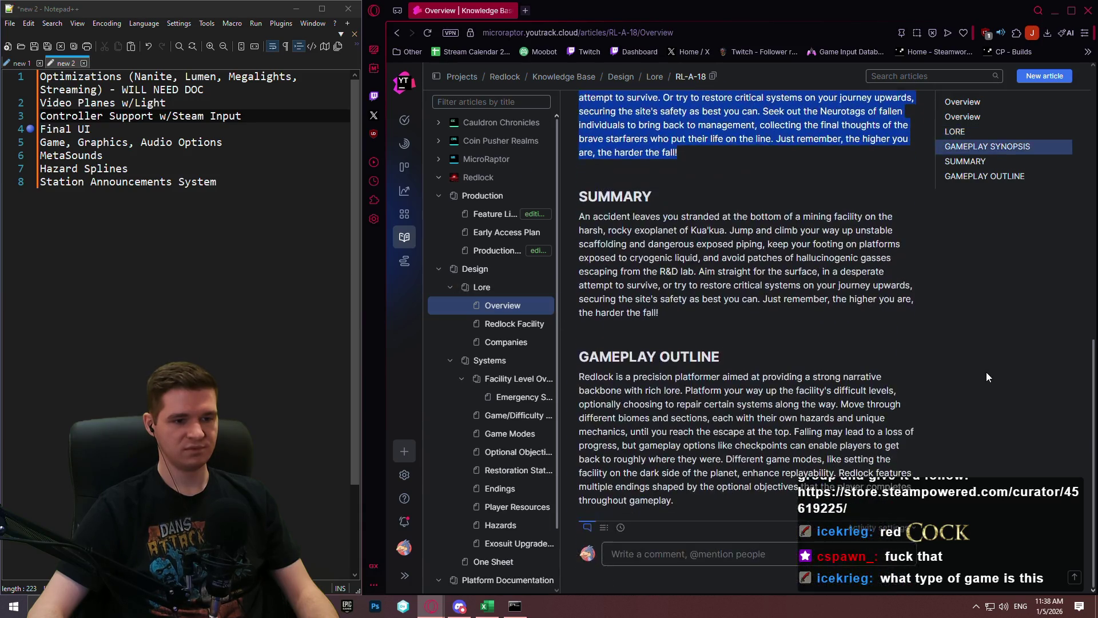
{"action": "left_click", "coordinate": [989, 380]}
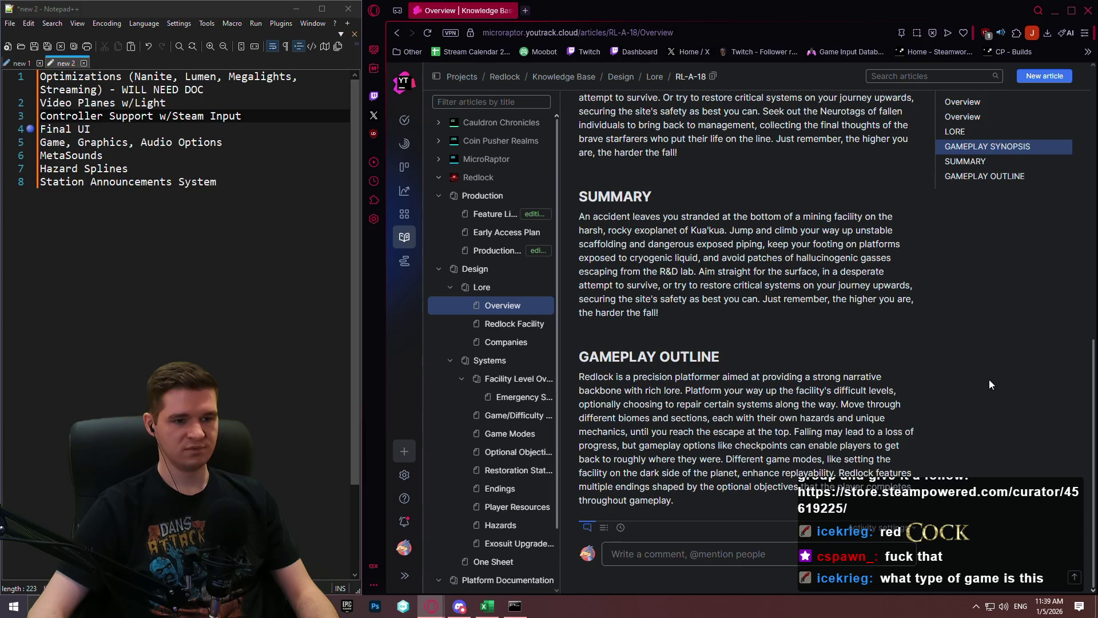
{"action": "mouse_move", "coordinate": [699, 502]}
{"action": "left_mouse_down"}
{"action": "mouse_move", "coordinate": [581, 413]}
{"action": "mouse_move", "coordinate": [578, 376]}
{"action": "left_mouse_up"}
{"action": "left_click", "coordinate": [991, 428]}
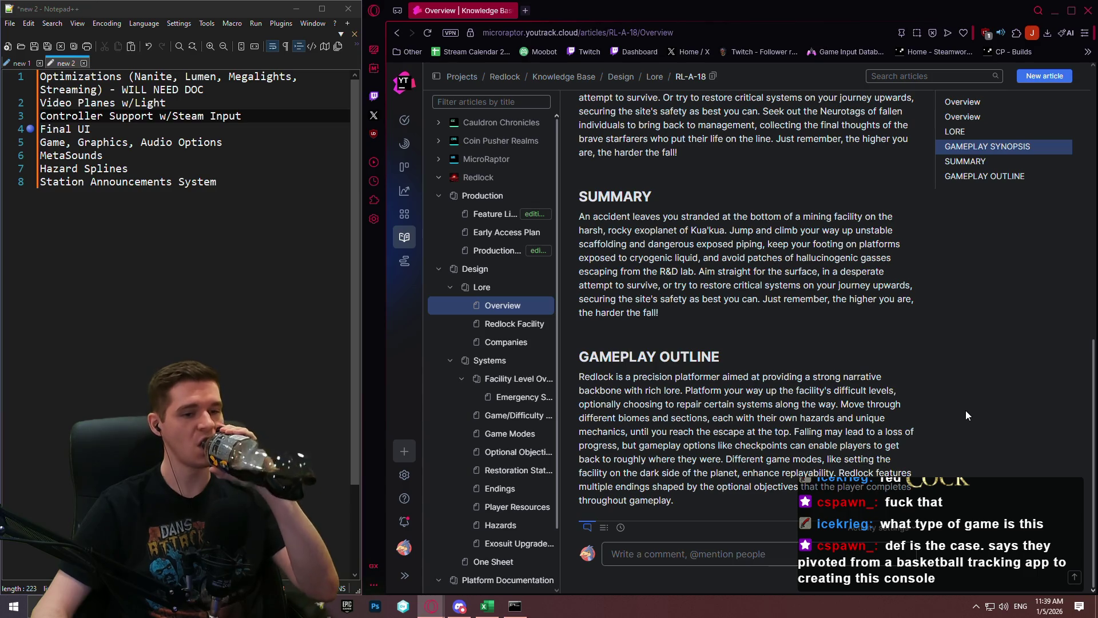
{"action": "left_click", "coordinate": [480, 250]}
{"action": "scroll", "coordinate": [774, 238], "scroll_direction": "up", "scroll_amount": 10}
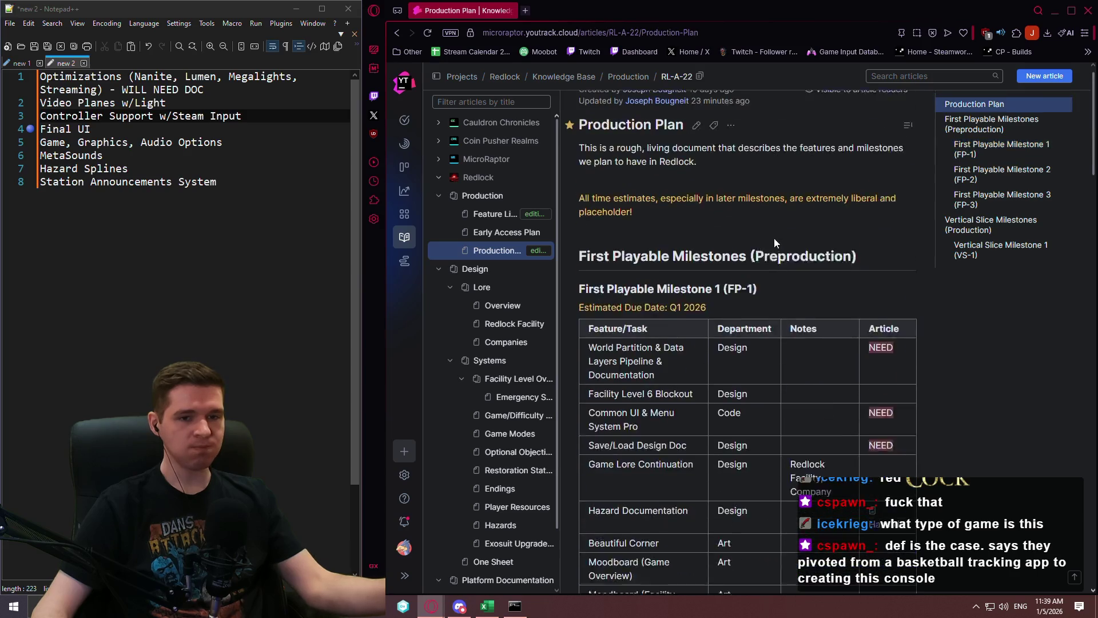
{"action": "left_click", "coordinate": [697, 145]}
{"action": "scroll", "coordinate": [759, 314], "scroll_direction": "down", "scroll_amount": 15}
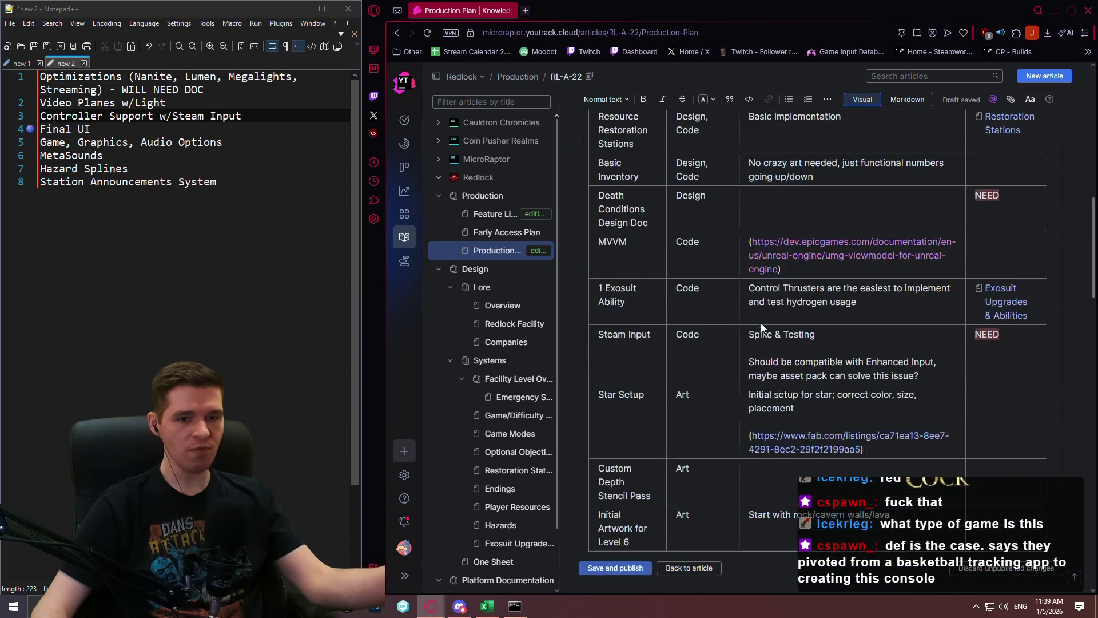
{"action": "scroll", "coordinate": [758, 314], "scroll_direction": "down", "scroll_amount": 15}
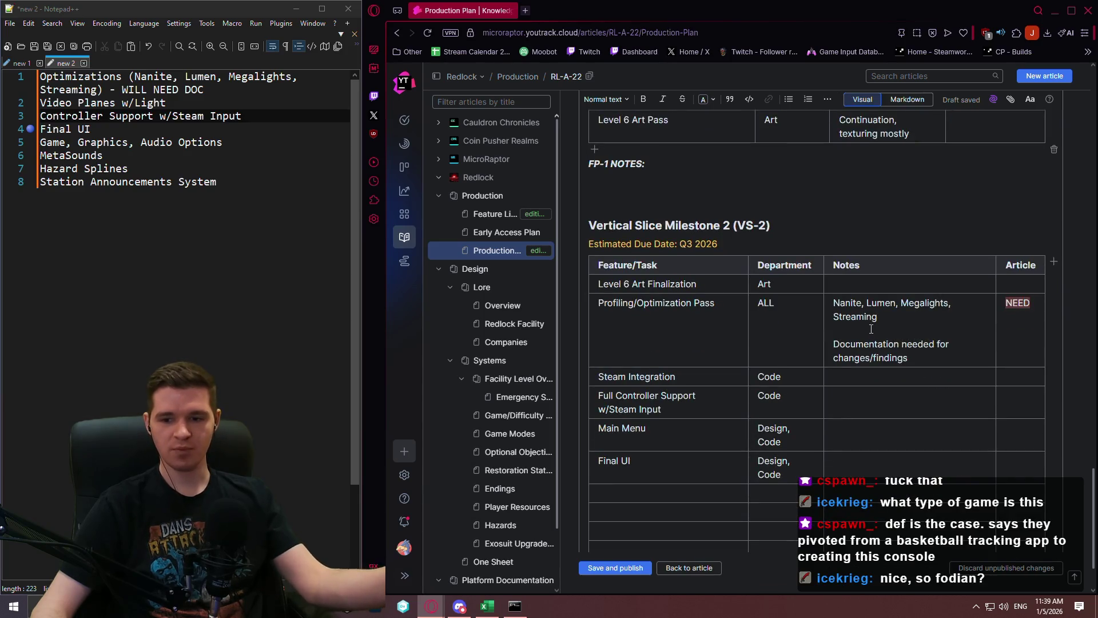
{"action": "scroll", "coordinate": [864, 327], "scroll_direction": "down", "scroll_amount": 2}
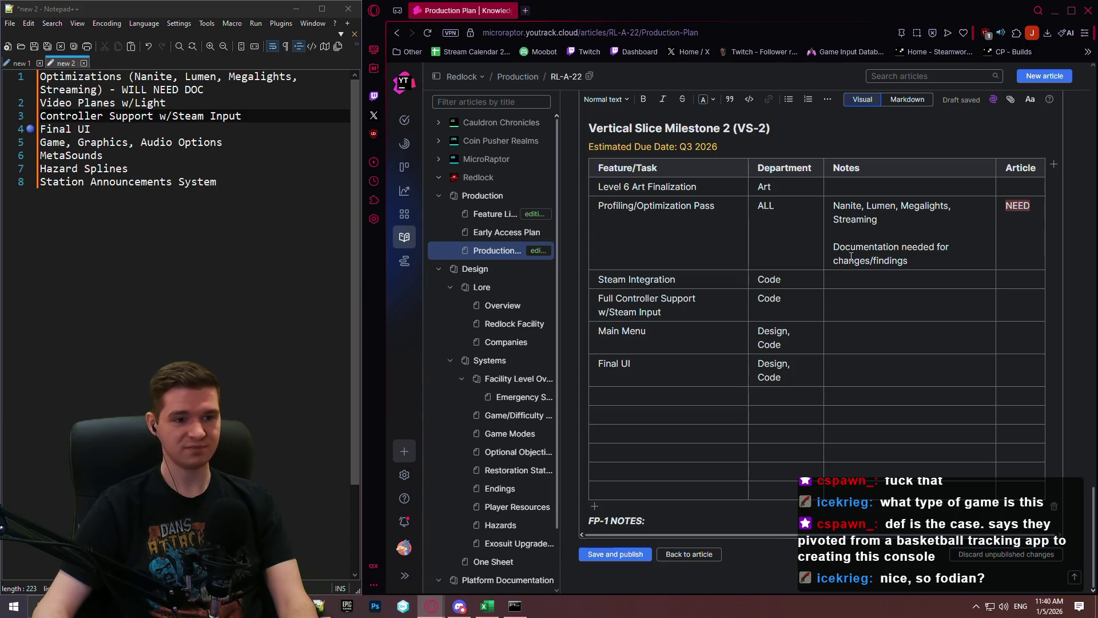
{"action": "left_click", "coordinate": [871, 371]}
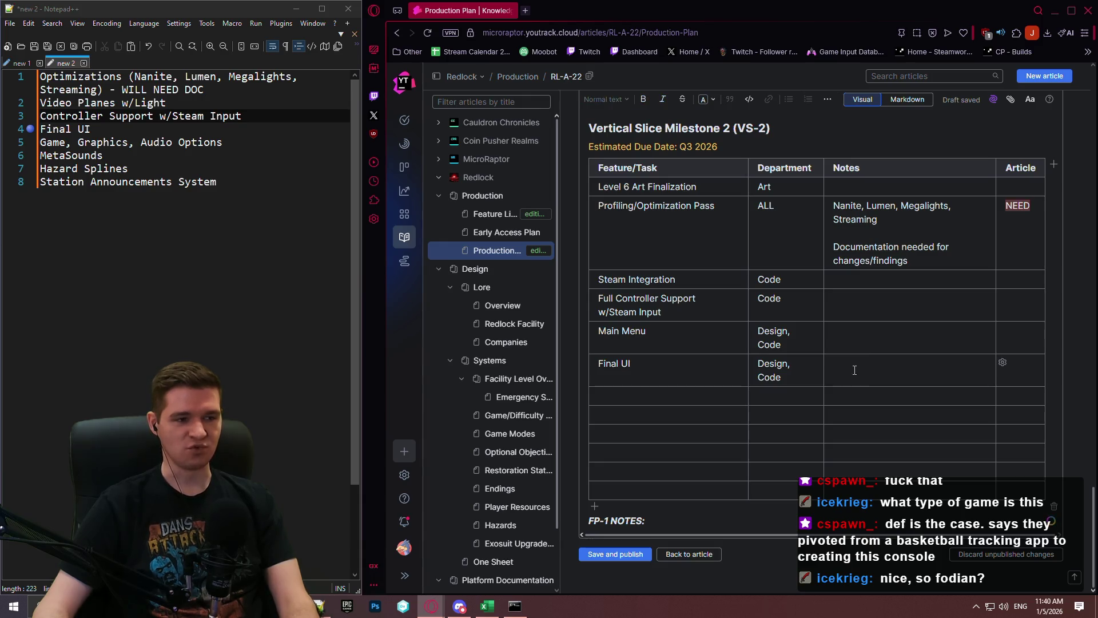
{"action": "key", "text": "alt+Tab"}
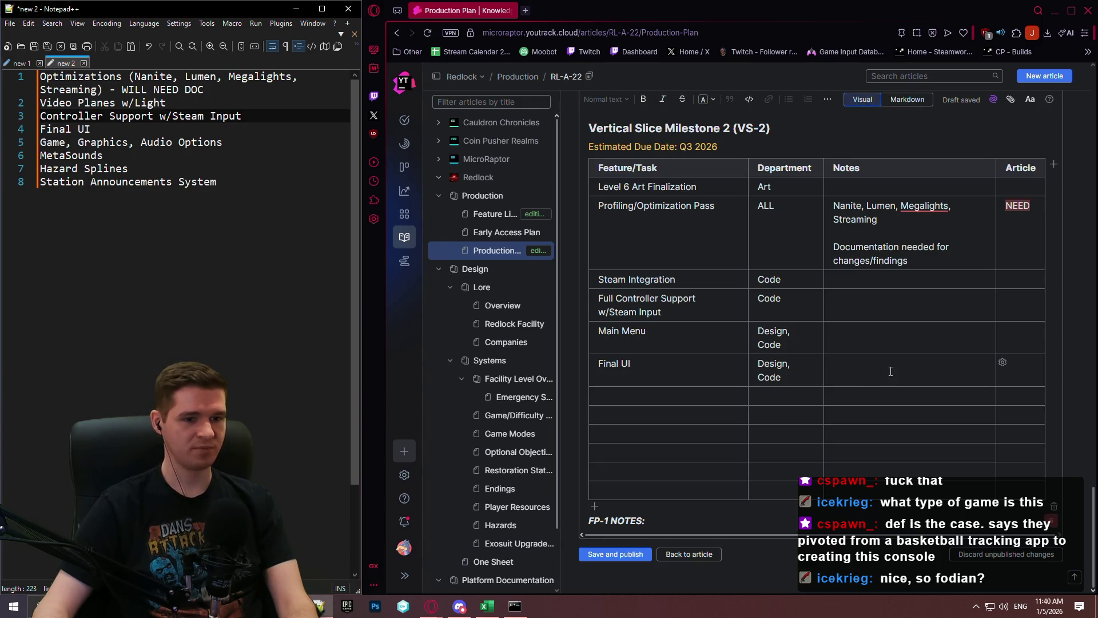
{"action": "left_click", "coordinate": [27, 60]}
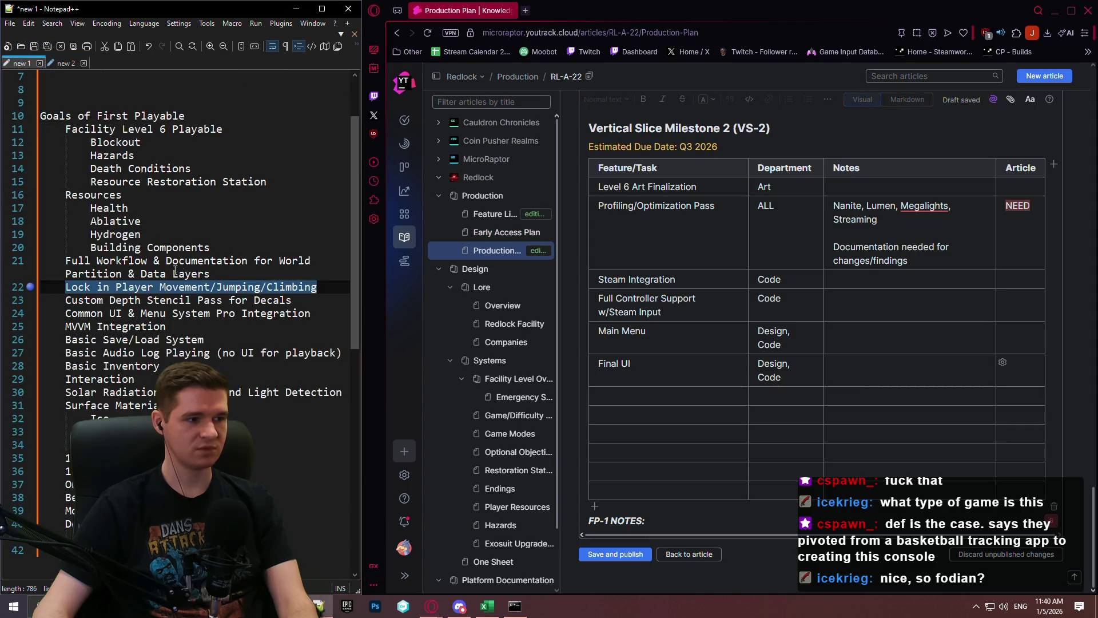
{"action": "key", "text": "alt+Tab"}
{"action": "scroll", "coordinate": [749, 316], "scroll_direction": "up", "scroll_amount": 7}
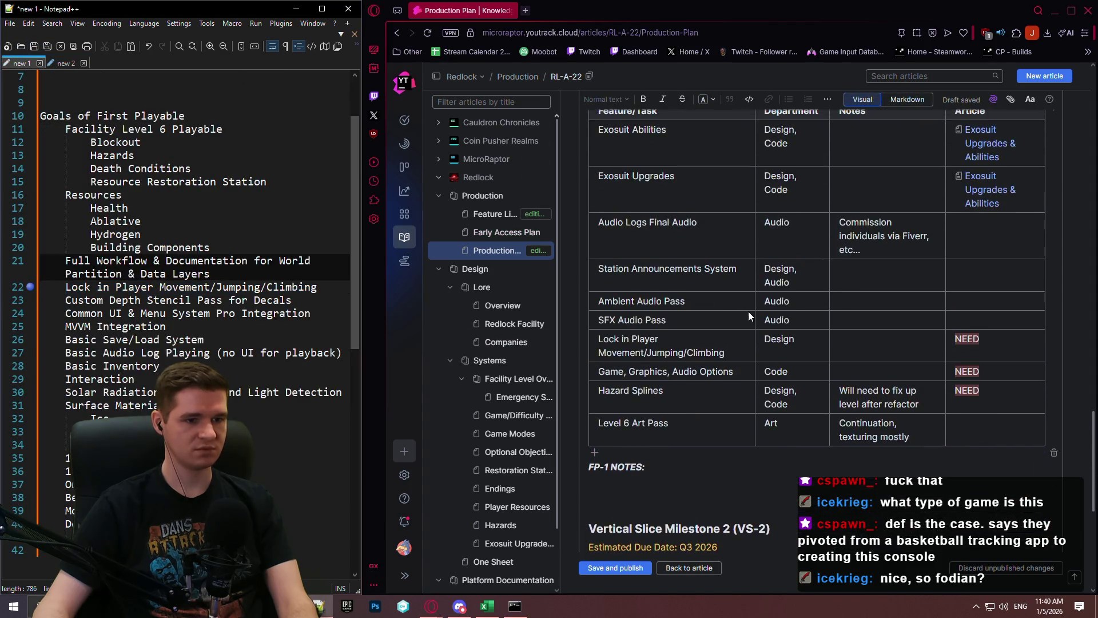
{"action": "scroll", "coordinate": [750, 316], "scroll_direction": "up", "scroll_amount": 1}
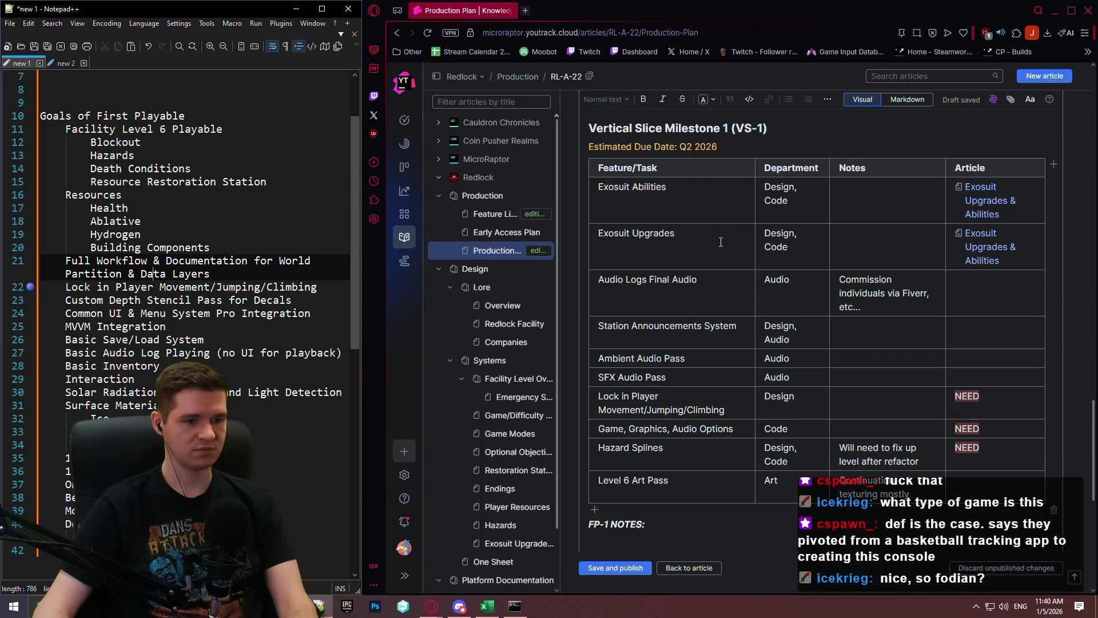
{"action": "key", "text": "alt+Tab"}
{"action": "scroll", "coordinate": [159, 294], "scroll_direction": "up", "scroll_amount": 2}
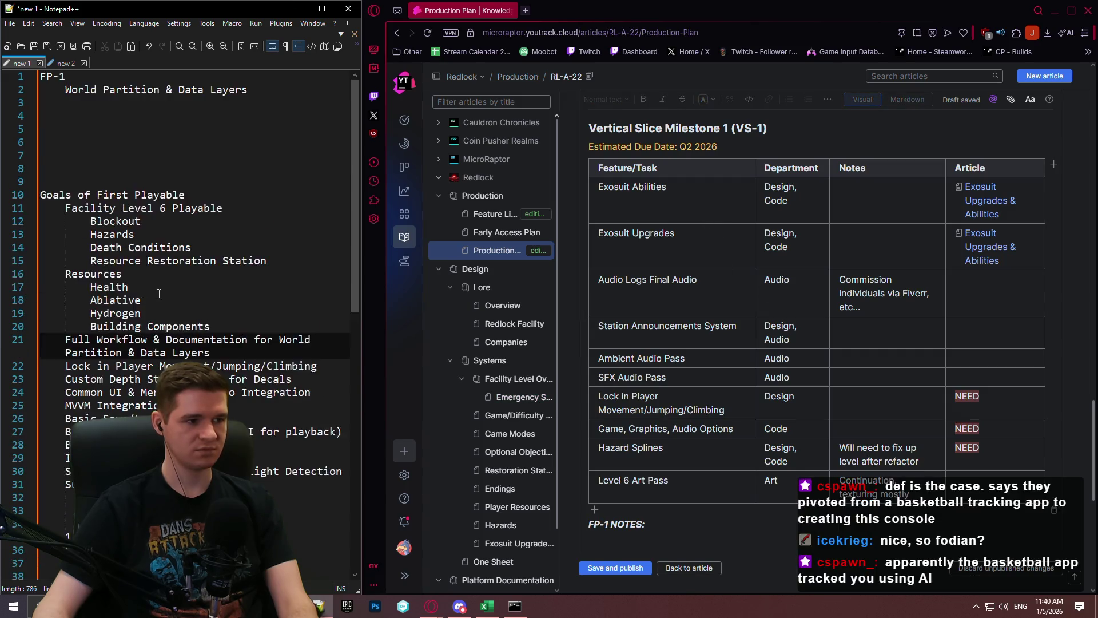
{"action": "scroll", "coordinate": [159, 294], "scroll_direction": "down", "scroll_amount": 4}
{"action": "left_click", "coordinate": [877, 310]}
{"action": "scroll", "coordinate": [829, 298], "scroll_direction": "down", "scroll_amount": 8}
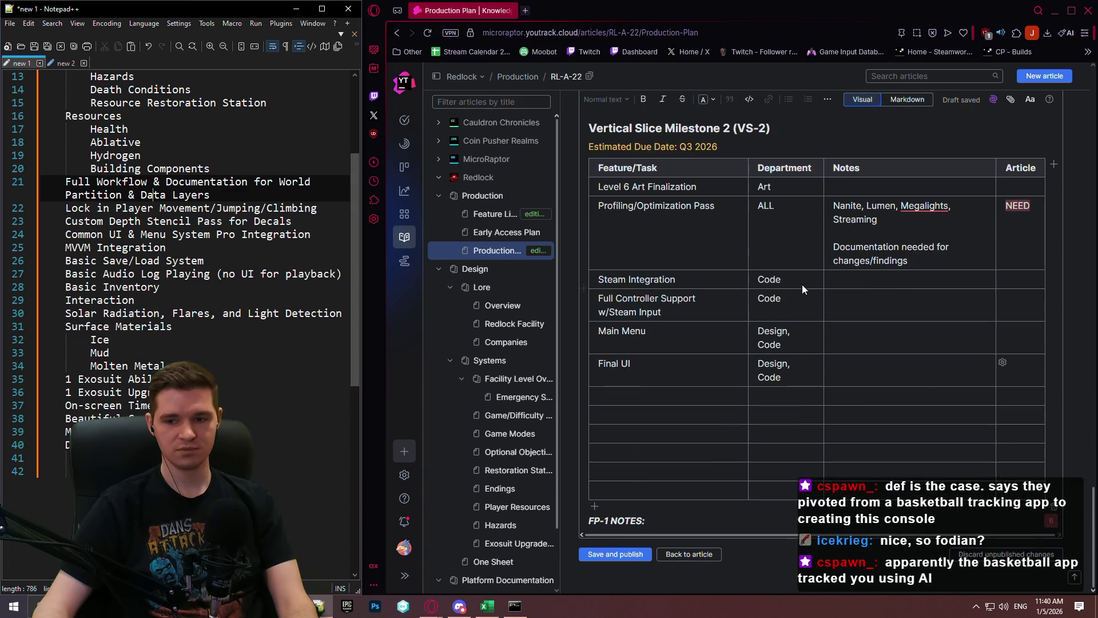
{"action": "left_click", "coordinate": [661, 393]}
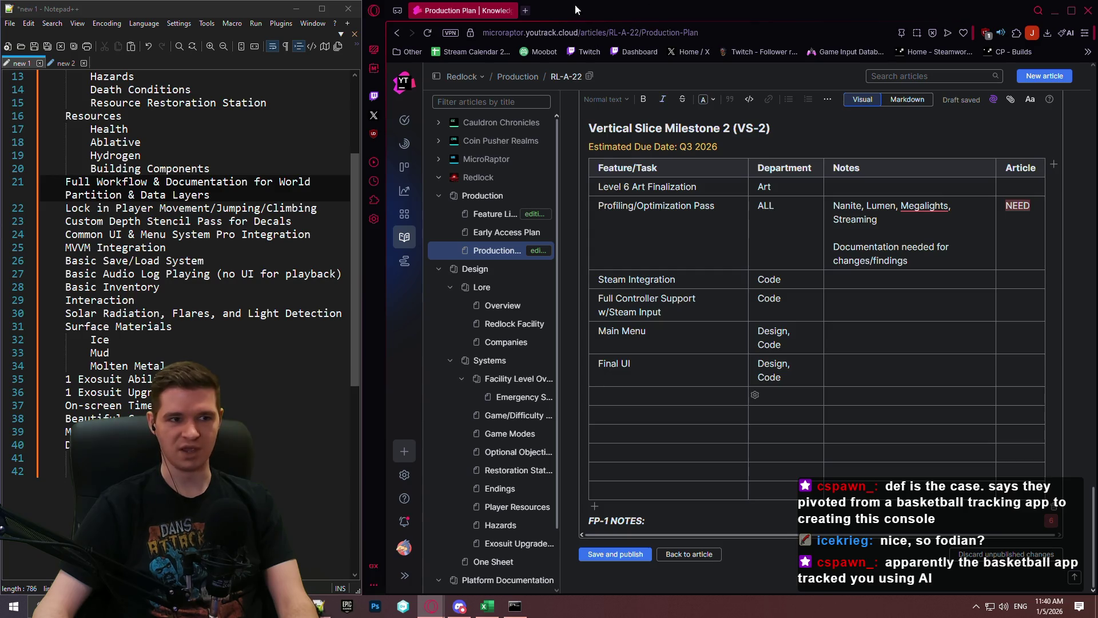
Step: Open the Nex Playground Game Catalog page in a new browser tab
{"action": "left_click", "coordinate": [525, 10]}
{"action": "type", "text": "nex pla"}
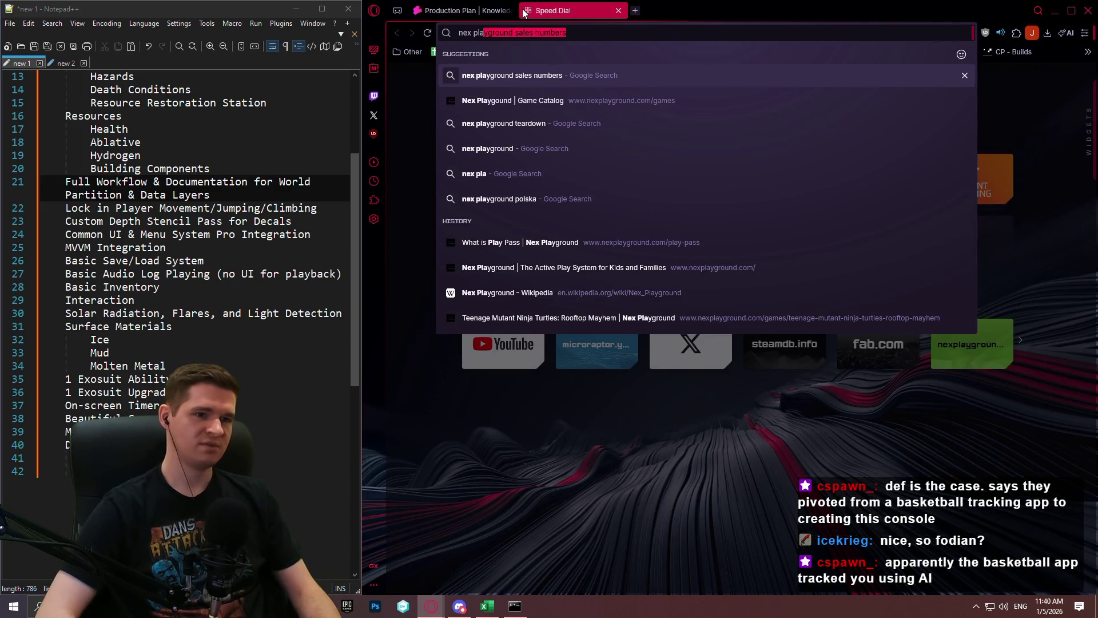
{"action": "key", "text": "Down"}
{"action": "key", "text": "Return"}
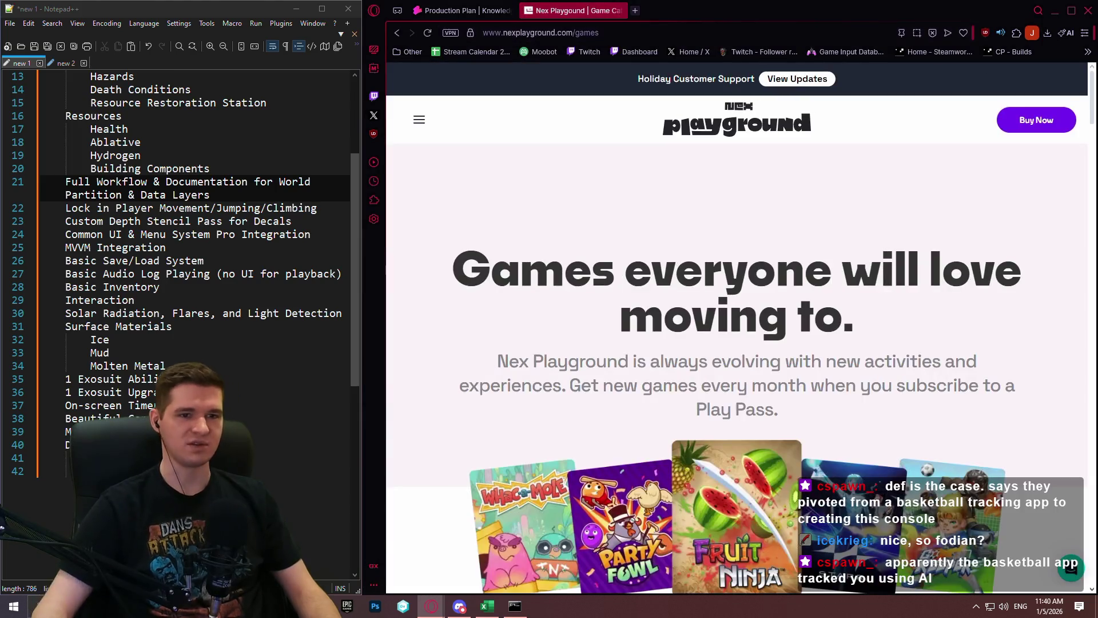
Step: Navigate to Playground > Safety & Privacy and scroll through the page
{"action": "left_click", "coordinate": [420, 120]}
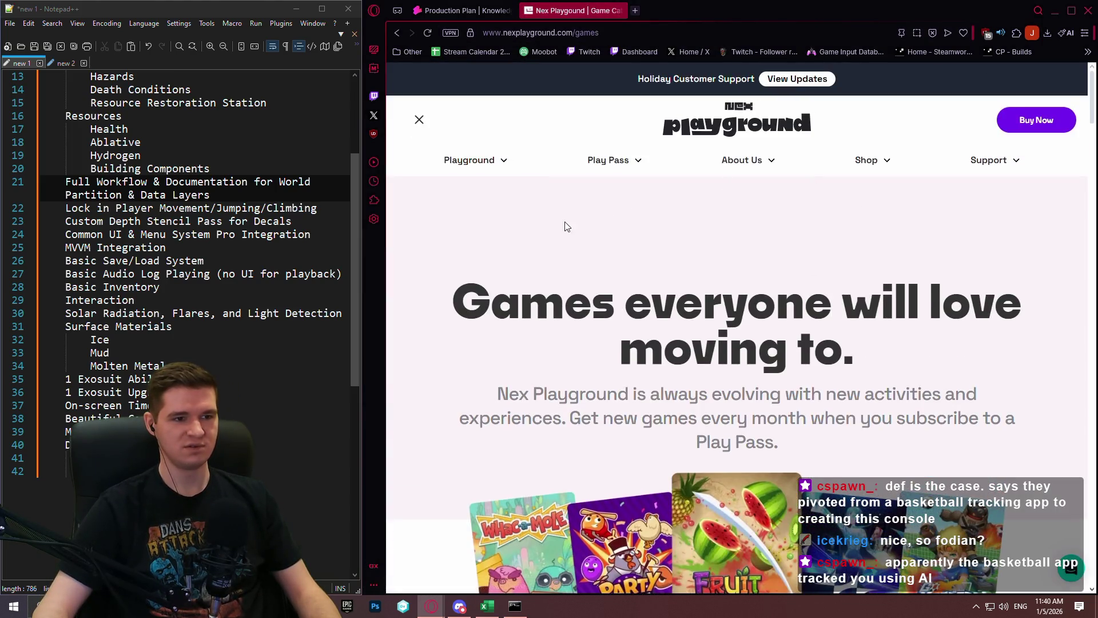
{"action": "left_click", "coordinate": [471, 160]}
{"action": "left_click", "coordinate": [435, 224]}
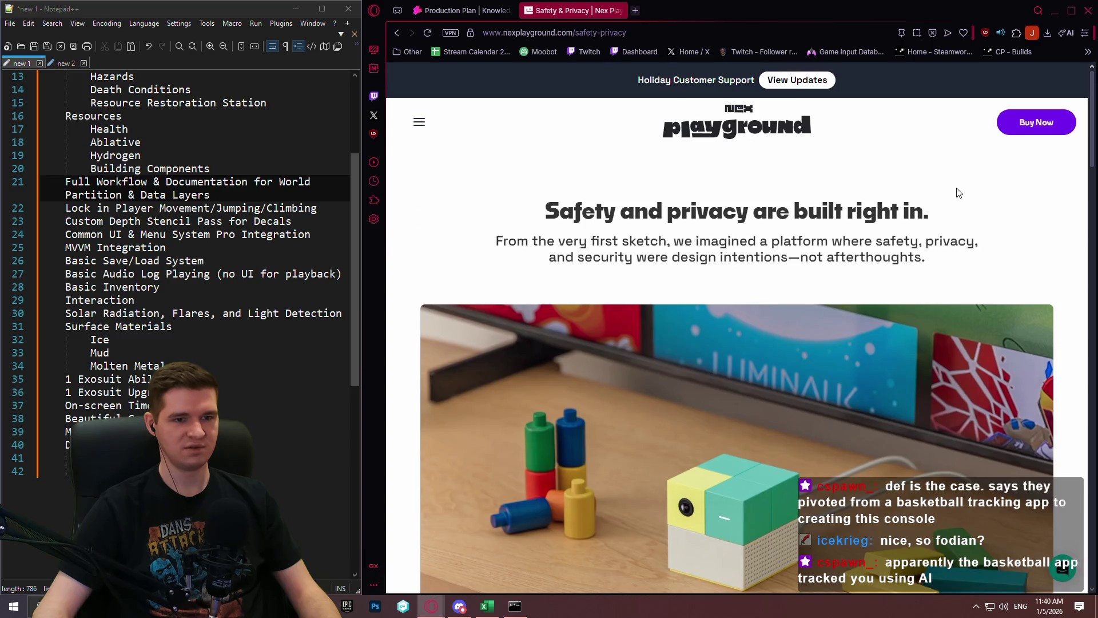
{"action": "scroll", "coordinate": [896, 195], "scroll_direction": "down", "scroll_amount": 5}
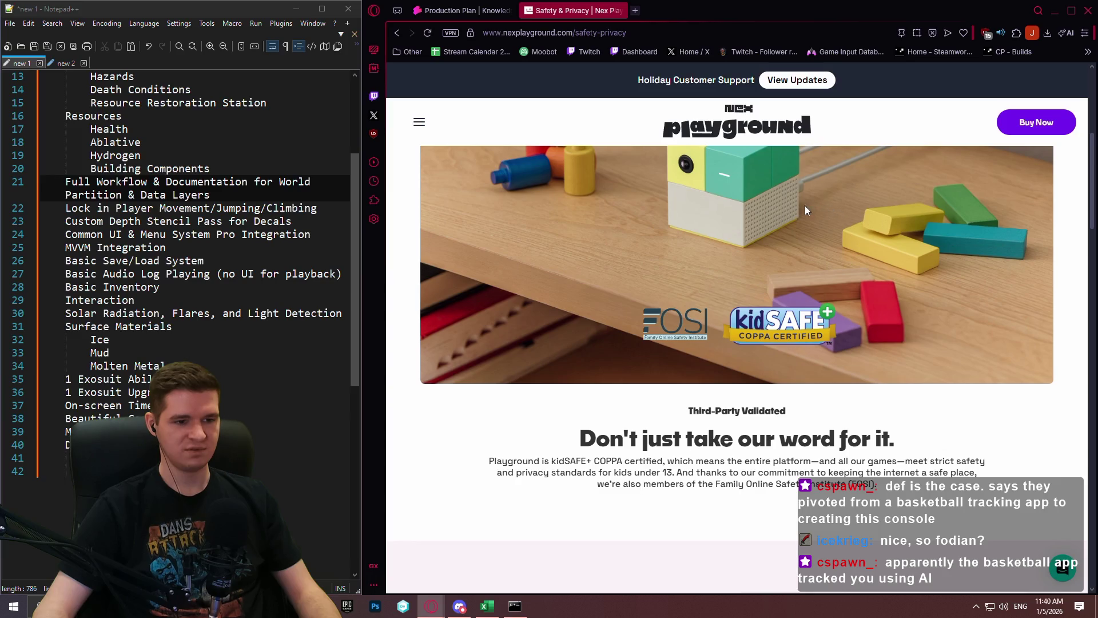
{"action": "scroll", "coordinate": [892, 223], "scroll_direction": "down", "scroll_amount": 2}
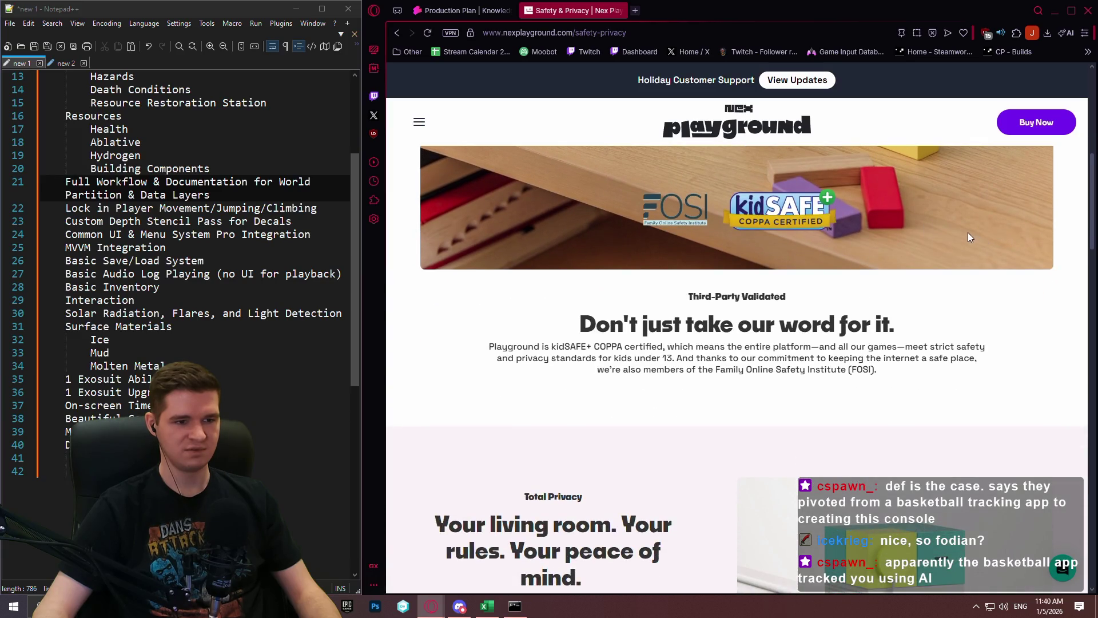
{"action": "scroll", "coordinate": [942, 230], "scroll_direction": "down", "scroll_amount": 10}
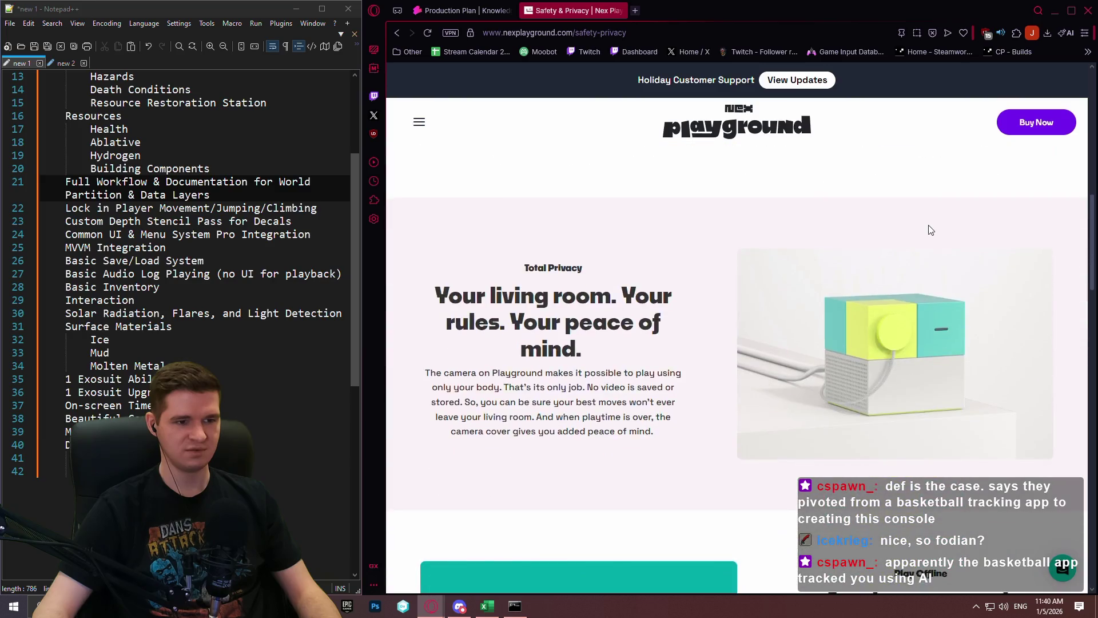
{"action": "scroll", "coordinate": [919, 235], "scroll_direction": "up", "scroll_amount": 3}
{"action": "scroll", "coordinate": [918, 229], "scroll_direction": "up", "scroll_amount": 1}
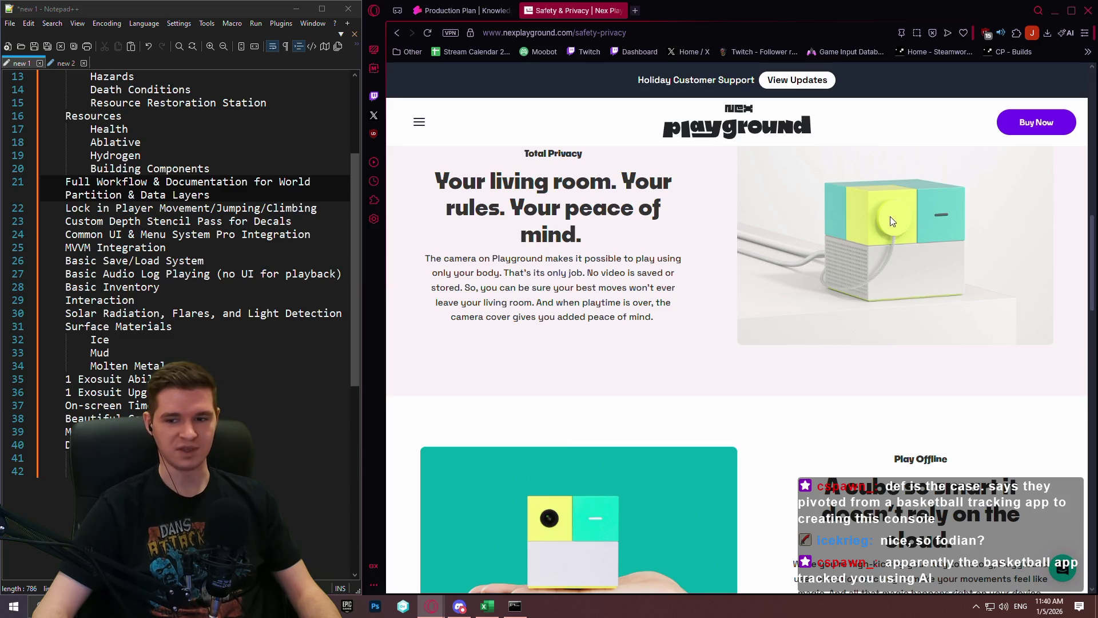
{"action": "scroll", "coordinate": [884, 255], "scroll_direction": "down", "scroll_amount": 3}
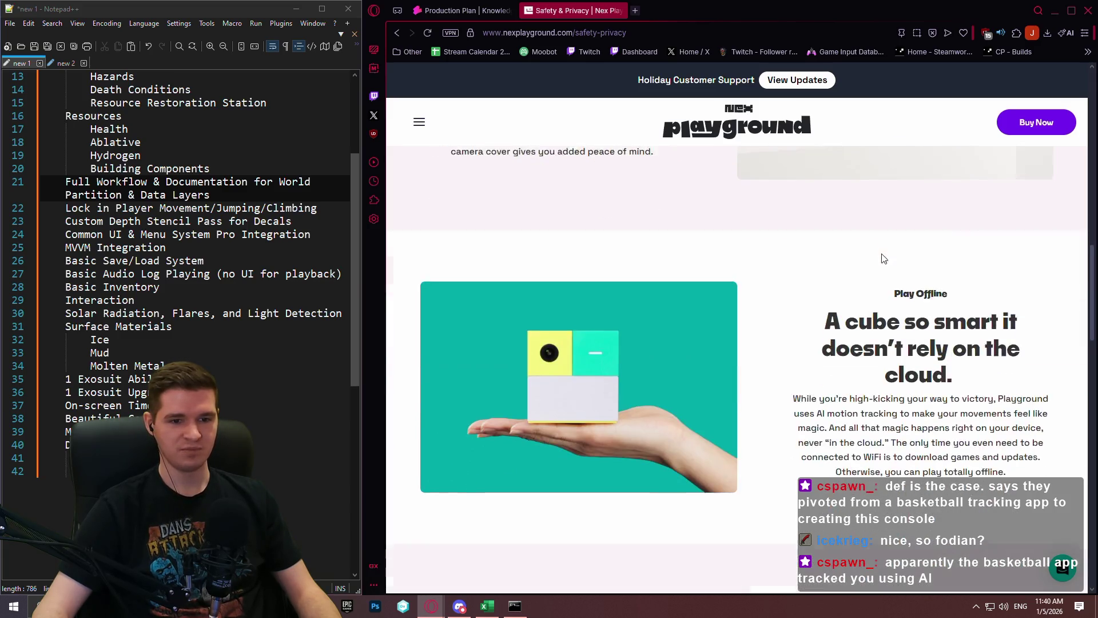
{"action": "scroll", "coordinate": [924, 240], "scroll_direction": "down", "scroll_amount": 3}
{"action": "scroll", "coordinate": [917, 235], "scroll_direction": "up", "scroll_amount": 1}
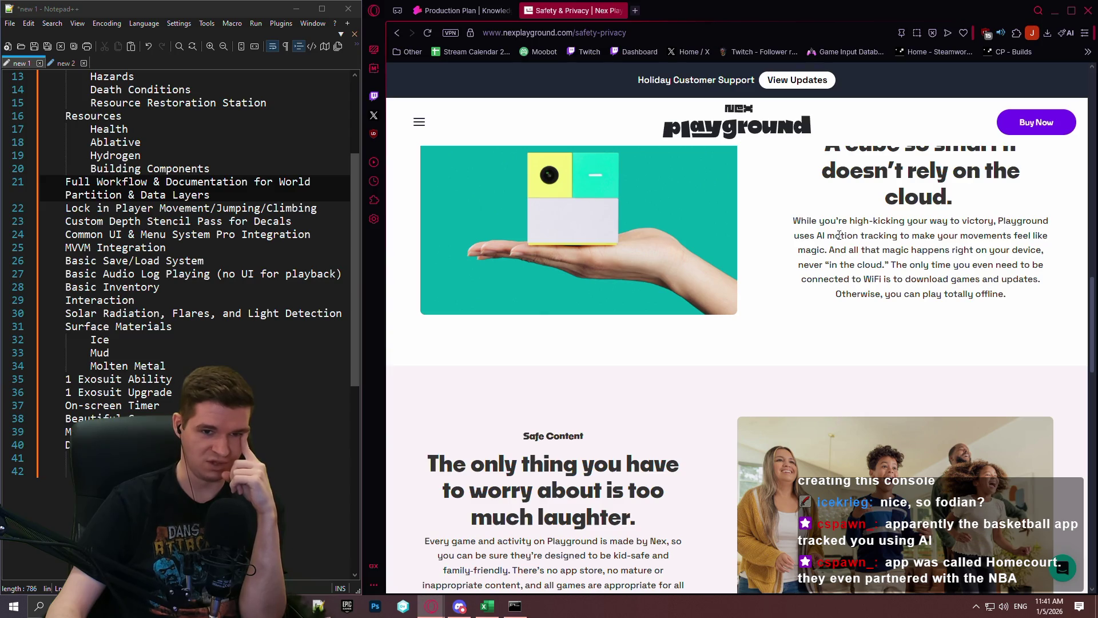
{"action": "scroll", "coordinate": [966, 275], "scroll_direction": "down", "scroll_amount": 2}
{"action": "scroll", "coordinate": [778, 260], "scroll_direction": "down", "scroll_amount": 2}
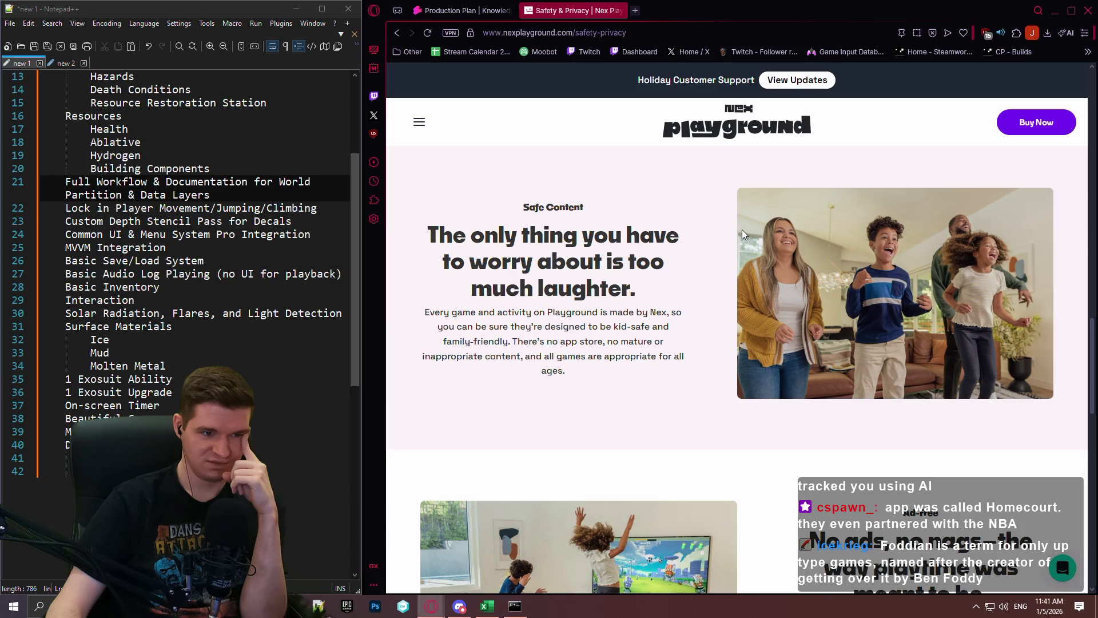
{"action": "scroll", "coordinate": [743, 235], "scroll_direction": "down", "scroll_amount": 2}
{"action": "scroll", "coordinate": [736, 230], "scroll_direction": "down", "scroll_amount": 3}
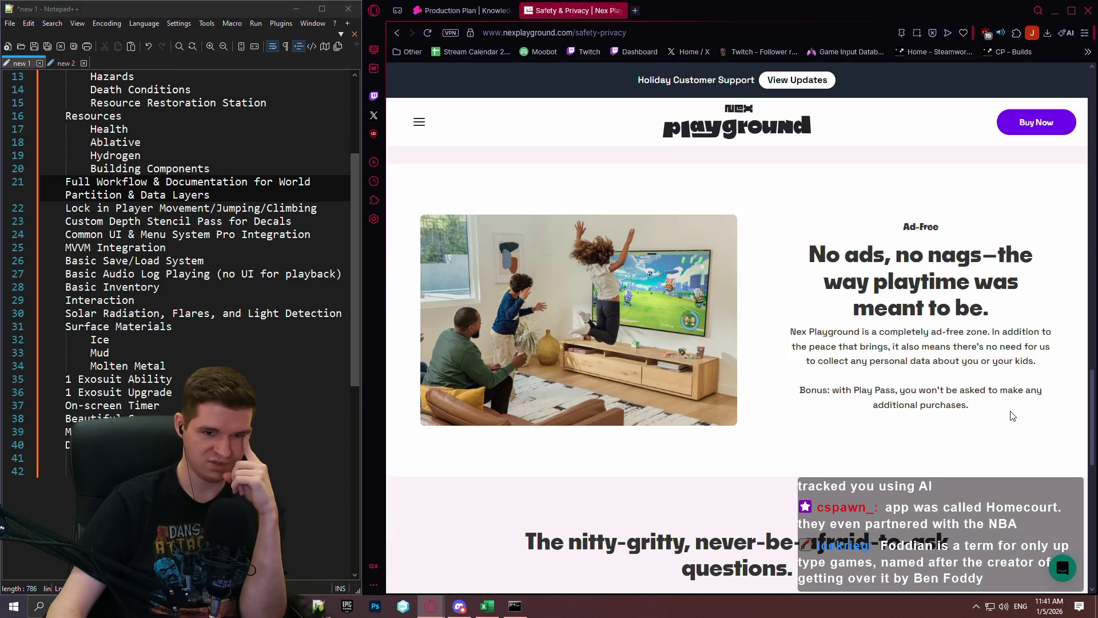
{"action": "scroll", "coordinate": [987, 375], "scroll_direction": "down", "scroll_amount": 3}
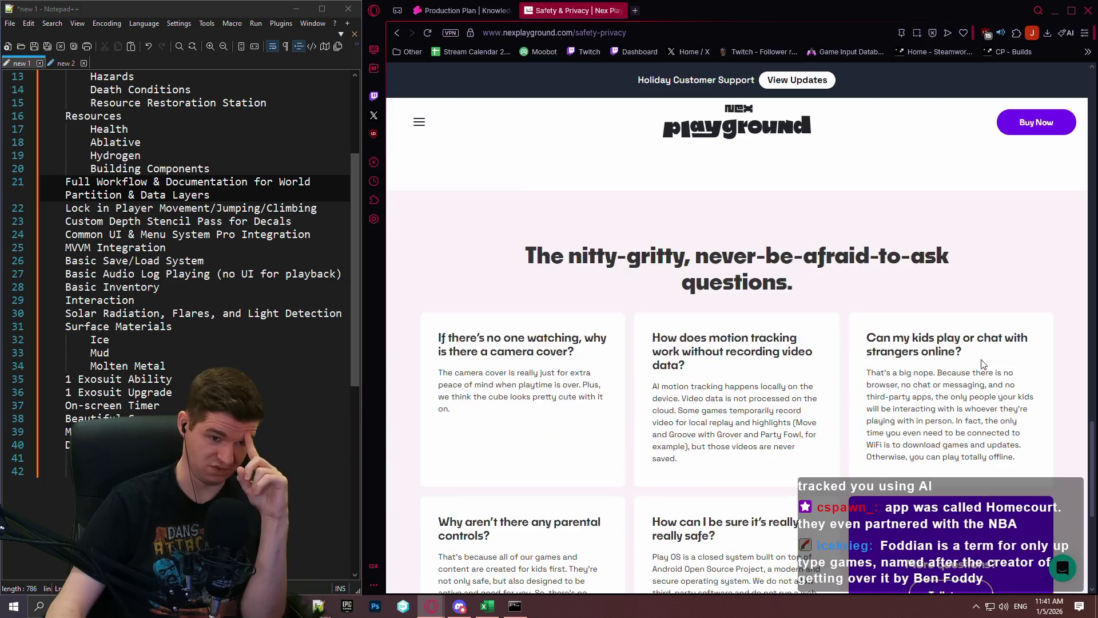
{"action": "scroll", "coordinate": [976, 351], "scroll_direction": "down", "scroll_amount": 3}
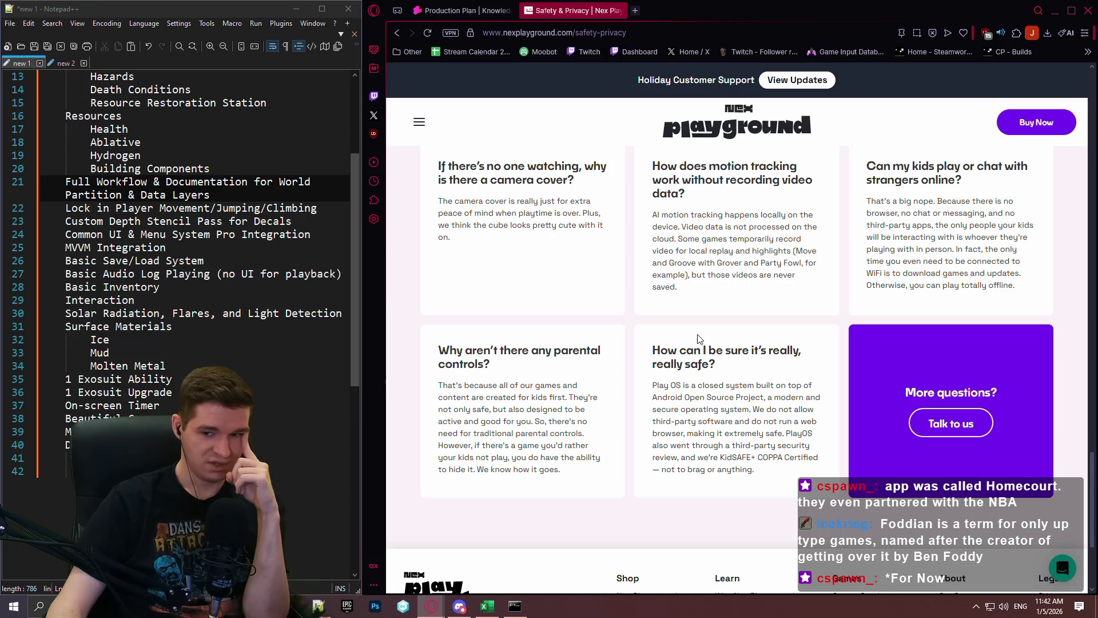
{"action": "scroll", "coordinate": [706, 341], "scroll_direction": "down", "scroll_amount": 3}
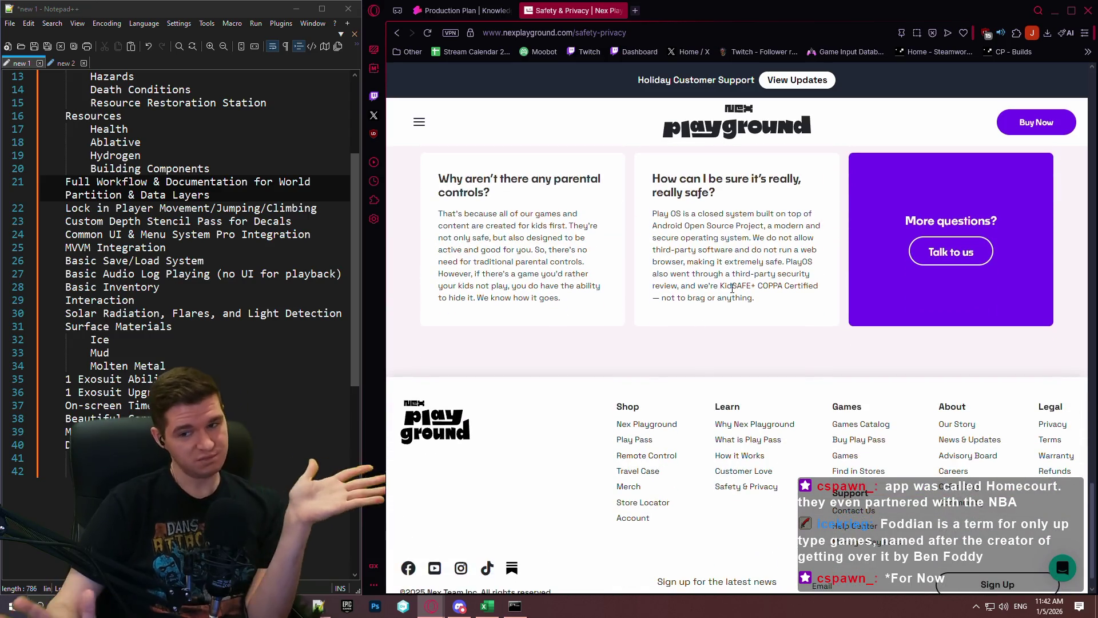
{"action": "scroll", "coordinate": [733, 289], "scroll_direction": "up", "scroll_amount": 10}
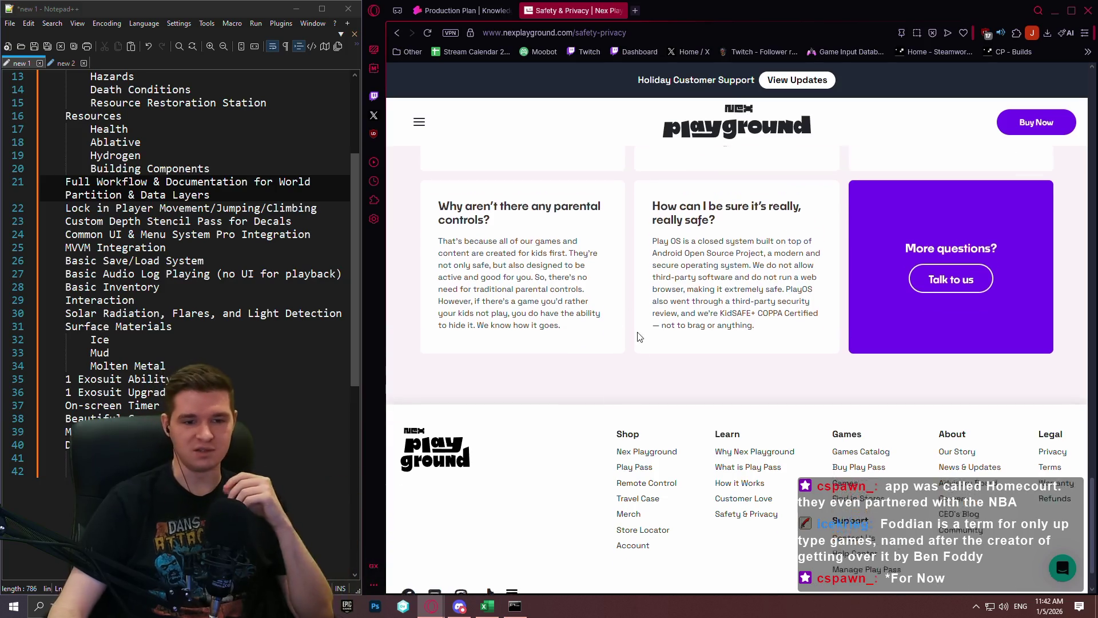
{"action": "scroll", "coordinate": [846, 383], "scroll_direction": "up", "scroll_amount": 12}
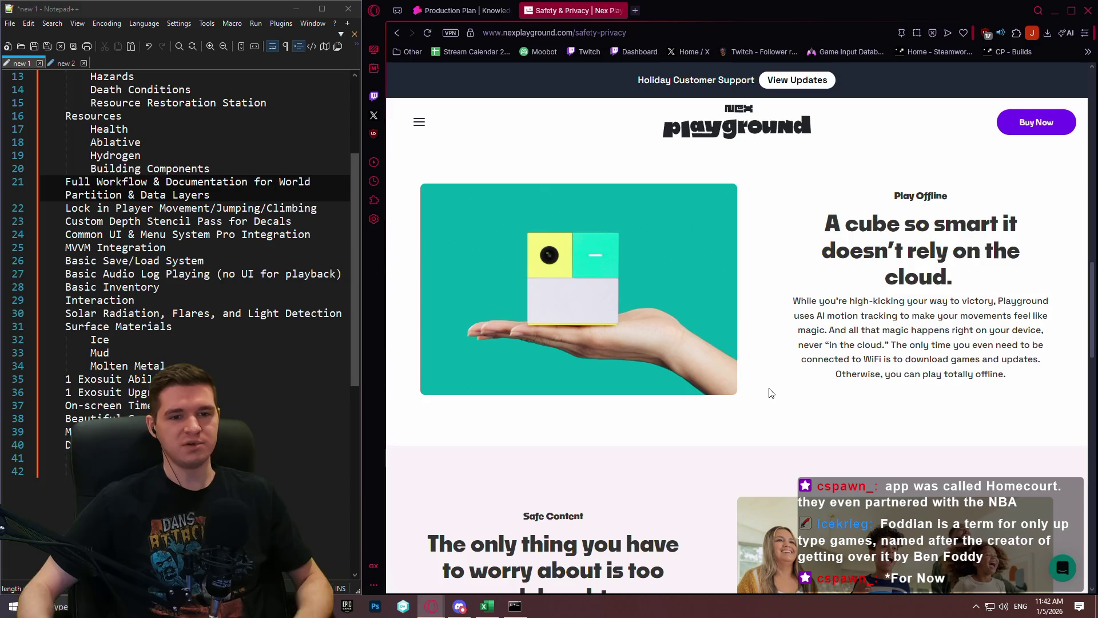
Step: Close the Nex Playground Safety & Privacy tab to return to YouTrack
{"action": "left_click", "coordinate": [618, 10]}
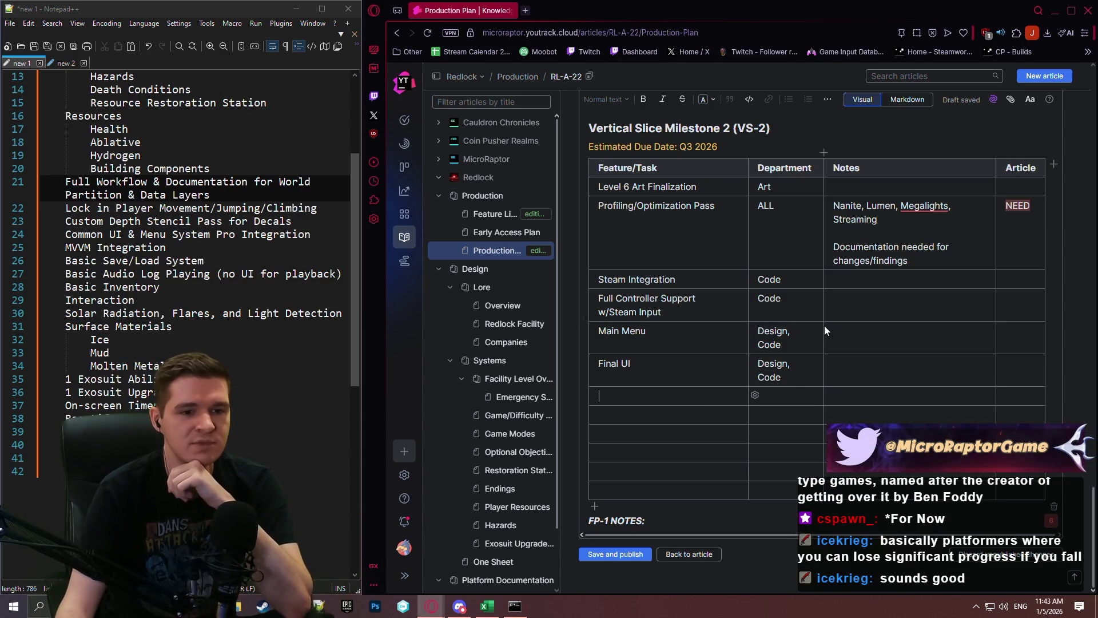
Step: Rename the Final UI task to Finalized UI
{"action": "left_click", "coordinate": [621, 364]}
{"action": "type", "text": "iz"}
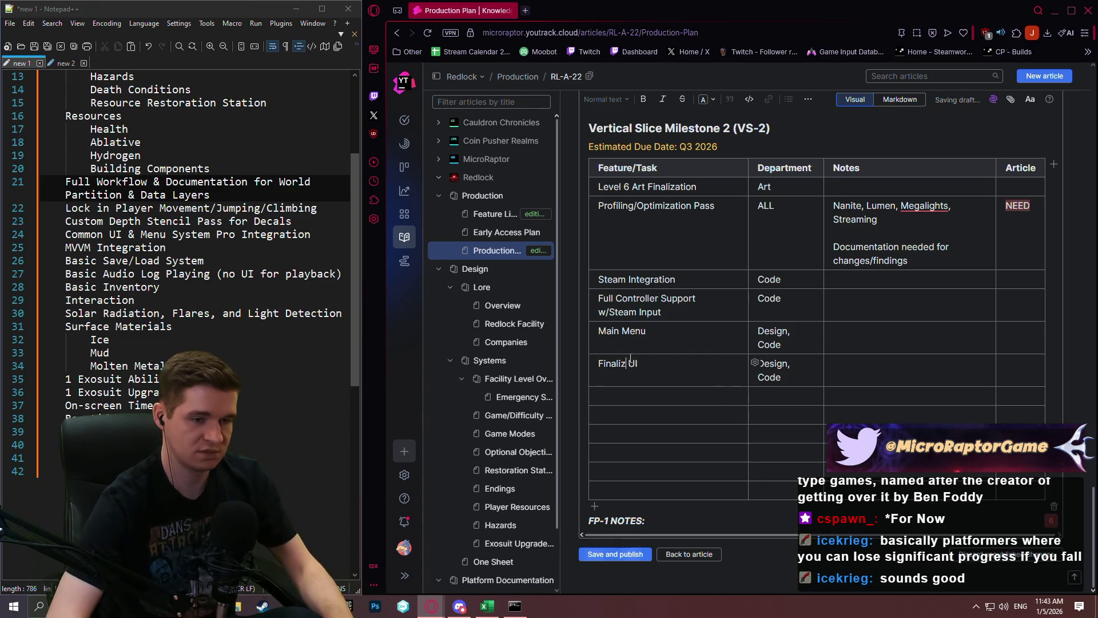
{"action": "type", "text": "ed"}
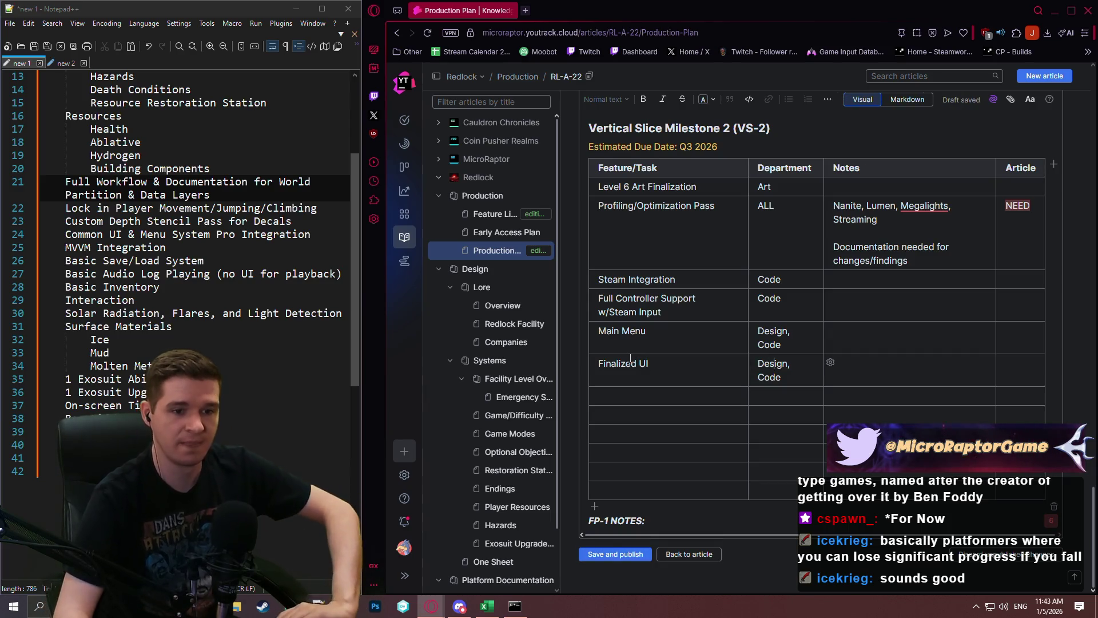
{"action": "key", "text": "Down"}
{"action": "key", "text": "End"}
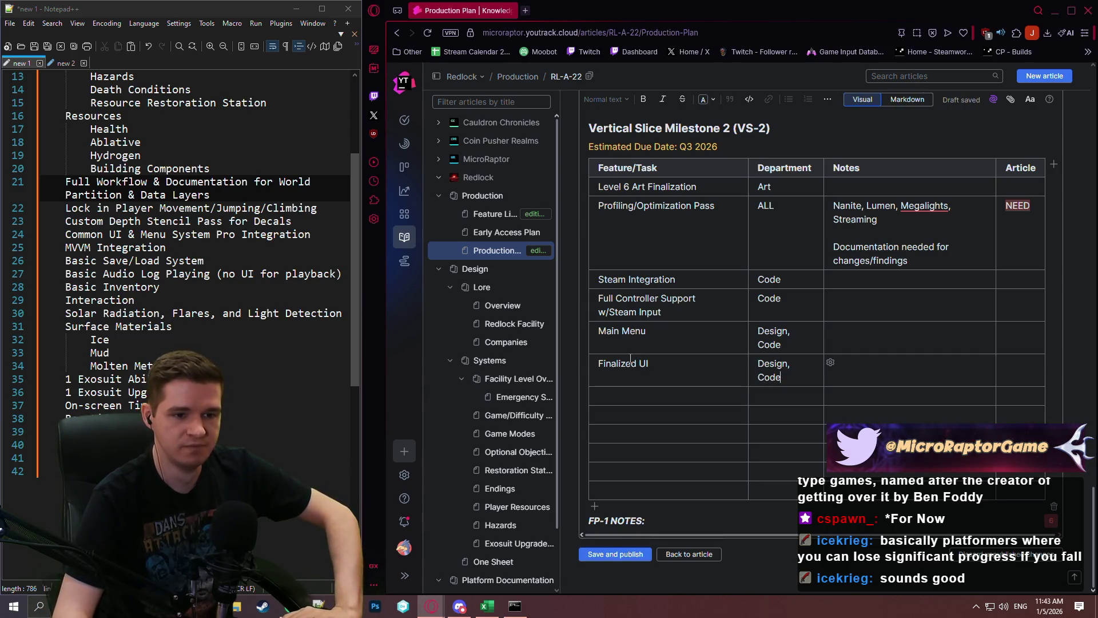
{"action": "key", "text": "Tab"}
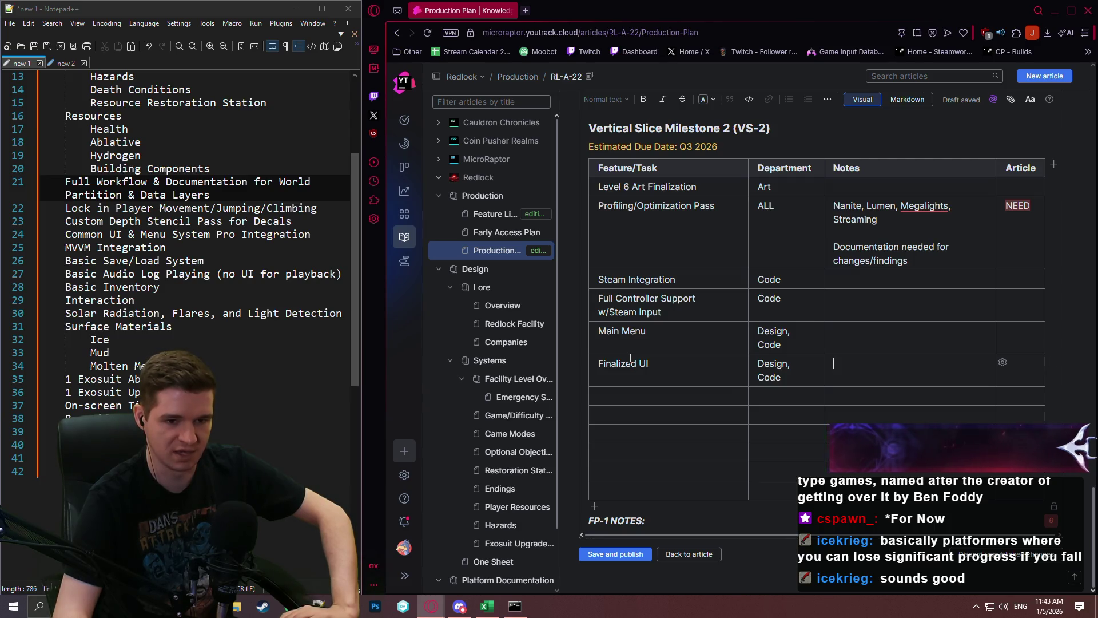
{"action": "key", "text": "Left"}
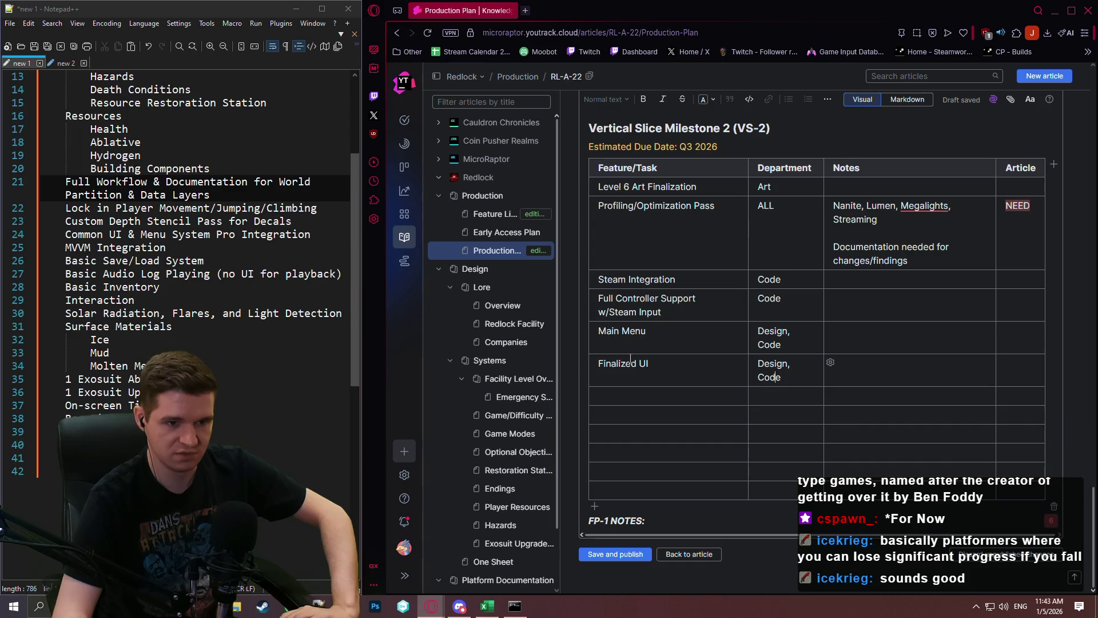
{"action": "key", "text": "Left"}
{"action": "key", "text": "Left"}
{"action": "key", "text": "Left"}
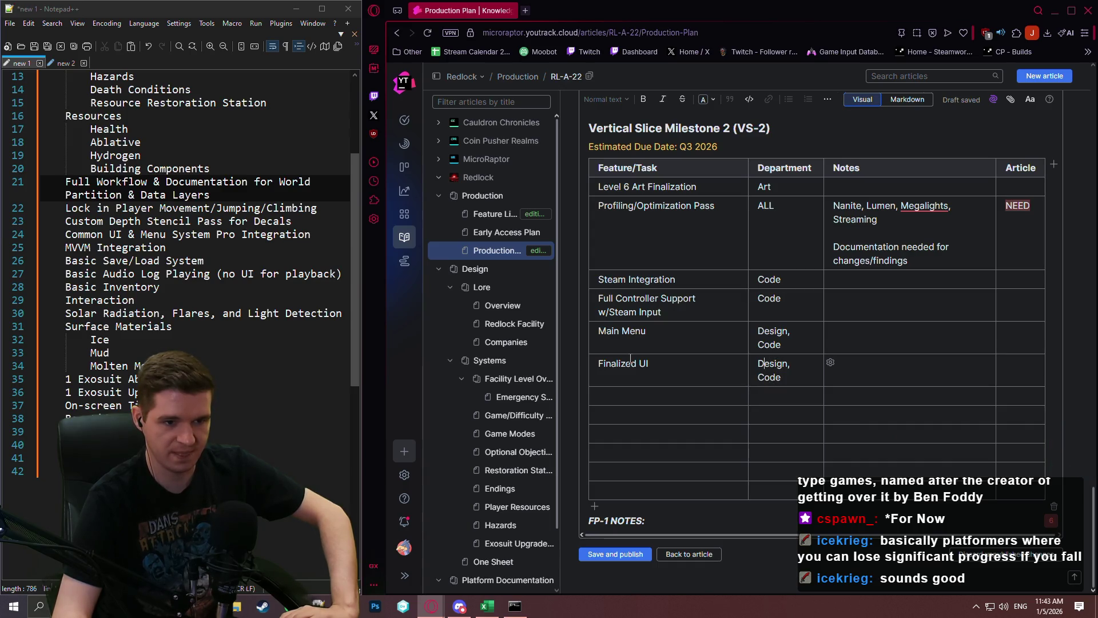
{"action": "key", "text": "Left"}
{"action": "key", "text": "Left"}
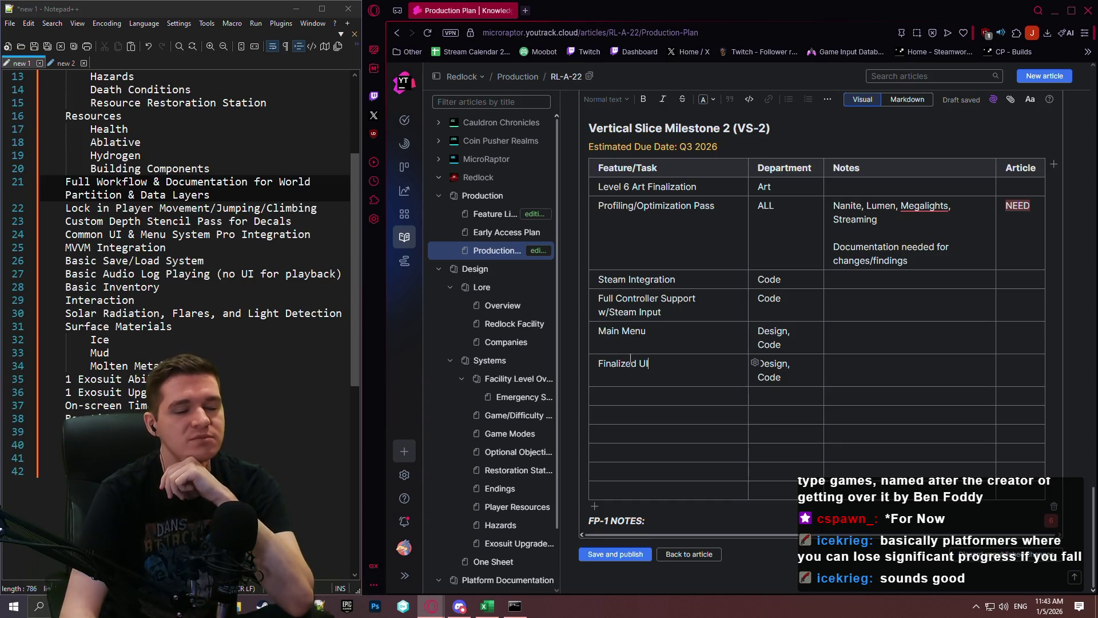
{"action": "key", "text": "Tab"}
{"action": "key", "text": "Tab"}
{"action": "key", "text": "Tab"}
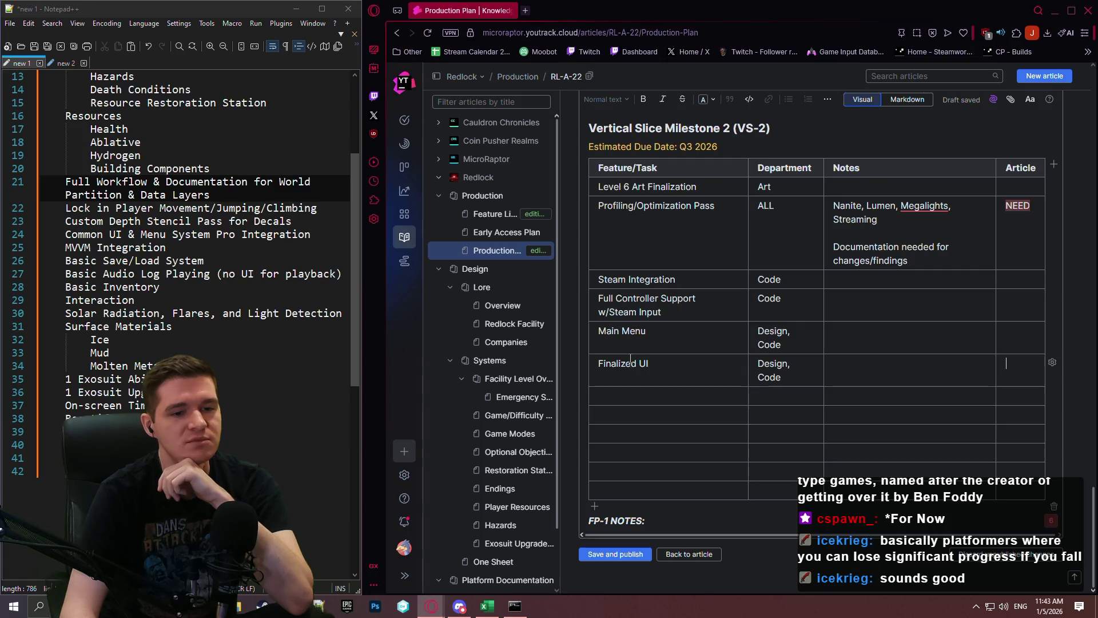
{"action": "key", "text": "shift+Tab"}
{"action": "key", "text": "shift+Tab"}
{"action": "key", "text": "shift+Tab"}
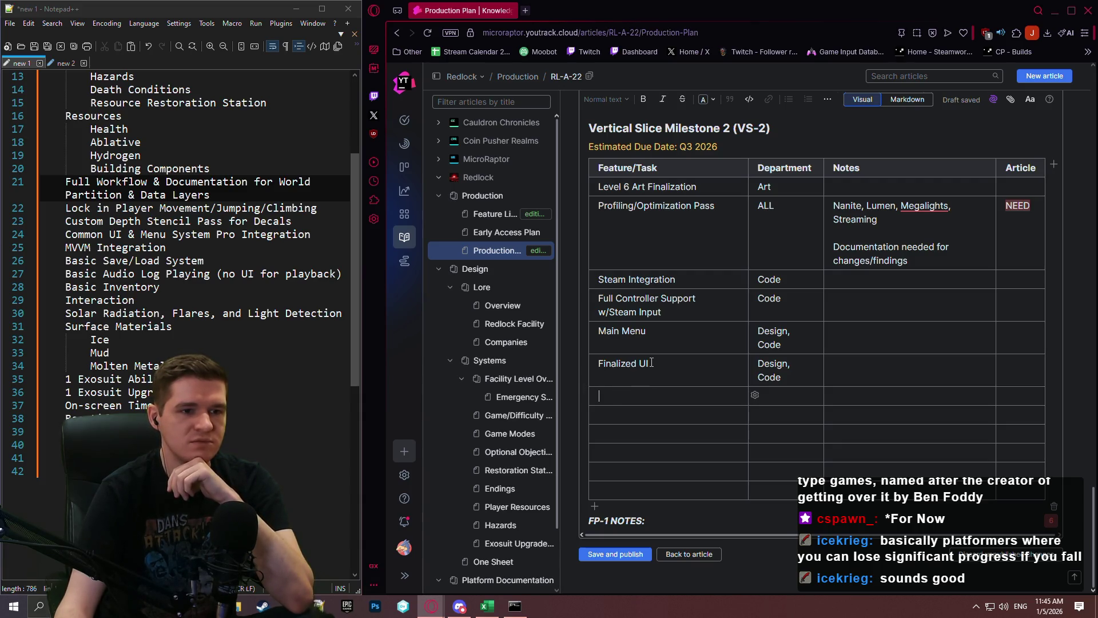
Step: Add a General Polishing row with department ALL below Finalized UI
{"action": "type", "text": "Genee"}
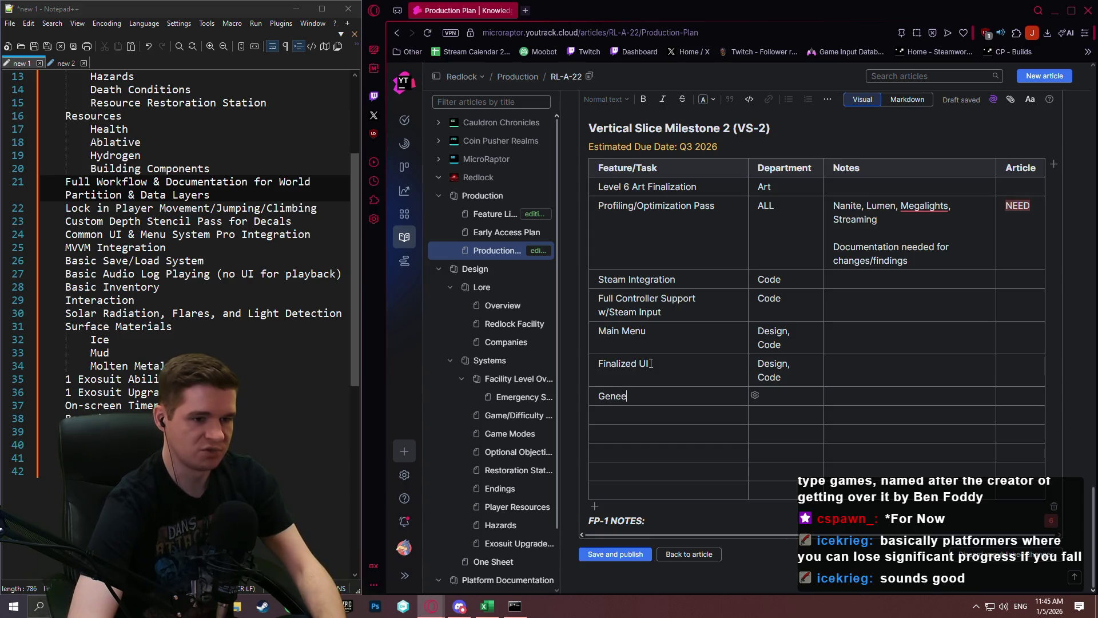
{"action": "key", "text": "BackSpace"}
{"action": "type", "text": "ral Polish"}
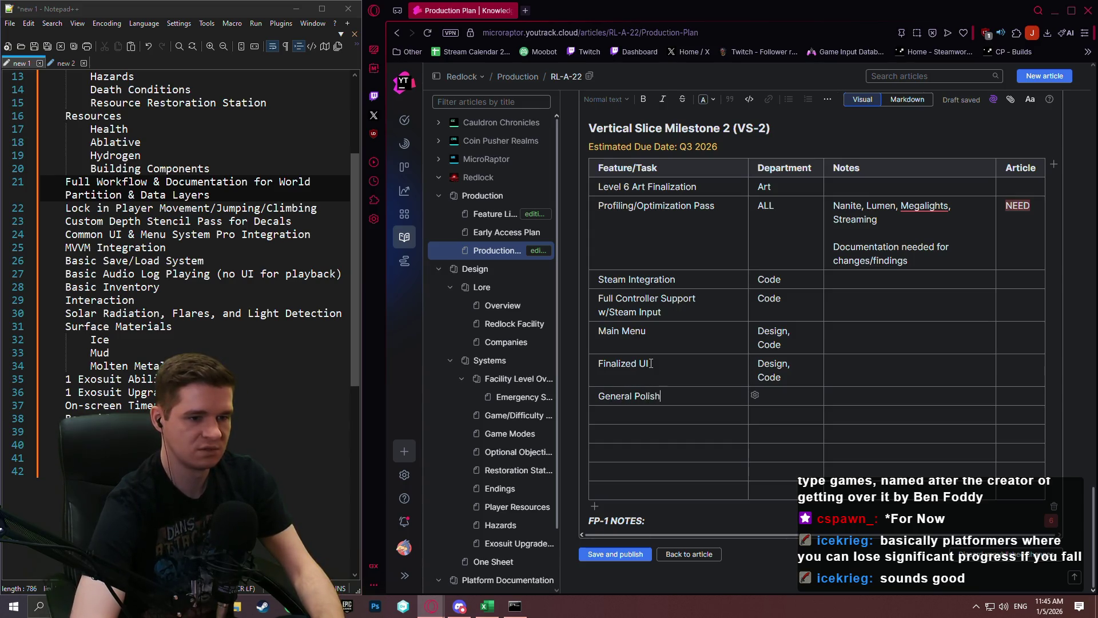
{"action": "type", "text": "ing"}
{"action": "key", "text": "Tab"}
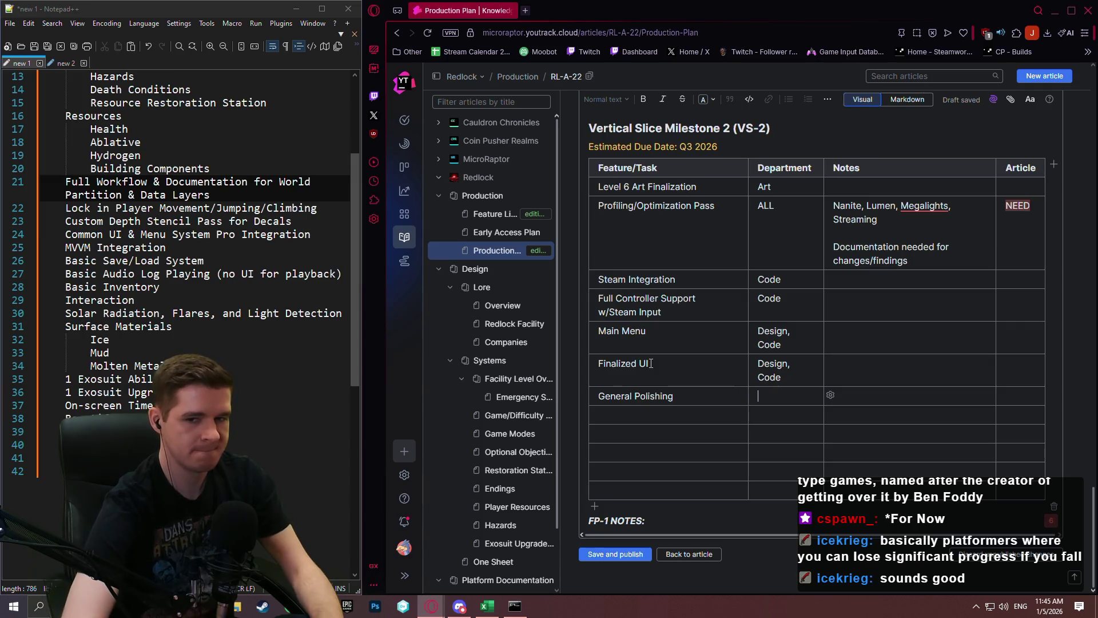
{"action": "type", "text": "ALL"}
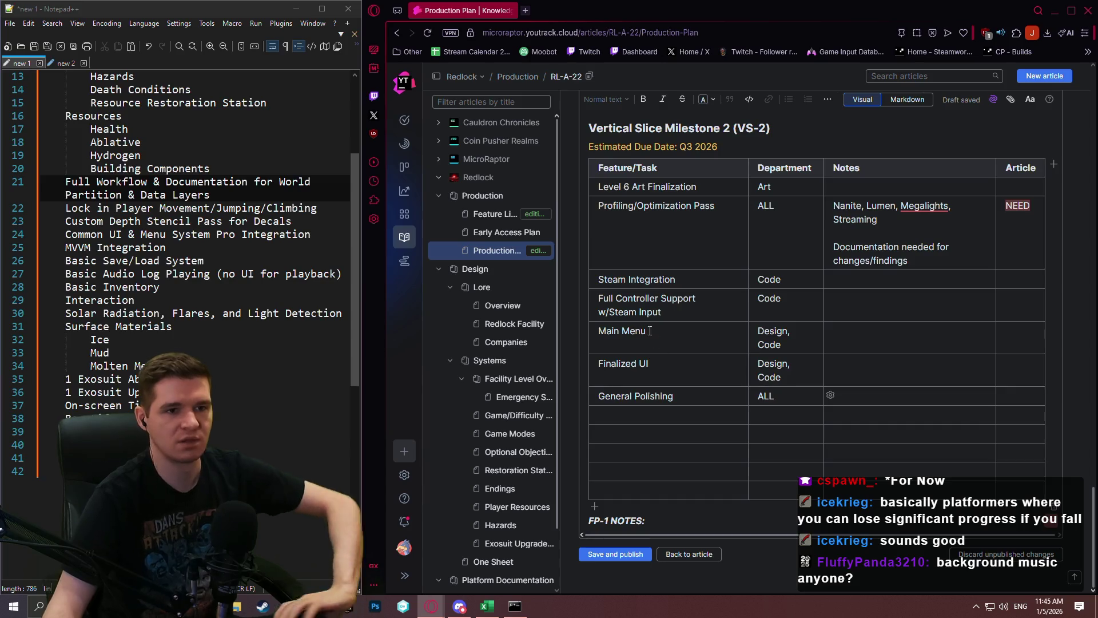
{"action": "scroll", "coordinate": [777, 346], "scroll_direction": "up", "scroll_amount": 2}
{"action": "scroll", "coordinate": [776, 346], "scroll_direction": "up", "scroll_amount": 6}
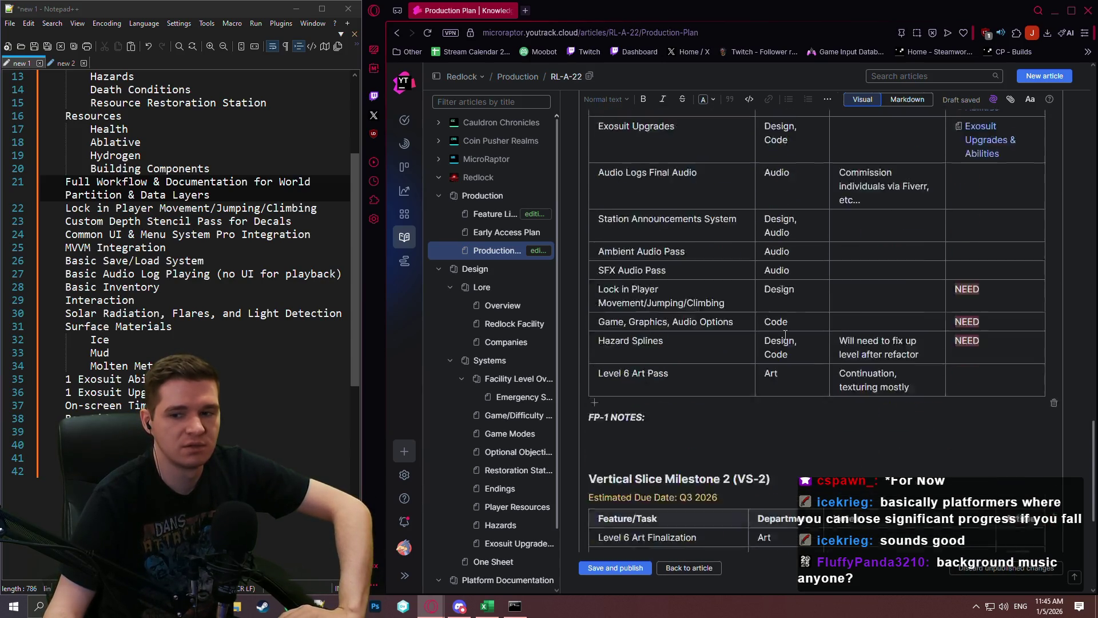
{"action": "scroll", "coordinate": [785, 336], "scroll_direction": "up", "scroll_amount": 1}
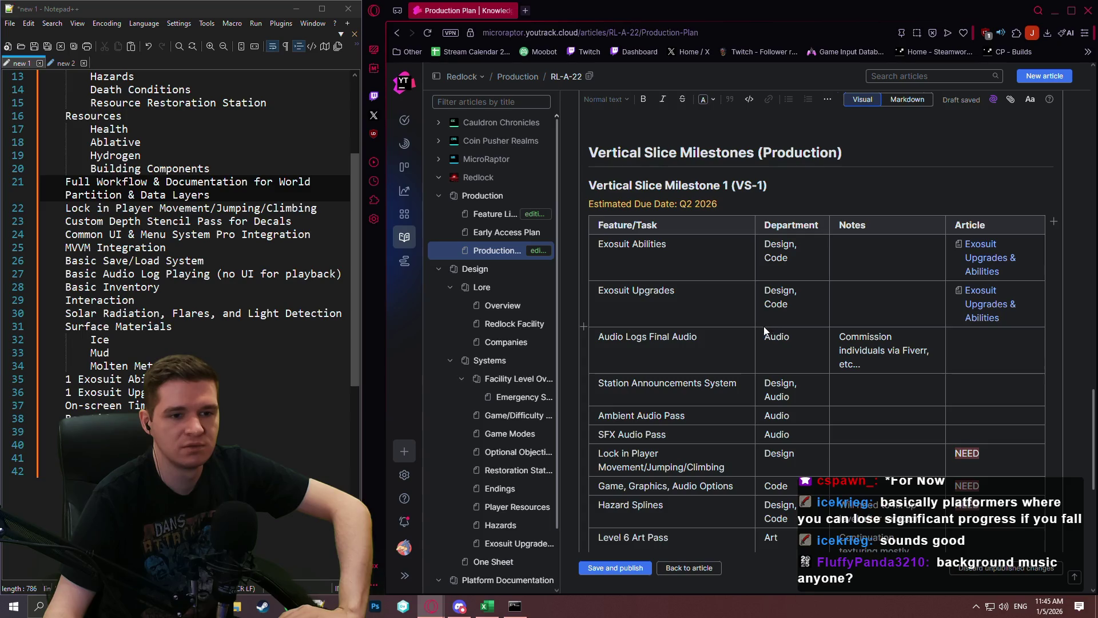
{"action": "scroll", "coordinate": [757, 324], "scroll_direction": "down", "scroll_amount": 2}
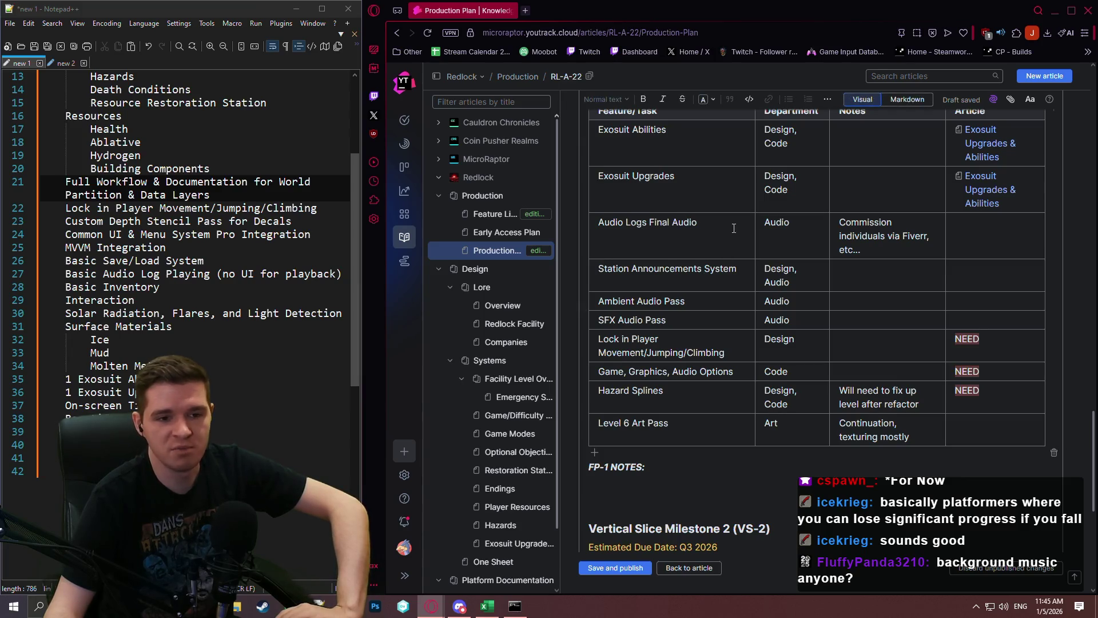
{"action": "scroll", "coordinate": [971, 362], "scroll_direction": "down", "scroll_amount": 7}
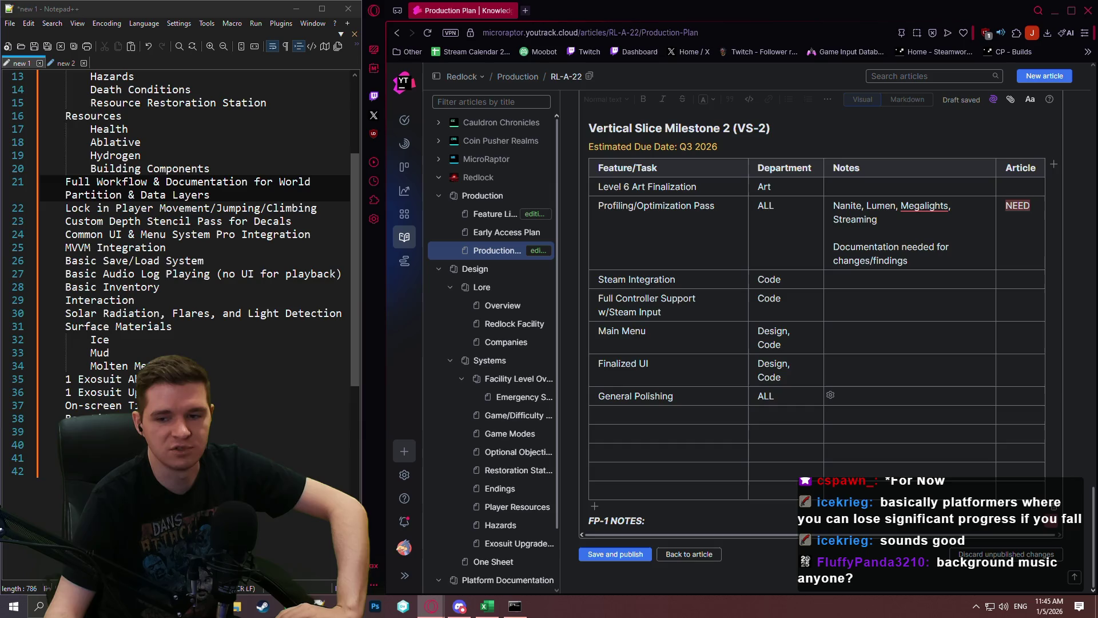
{"action": "left_click", "coordinate": [904, 397]}
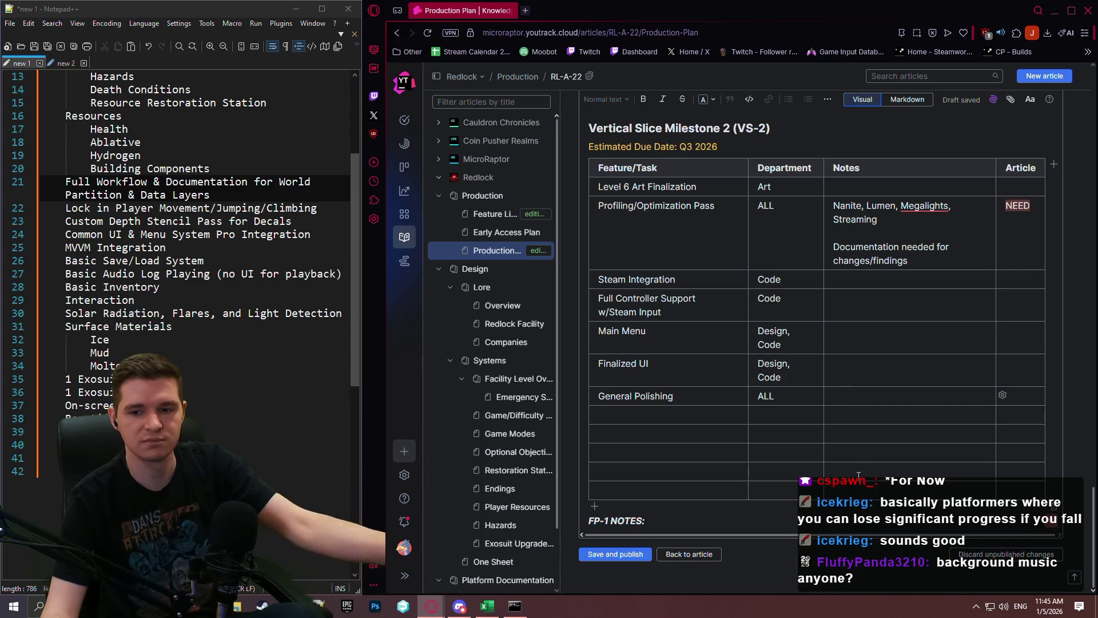
{"action": "key", "text": "alt+Tab"}
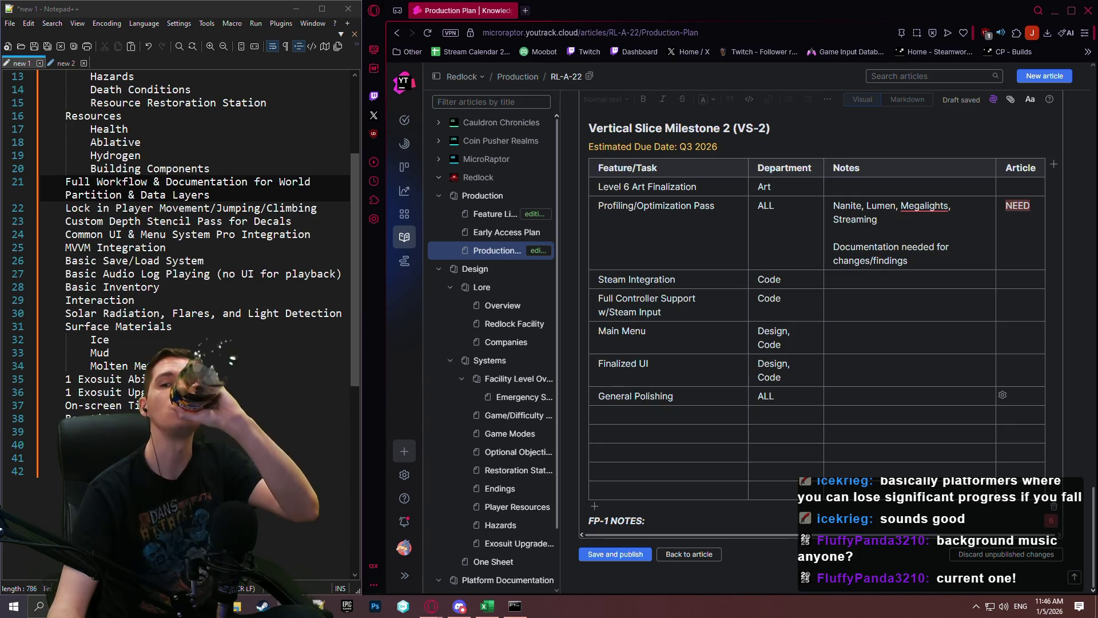
{"action": "key", "text": "alt+Tab"}
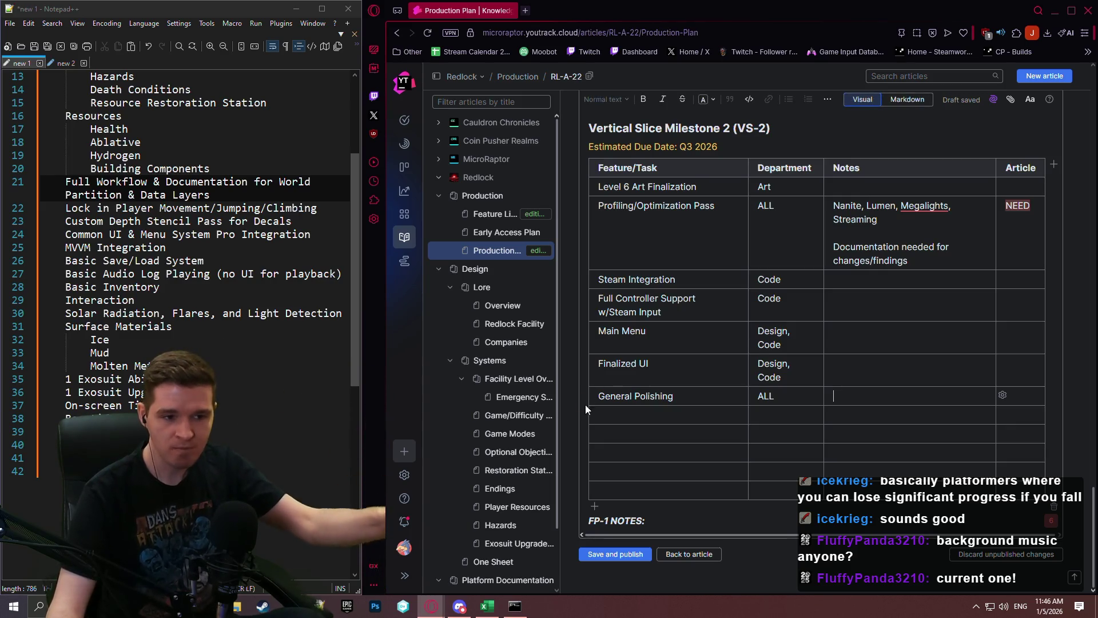
{"action": "left_click", "coordinate": [830, 401]}
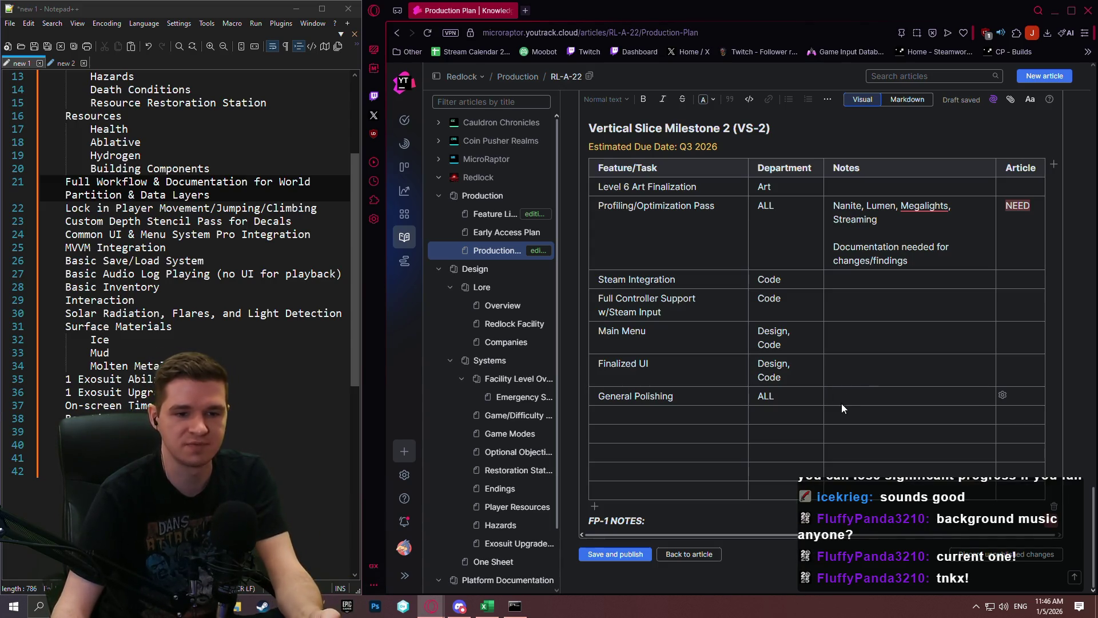
{"action": "left_click", "coordinate": [839, 409]}
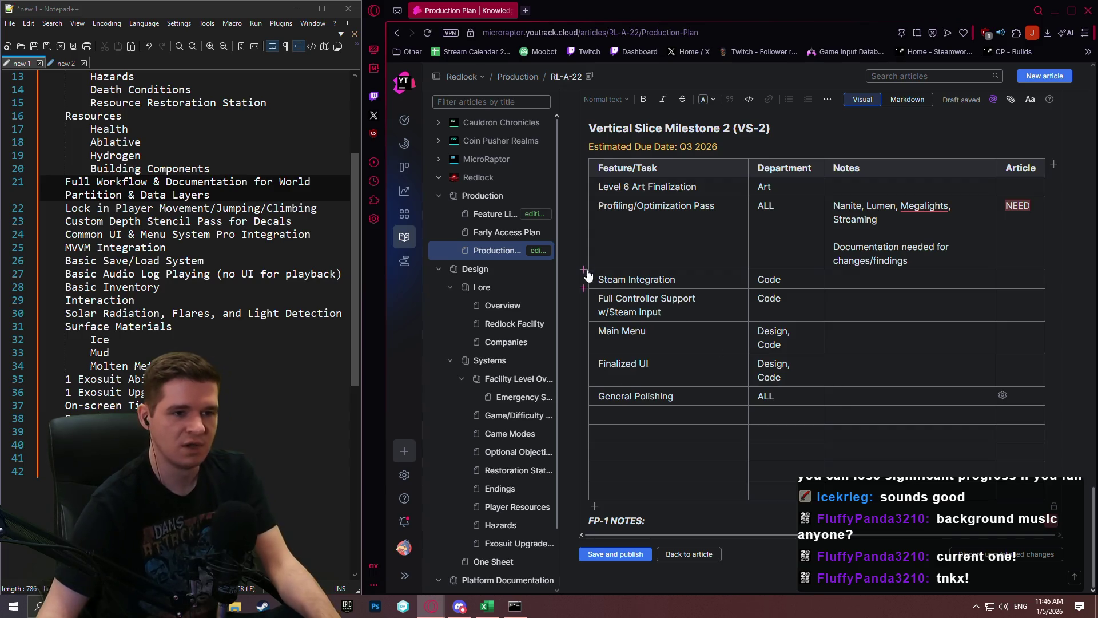
{"action": "mouse_move", "coordinate": [586, 298]}
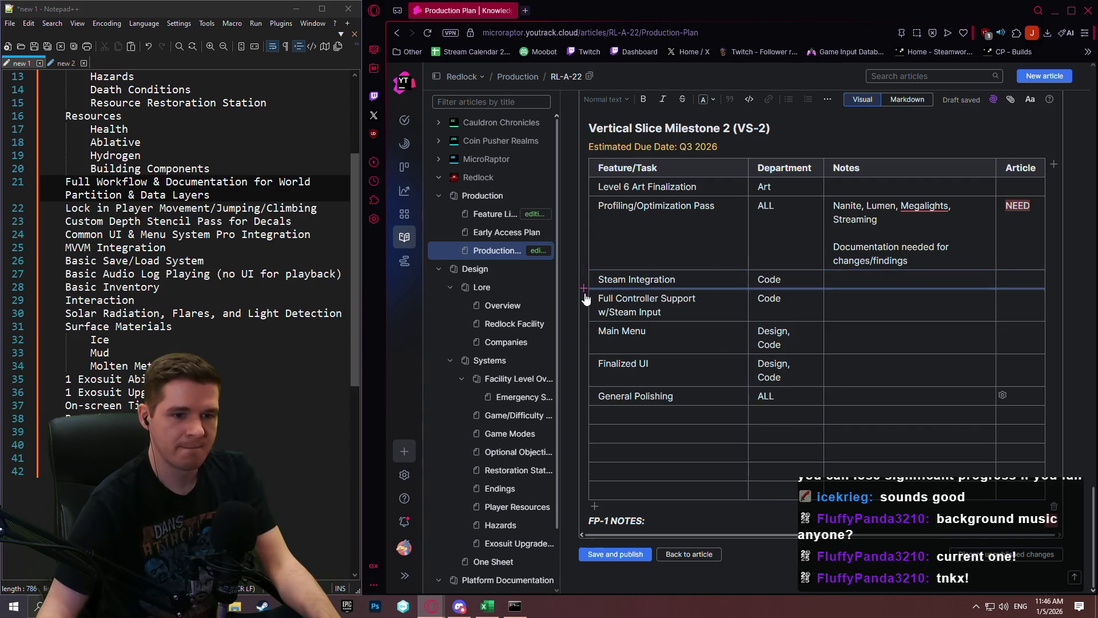
Step: Insert a Music row (Audio) noting main menu music and maybe some ambient gameplay tracks
{"action": "left_click", "coordinate": [584, 389]}
{"action": "type", "text": "Music"}
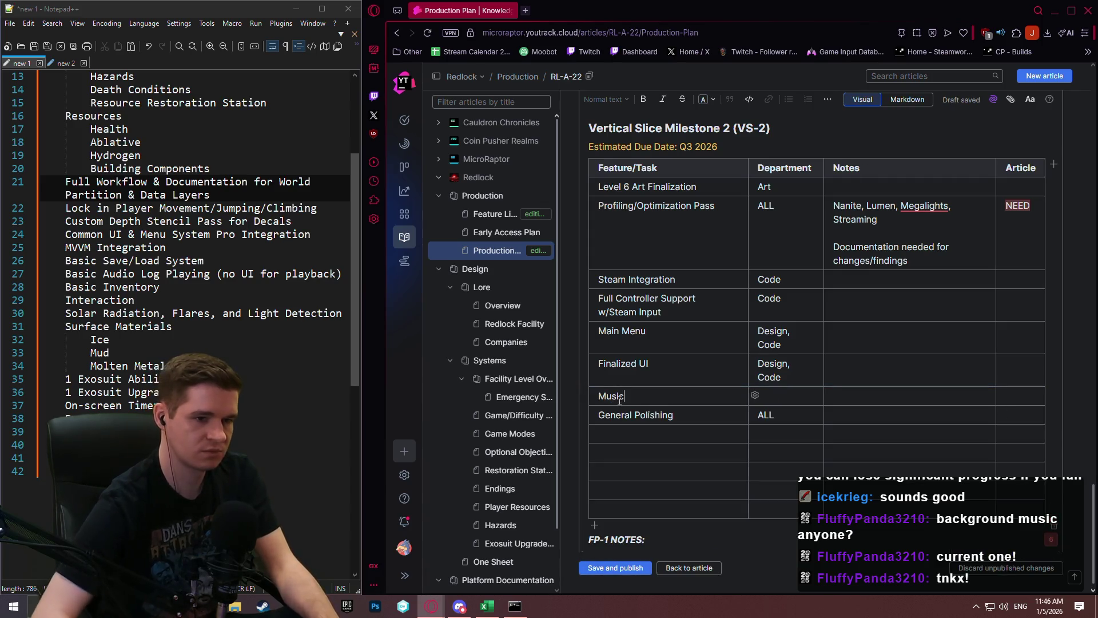
{"action": "key", "text": "Tab"}
{"action": "type", "text": "Audio"}
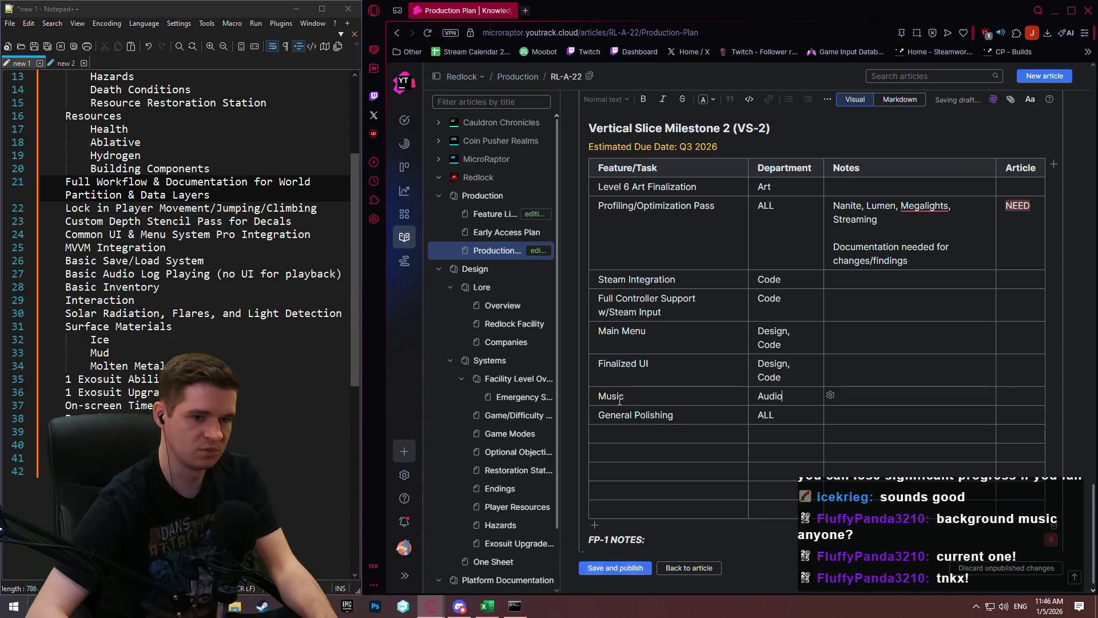
{"action": "key", "text": "Tab"}
{"action": "type", "text": "For "}
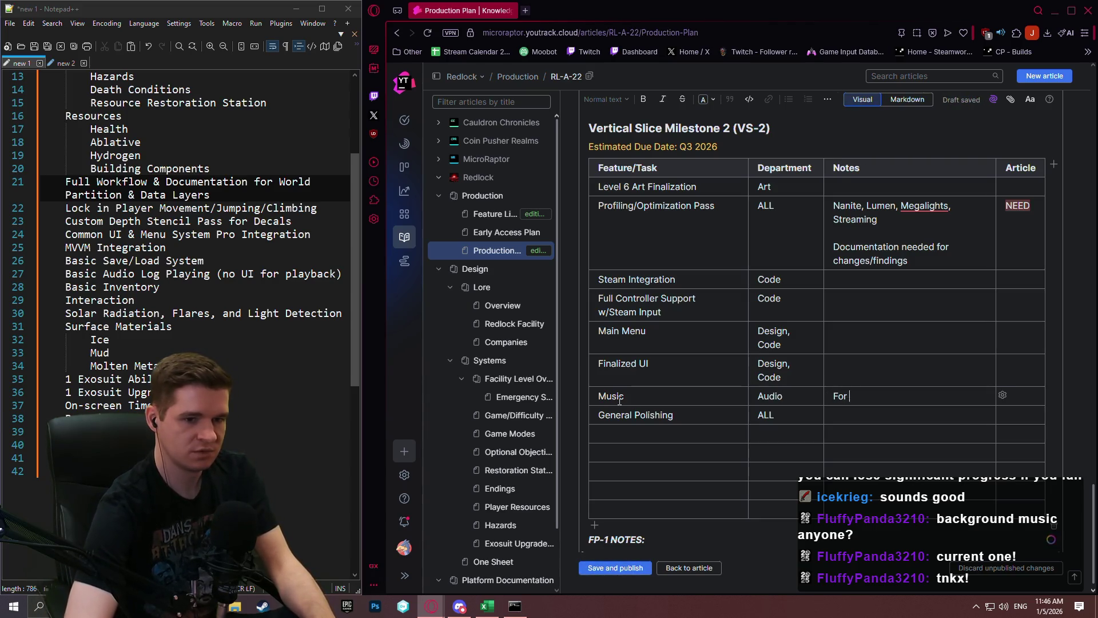
{"action": "type", "text": "sure main menu music"}
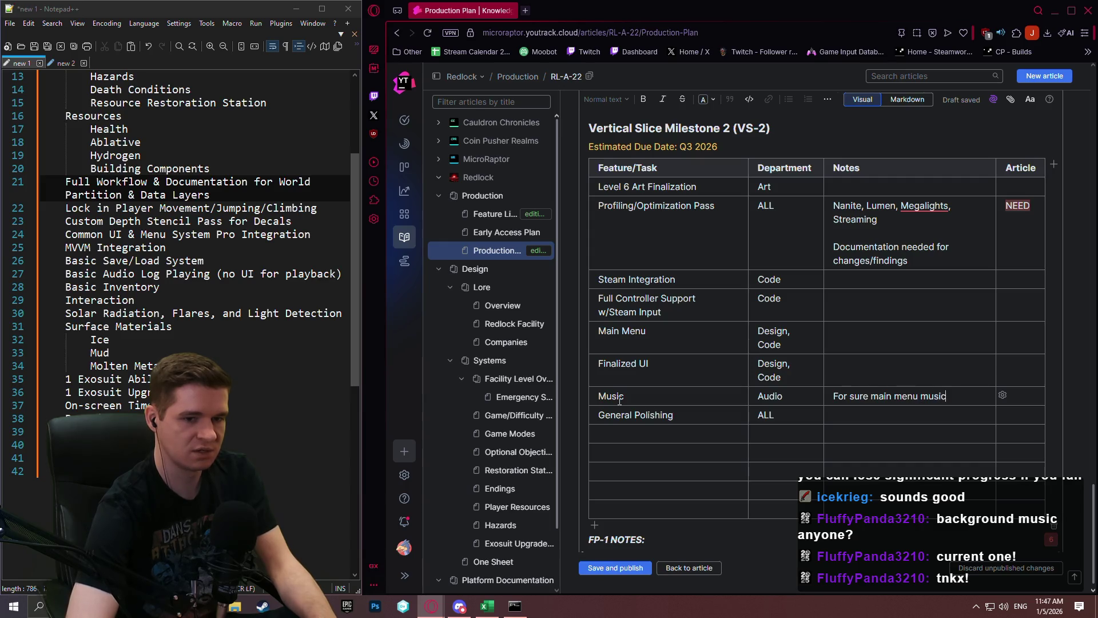
{"action": "type", "text": ", but maybe als"}
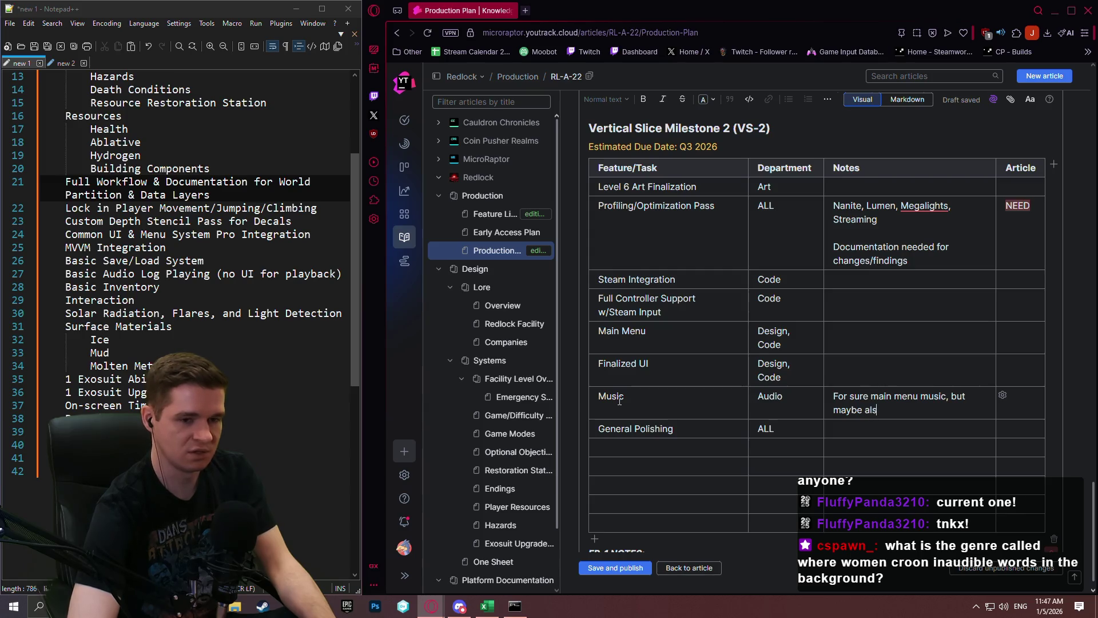
{"action": "type", "text": "o some ambient tra"}
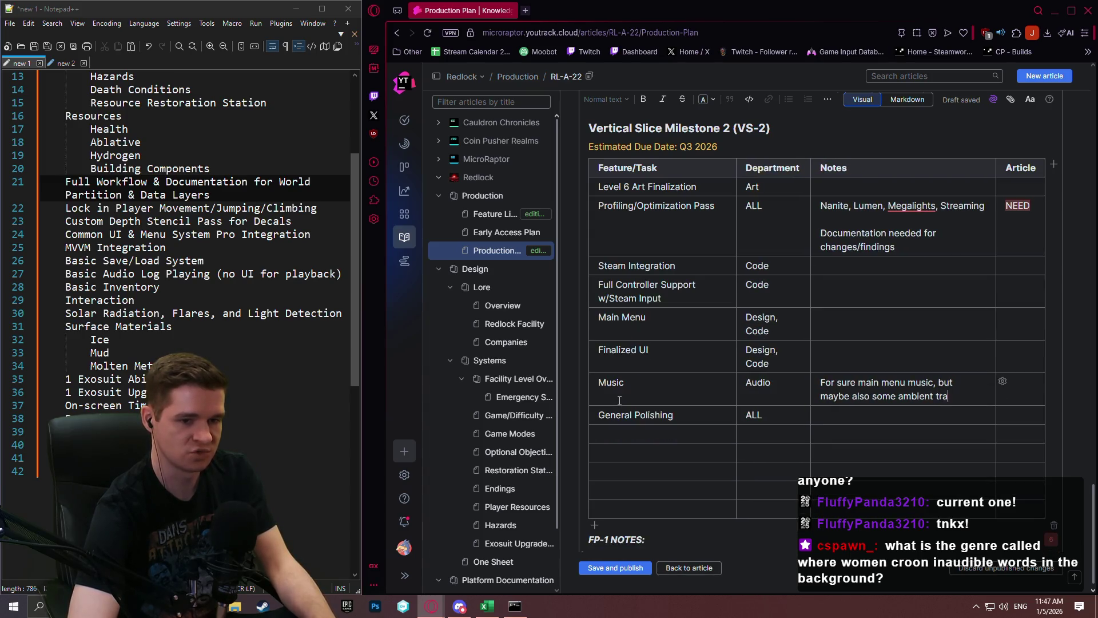
{"action": "type", "text": "cks for "}
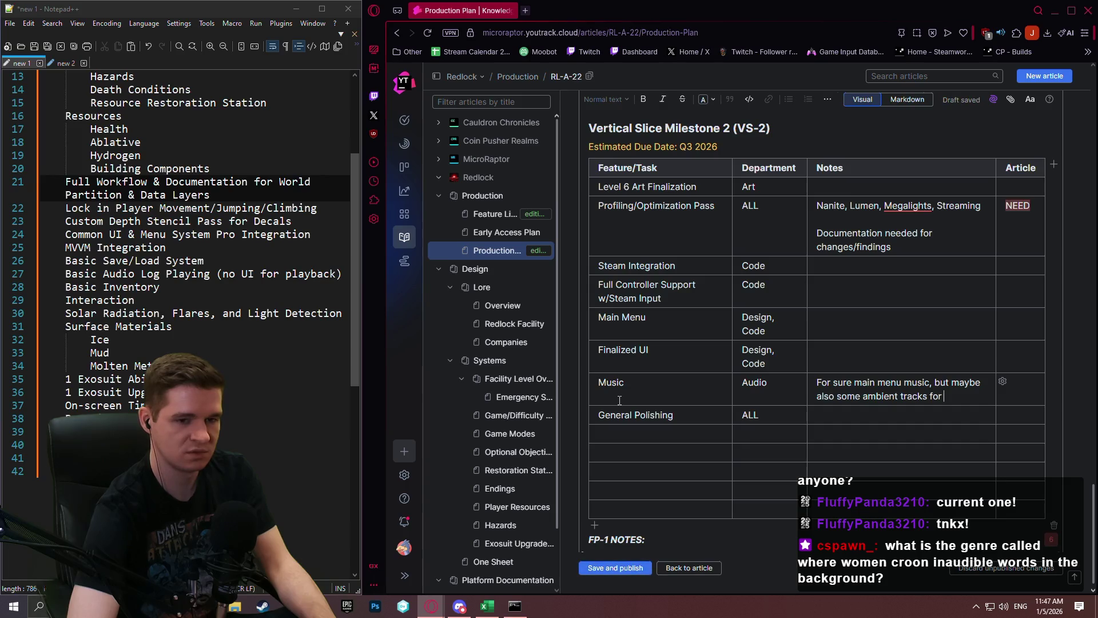
{"action": "type", "text": "gameplay"}
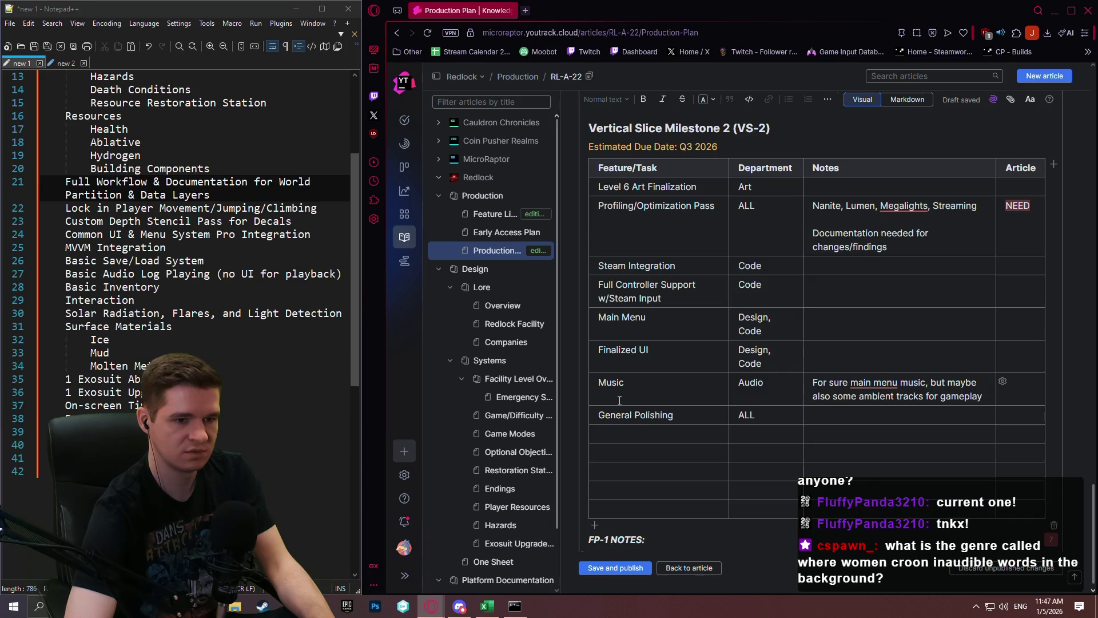
Step: Delete the five blank rows below General Polishing so it ends the VS-2 table
{"action": "left_click", "coordinate": [652, 434]}
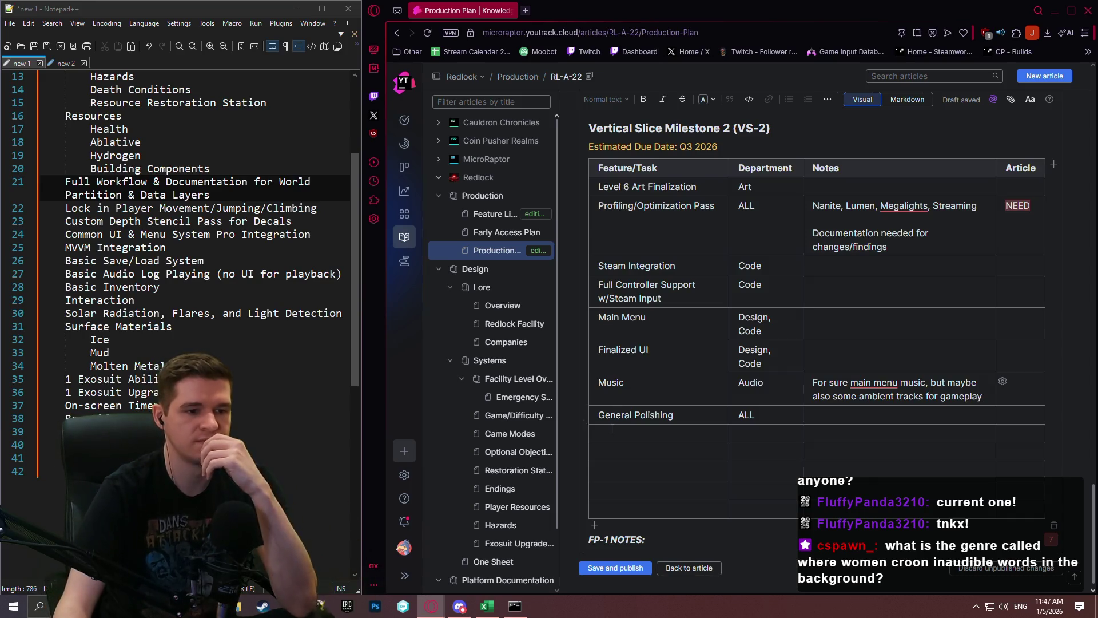
{"action": "left_click", "coordinate": [736, 432]}
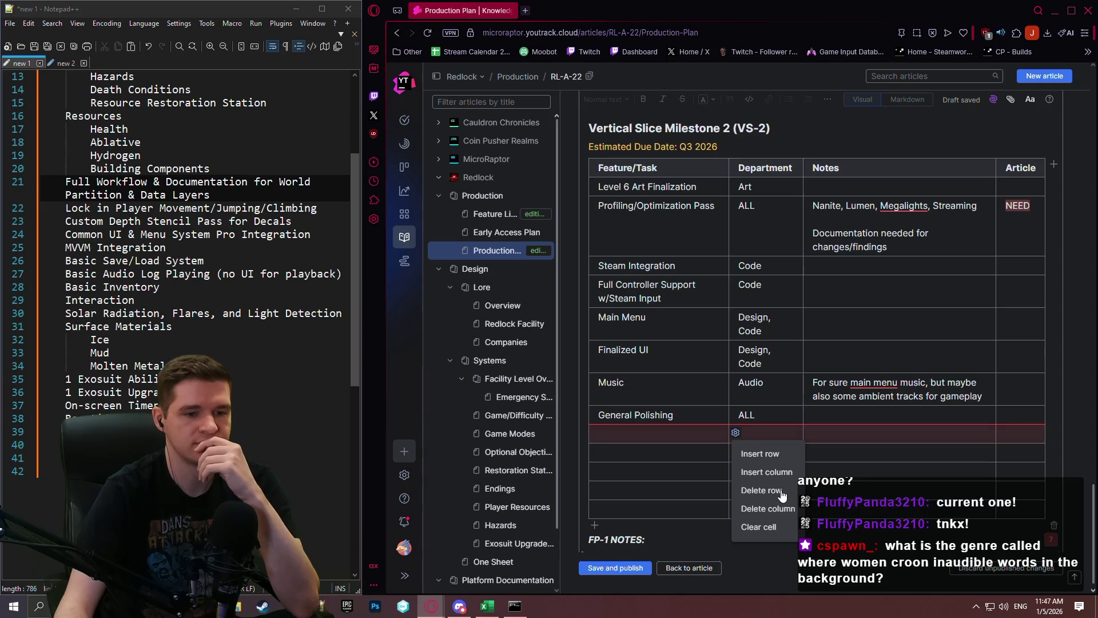
{"action": "left_click", "coordinate": [779, 488]}
{"action": "left_click", "coordinate": [737, 433]}
{"action": "left_click", "coordinate": [777, 488]}
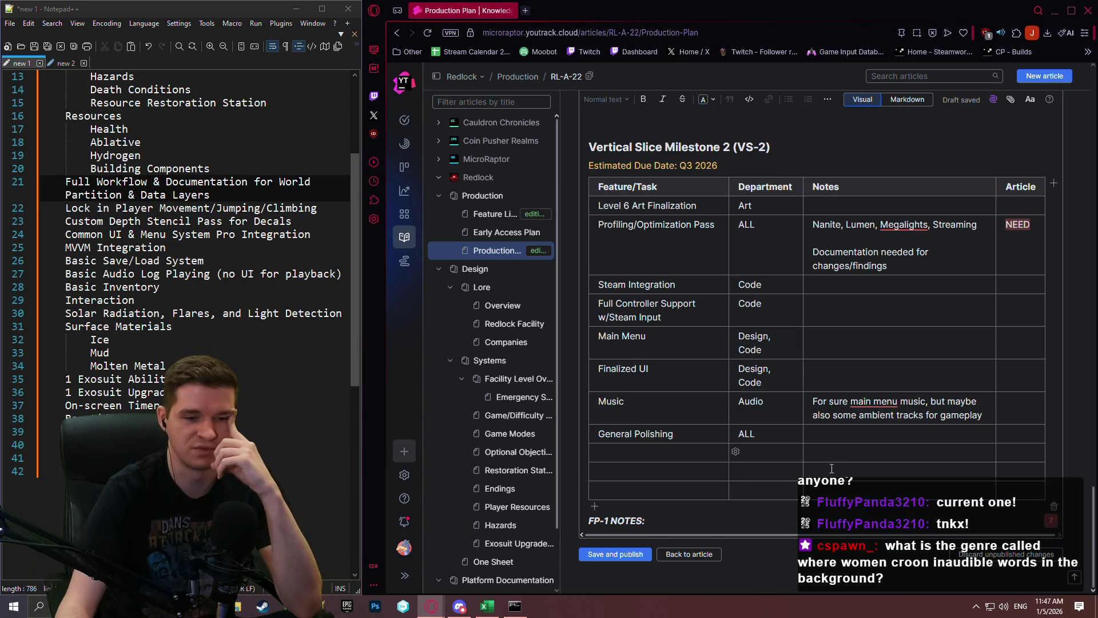
{"action": "left_click", "coordinate": [736, 451]}
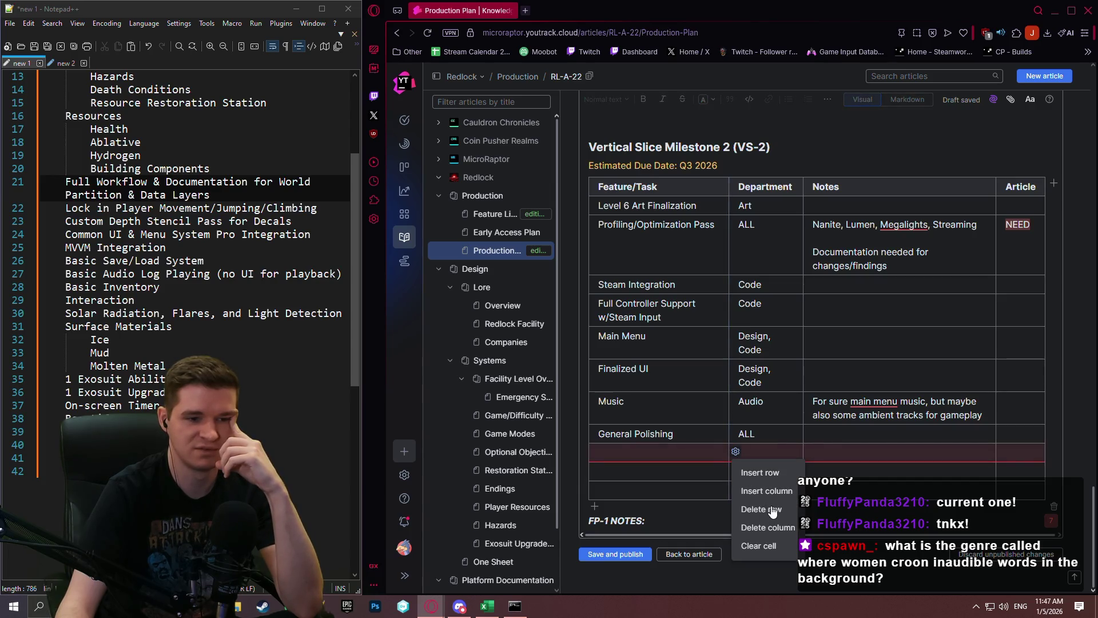
{"action": "left_click", "coordinate": [771, 508]}
{"action": "left_click", "coordinate": [735, 470]}
{"action": "left_click", "coordinate": [782, 530]}
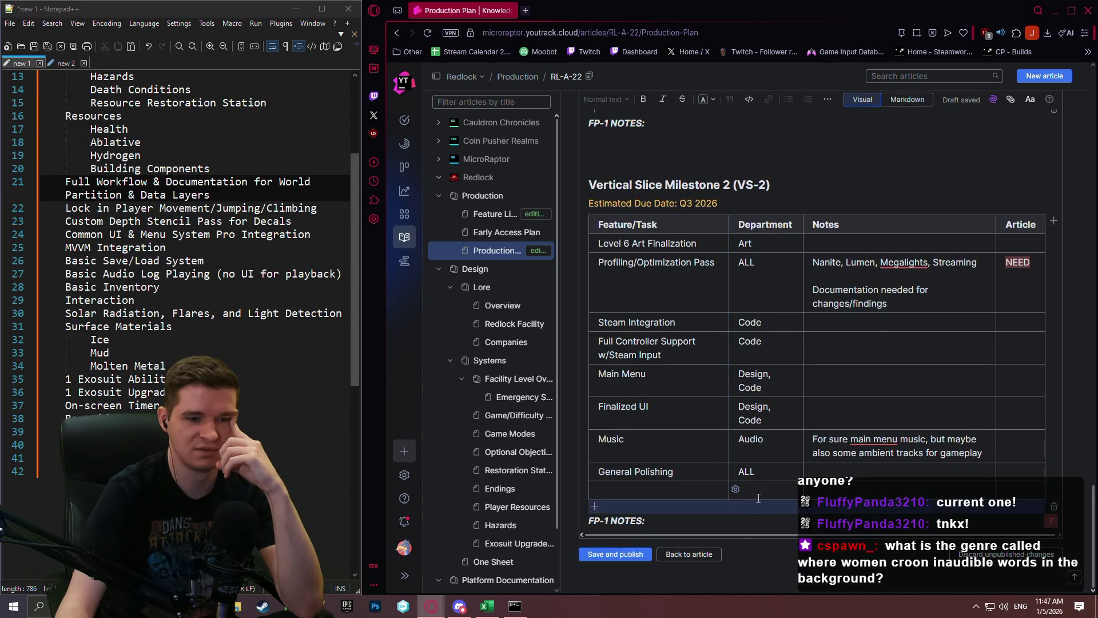
{"action": "left_click", "coordinate": [735, 490]}
{"action": "left_click", "coordinate": [725, 429]}
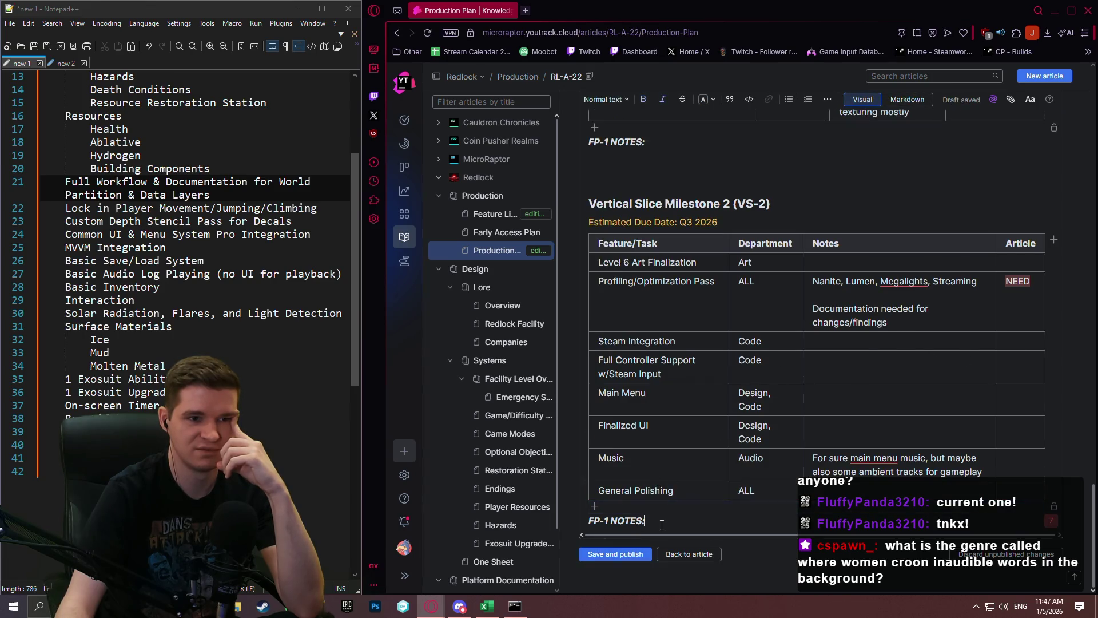
{"action": "scroll", "coordinate": [658, 532], "scroll_direction": "up", "scroll_amount": 10}
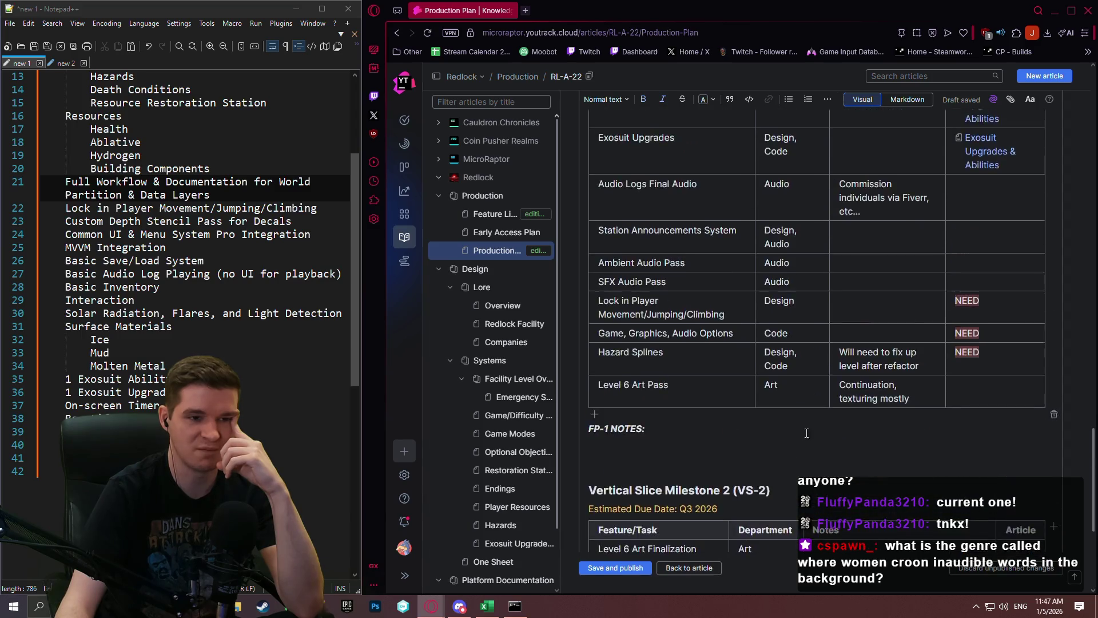
Step: Publish the Production Plan edits and pull up Coin Pusher Realms' Production Plan for reference
{"action": "left_click", "coordinate": [631, 567]}
{"action": "left_click", "coordinate": [439, 160]}
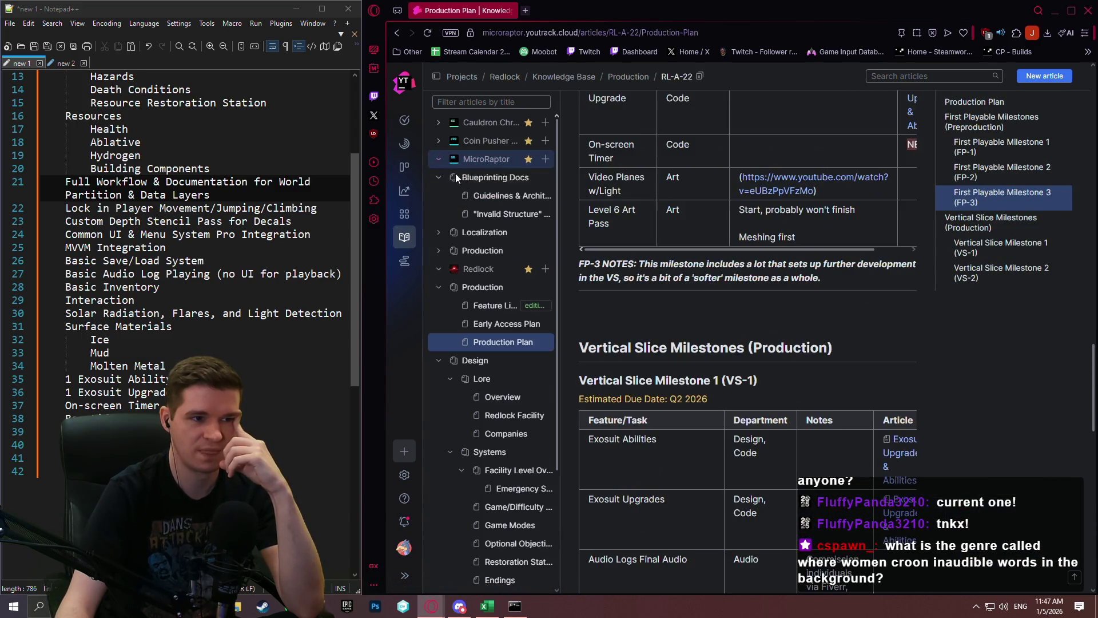
{"action": "left_click", "coordinate": [437, 161]}
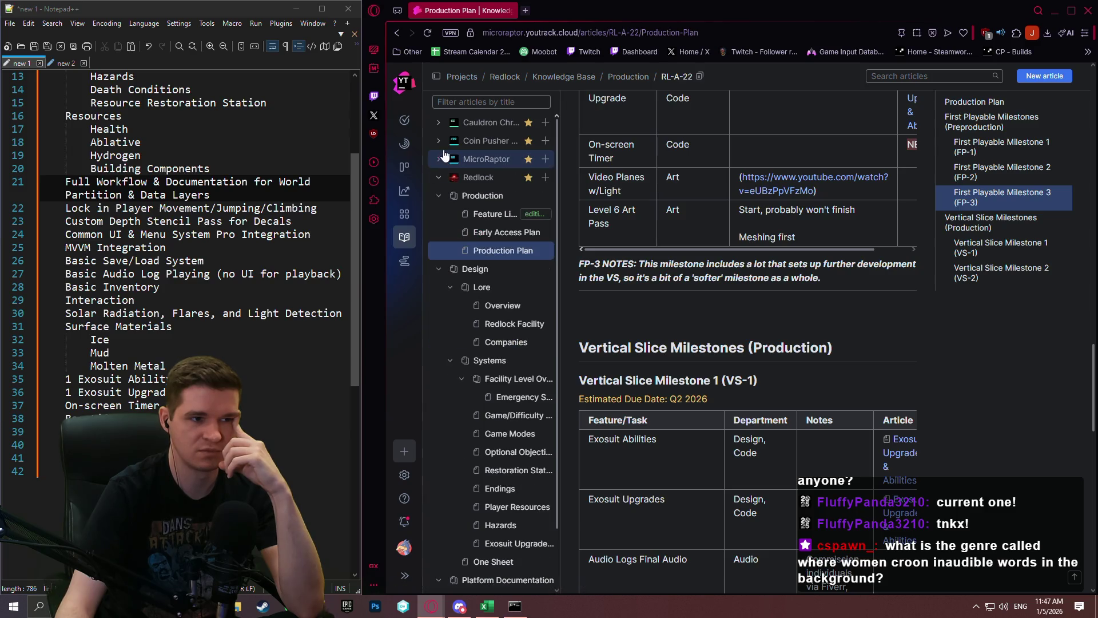
{"action": "left_click", "coordinate": [438, 142]}
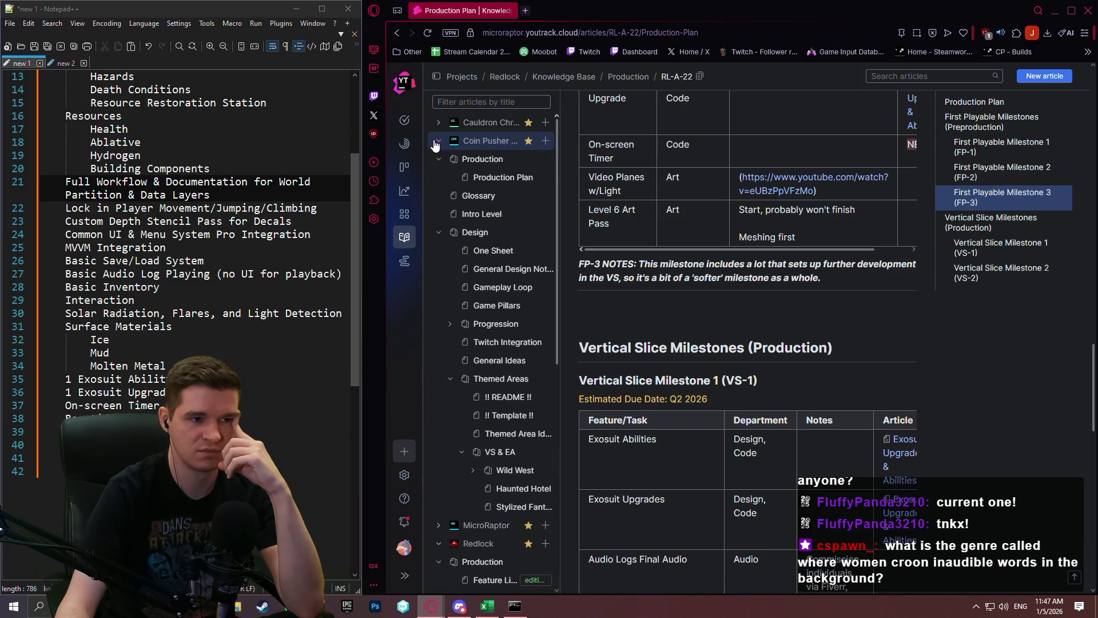
{"action": "left_click", "coordinate": [486, 178]}
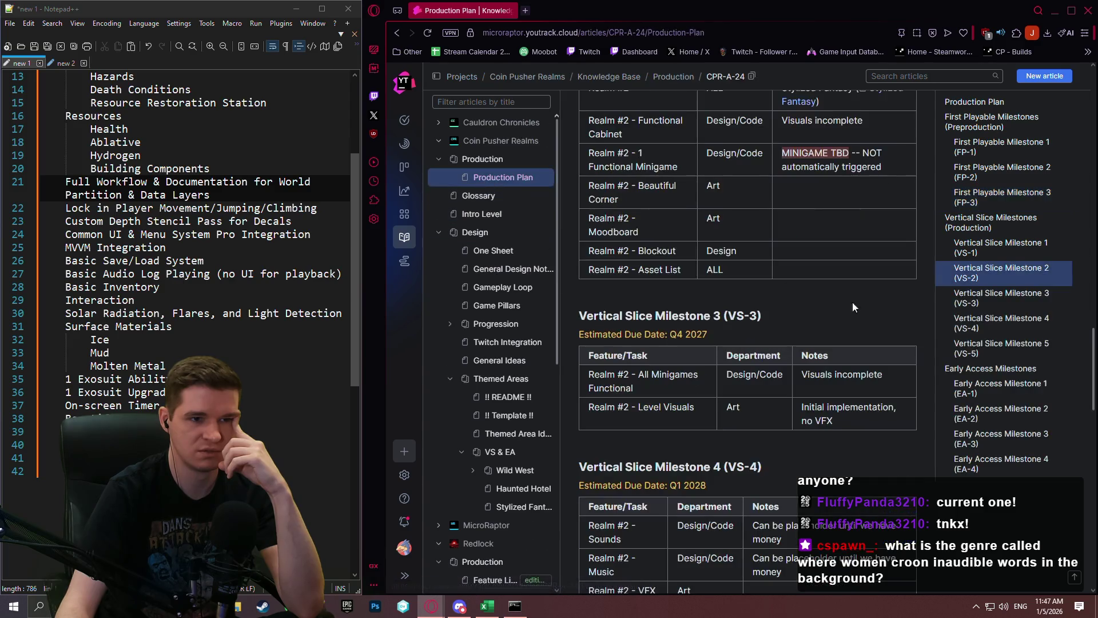
{"action": "scroll", "coordinate": [853, 307], "scroll_direction": "down", "scroll_amount": 15}
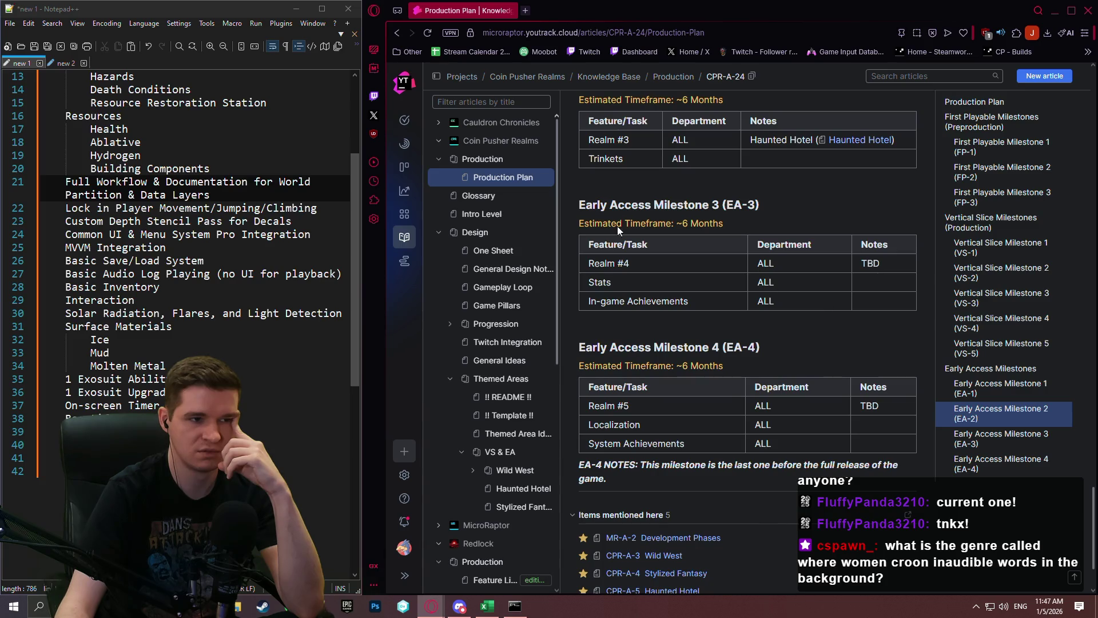
Step: Check Coin Pusher Realms' One Sheet, then open Redlock's Production Plan and start editing it
{"action": "left_click", "coordinate": [439, 159]}
{"action": "left_click", "coordinate": [499, 236]}
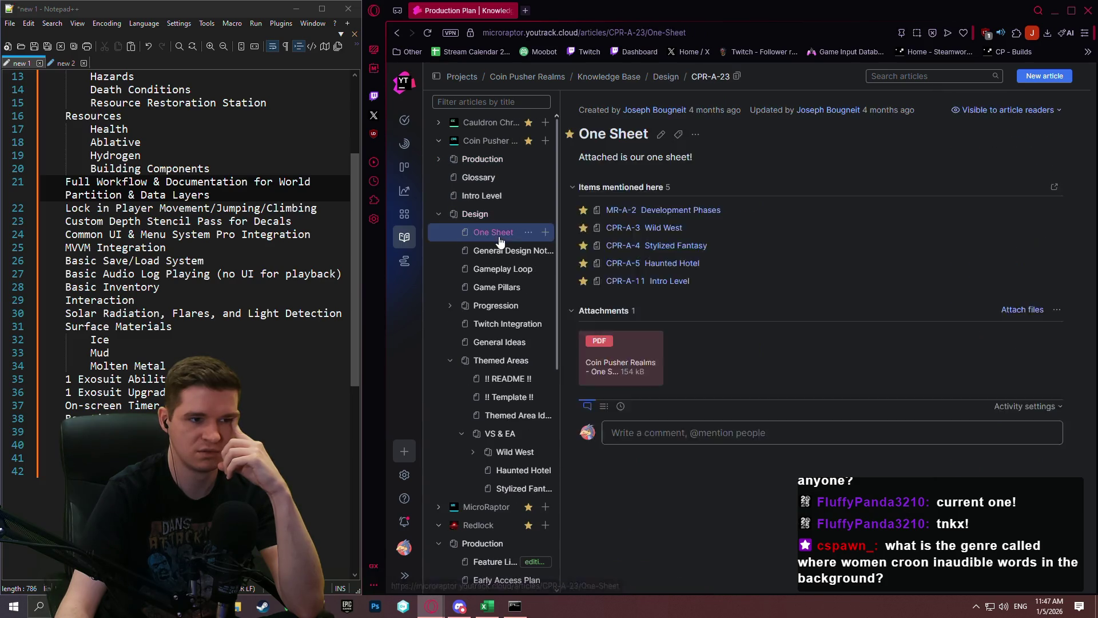
{"action": "left_click", "coordinate": [441, 214]}
{"action": "left_click", "coordinate": [439, 141]}
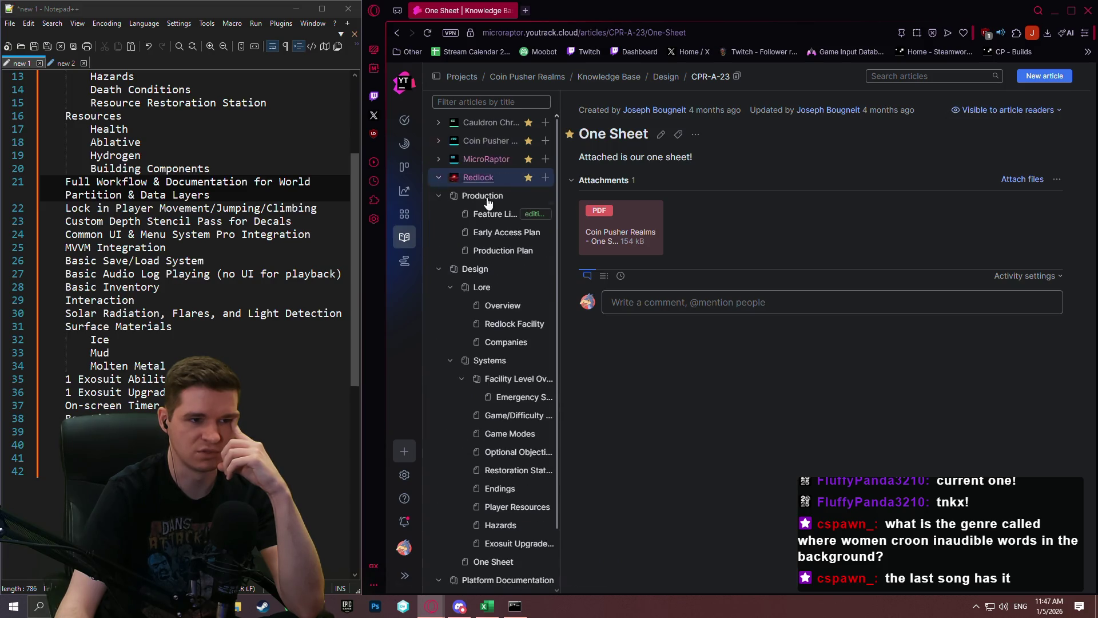
{"action": "left_click", "coordinate": [492, 214]}
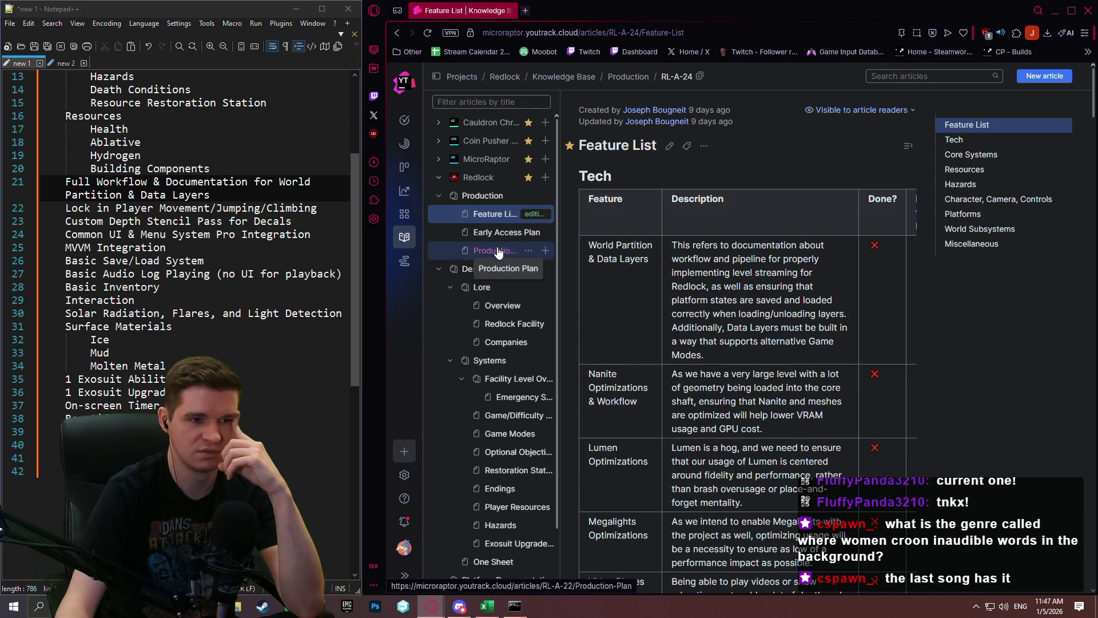
{"action": "left_click", "coordinate": [503, 251]}
{"action": "left_click", "coordinate": [702, 148]}
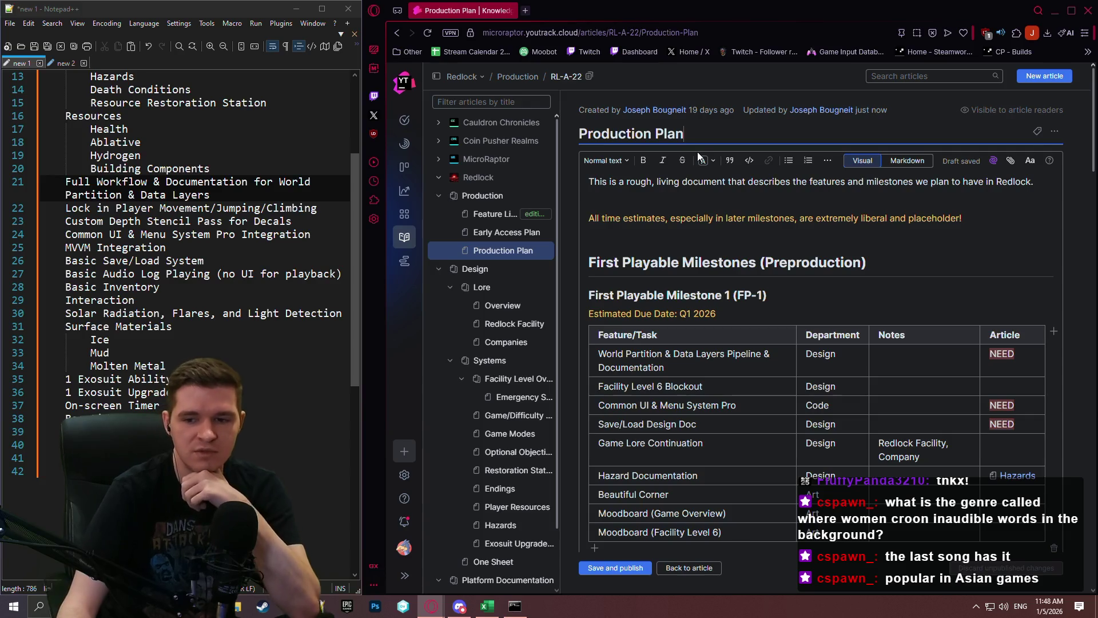
{"action": "left_click", "coordinate": [697, 140]}
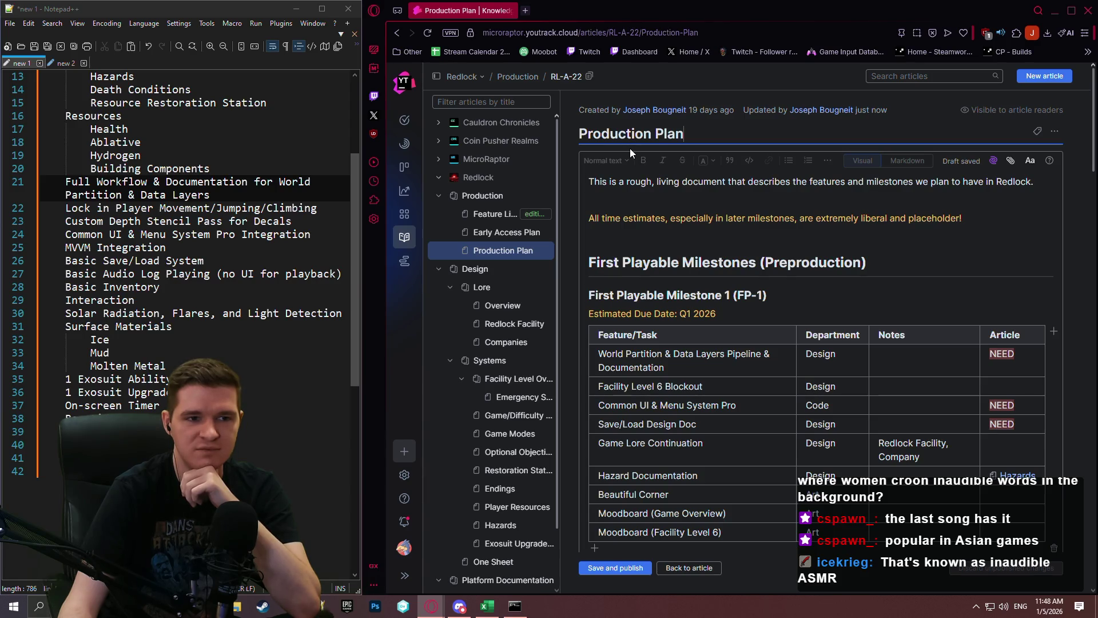
{"action": "scroll", "coordinate": [816, 327], "scroll_direction": "down", "scroll_amount": 12}
{"action": "scroll", "coordinate": [816, 327], "scroll_direction": "down", "scroll_amount": 15}
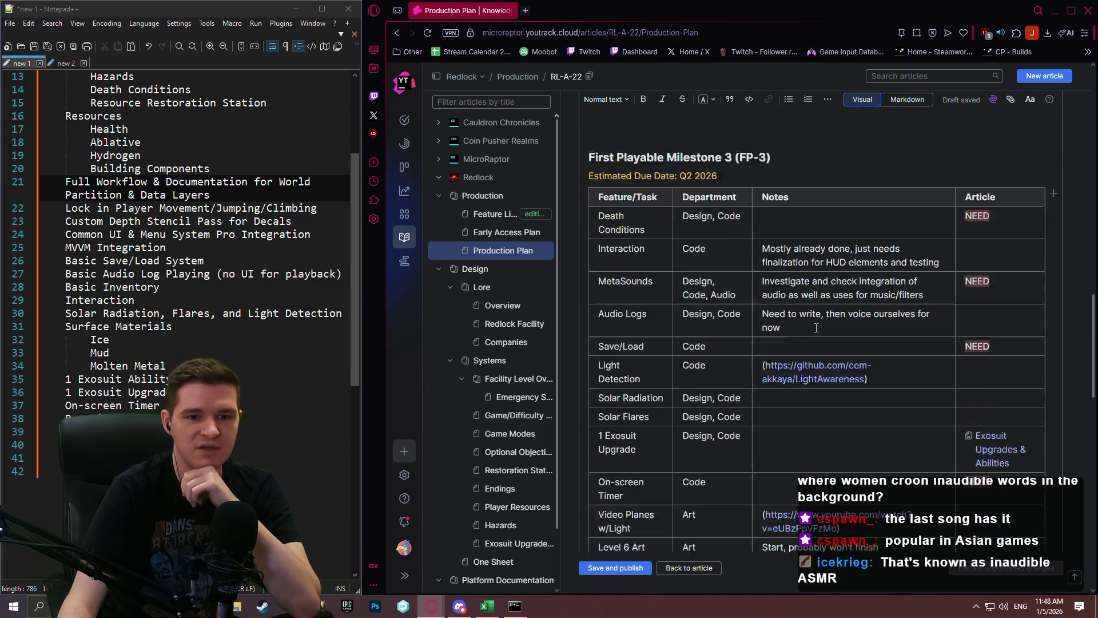
{"action": "scroll", "coordinate": [829, 336], "scroll_direction": "down", "scroll_amount": 3}
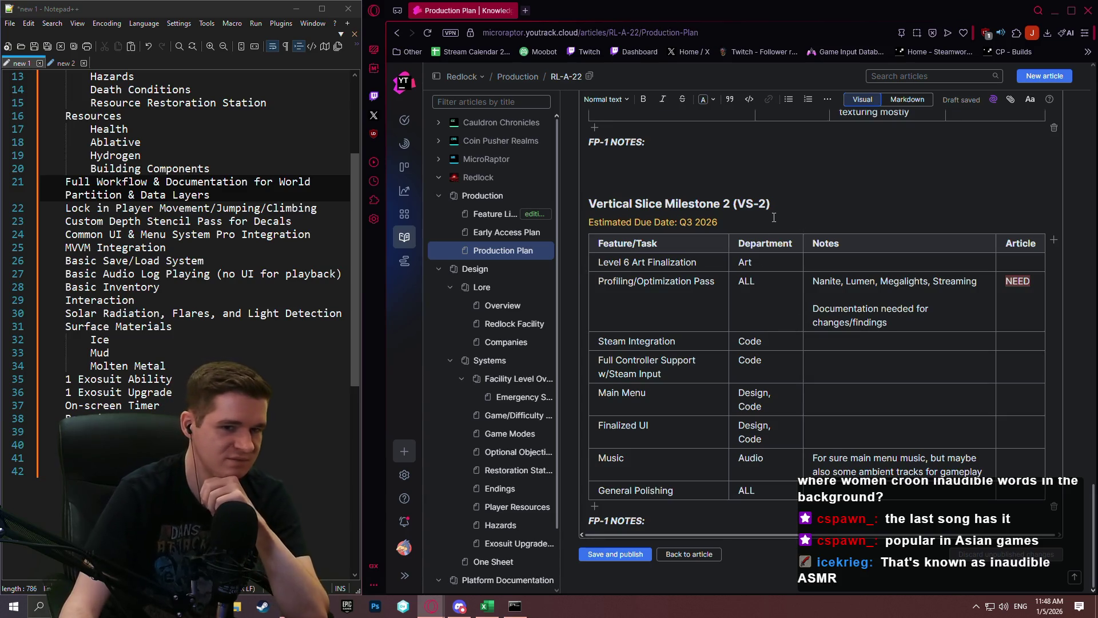
Step: Change the milestone number in the lower FP-1 NOTES label from 1 to 2
{"action": "left_click", "coordinate": [580, 529]}
{"action": "left_click", "coordinate": [605, 525]}
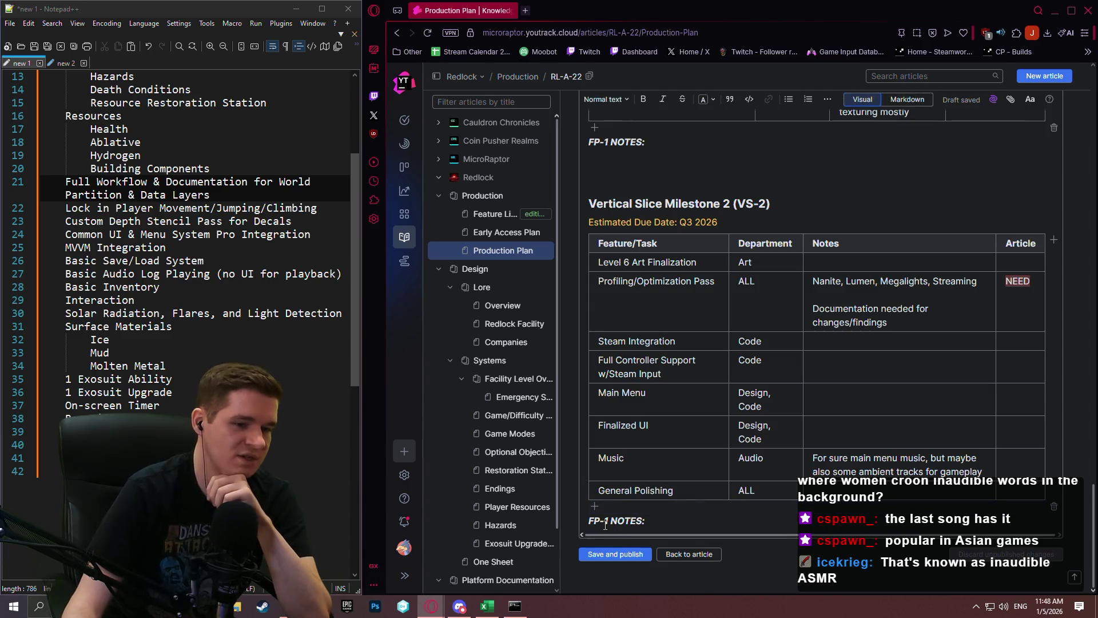
{"action": "double_click", "coordinate": [607, 522]}
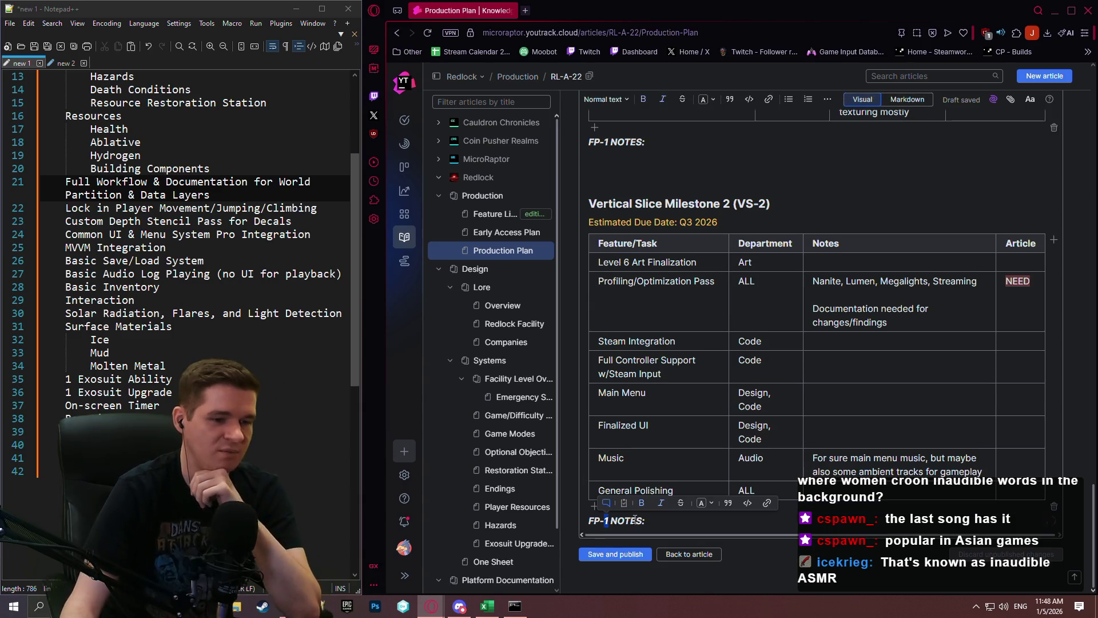
{"action": "type", "text": "2"}
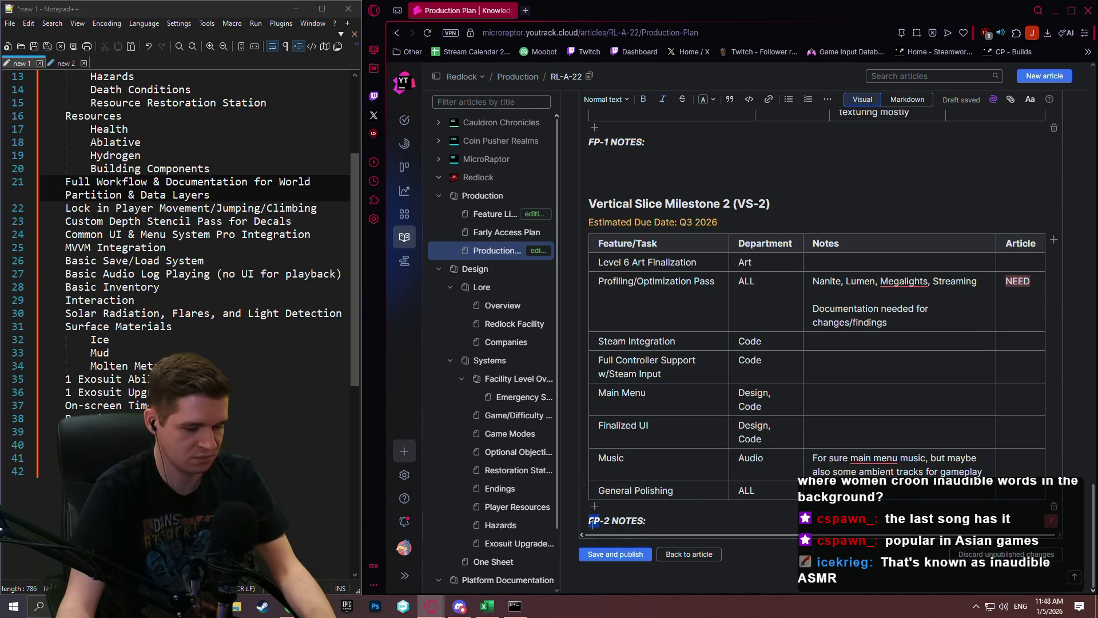
Step: Replace the FP prefix with VS in the notes label under the VS-1 table
{"action": "scroll", "coordinate": [627, 312], "scroll_direction": "up", "scroll_amount": 3}
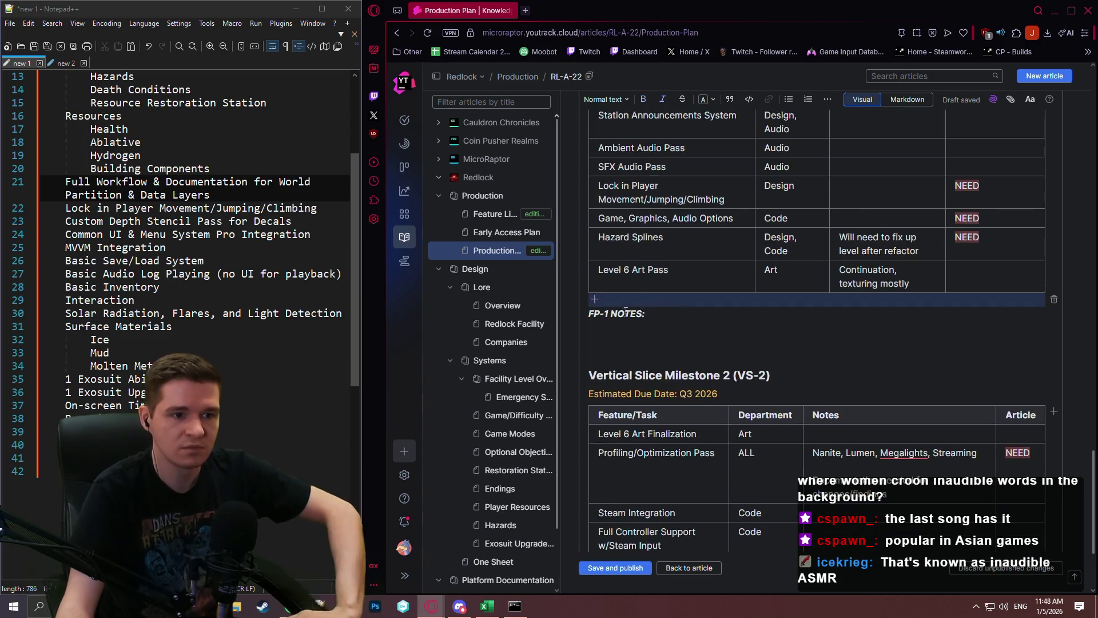
{"action": "left_click_drag", "start_coordinate": [592, 315], "coordinate": [600, 315]}
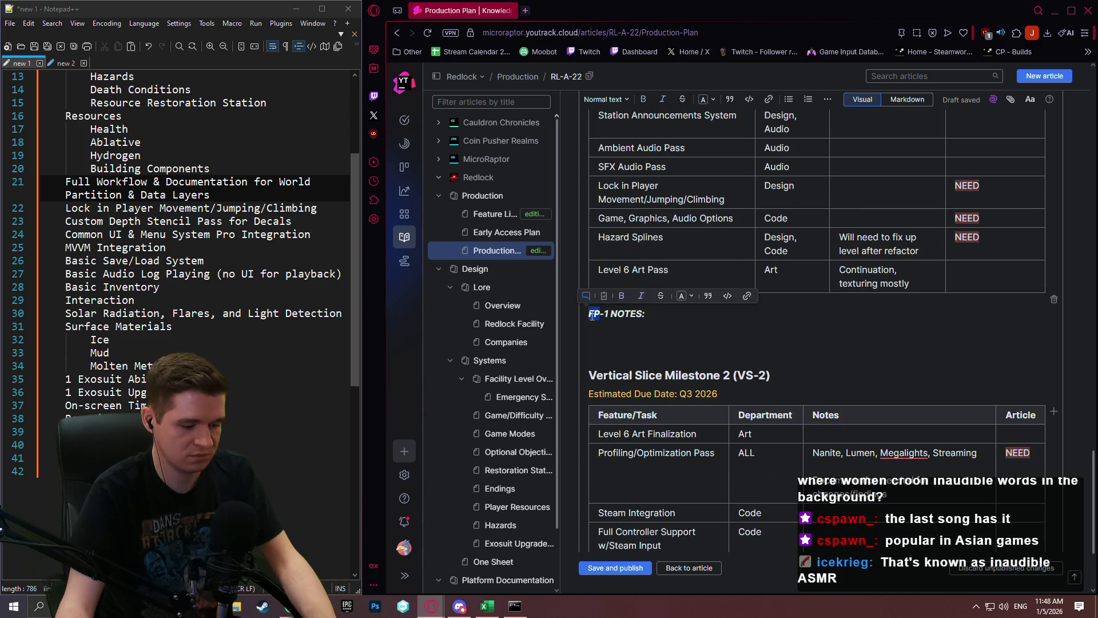
{"action": "type", "text": "VS"}
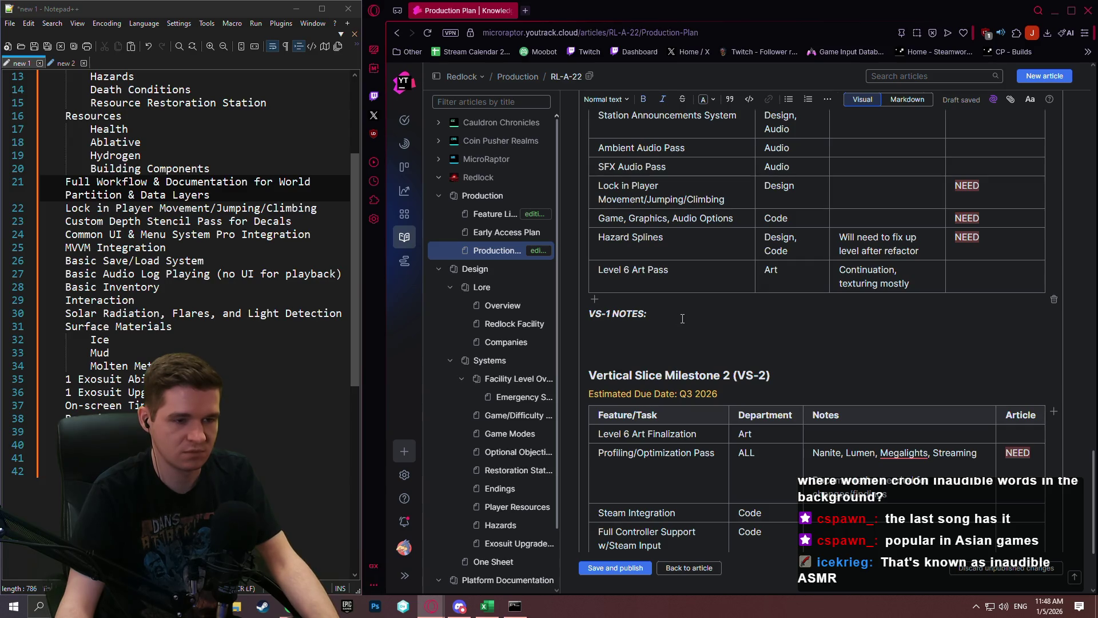
{"action": "scroll", "coordinate": [706, 317], "scroll_direction": "up", "scroll_amount": 3}
{"action": "scroll", "coordinate": [742, 325], "scroll_direction": "down", "scroll_amount": 7}
{"action": "scroll", "coordinate": [742, 326], "scroll_direction": "up", "scroll_amount": 1}
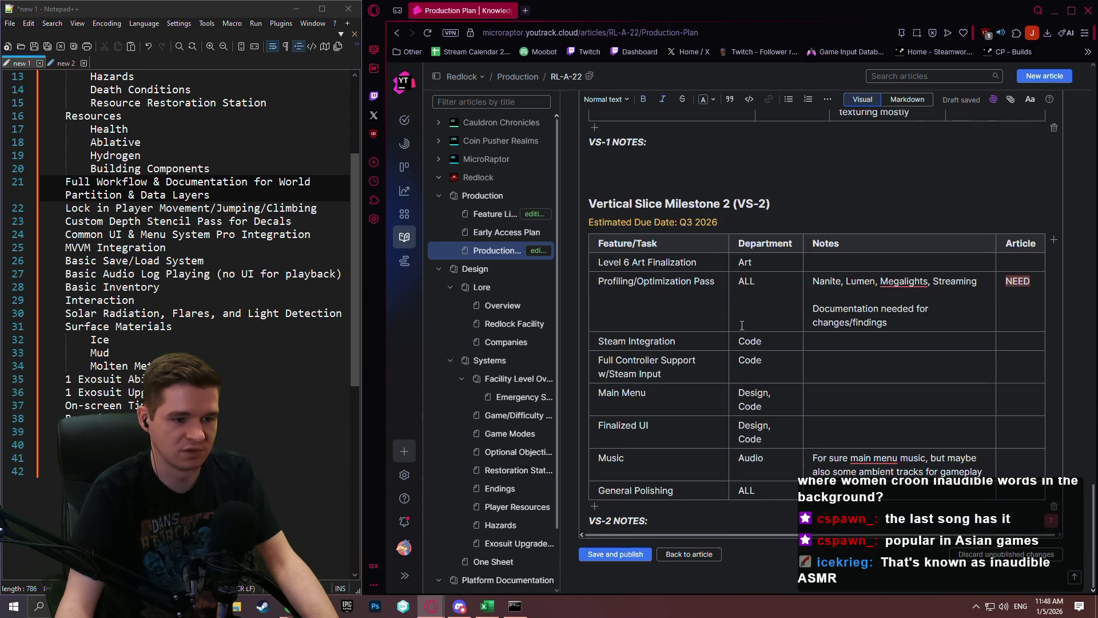
{"action": "scroll", "coordinate": [753, 322], "scroll_direction": "up", "scroll_amount": 10}
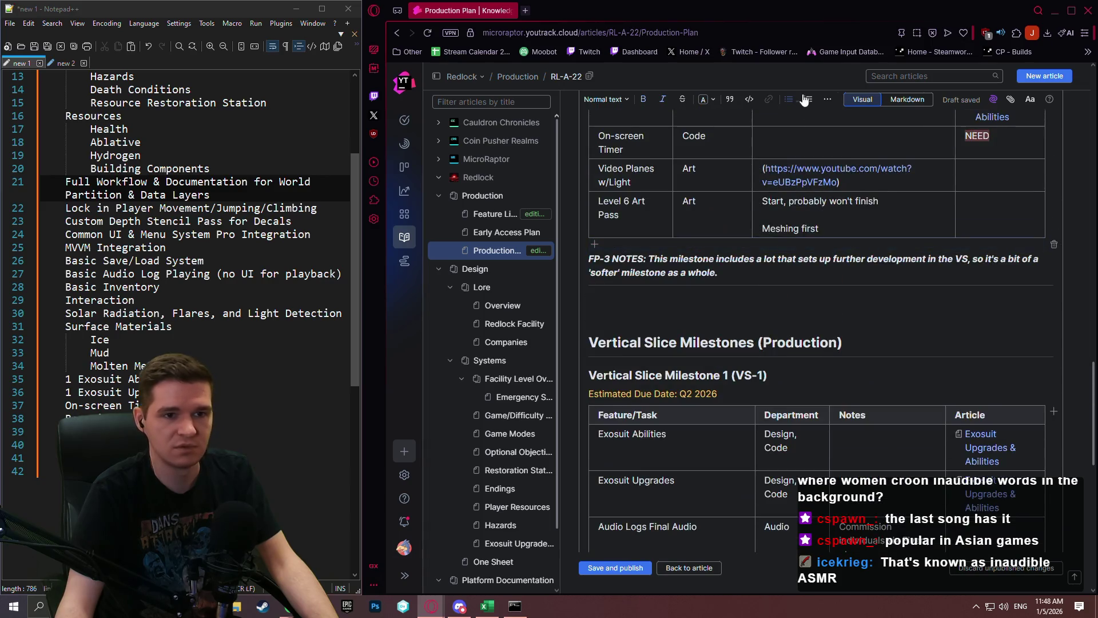
Step: Insert a --- divider line below VS-2 NOTES in Markdown mode, then return to Visual
{"action": "left_click", "coordinate": [897, 102]}
{"action": "scroll", "coordinate": [744, 400], "scroll_direction": "down", "scroll_amount": 3}
{"action": "left_click", "coordinate": [726, 521]}
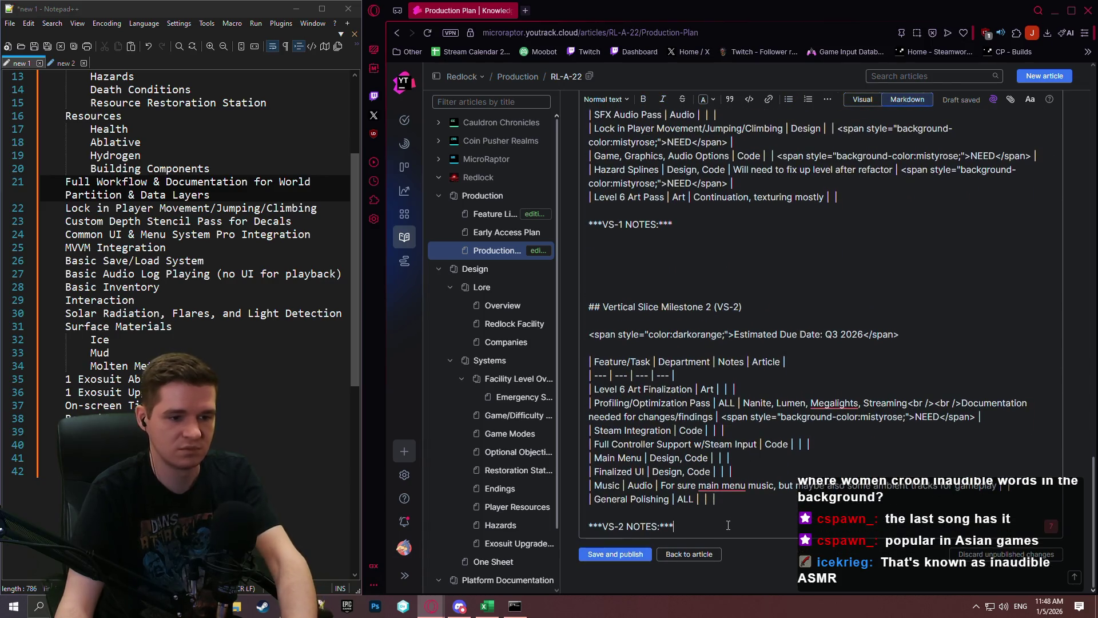
{"action": "key", "text": "Return"}
{"action": "type", "text": "---"}
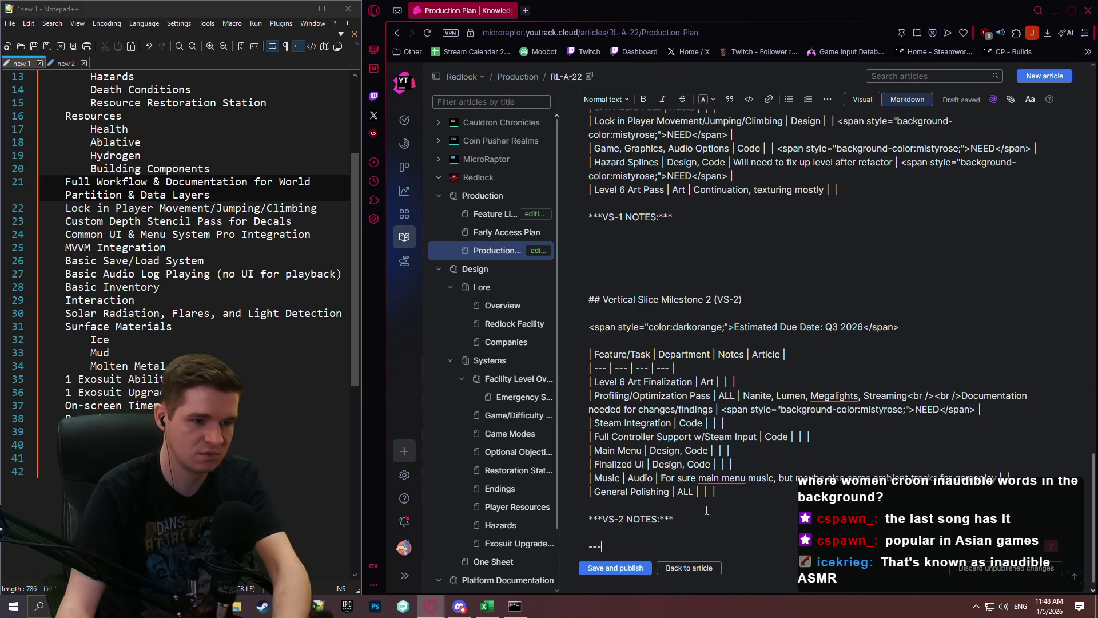
{"action": "left_click", "coordinate": [855, 104]}
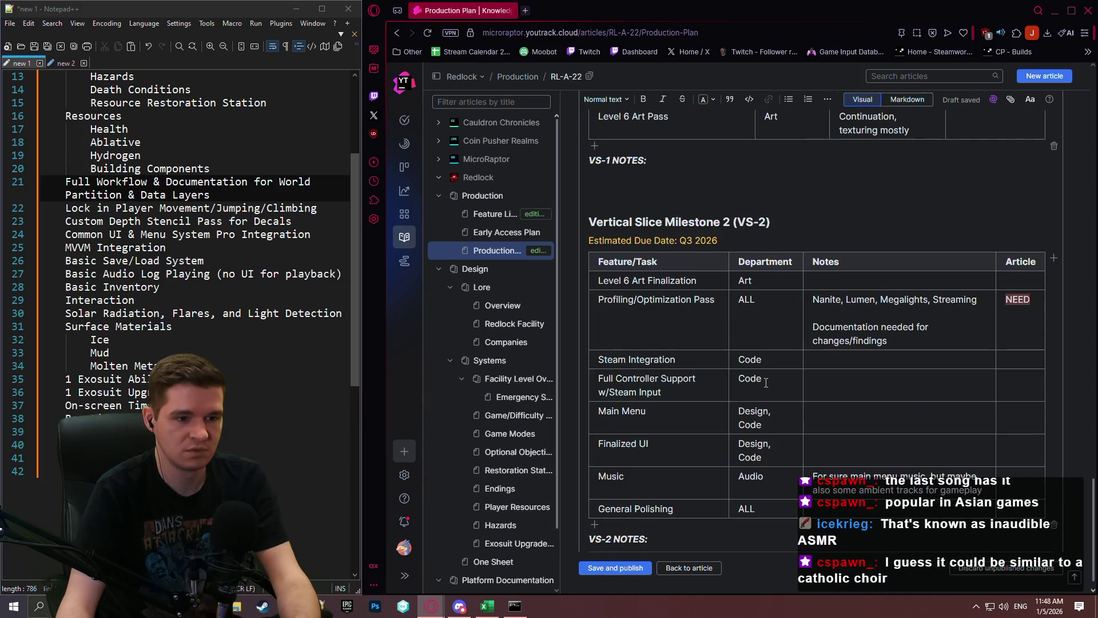
{"action": "scroll", "coordinate": [757, 371], "scroll_direction": "down", "scroll_amount": 1}
{"action": "scroll", "coordinate": [743, 343], "scroll_direction": "up", "scroll_amount": 4}
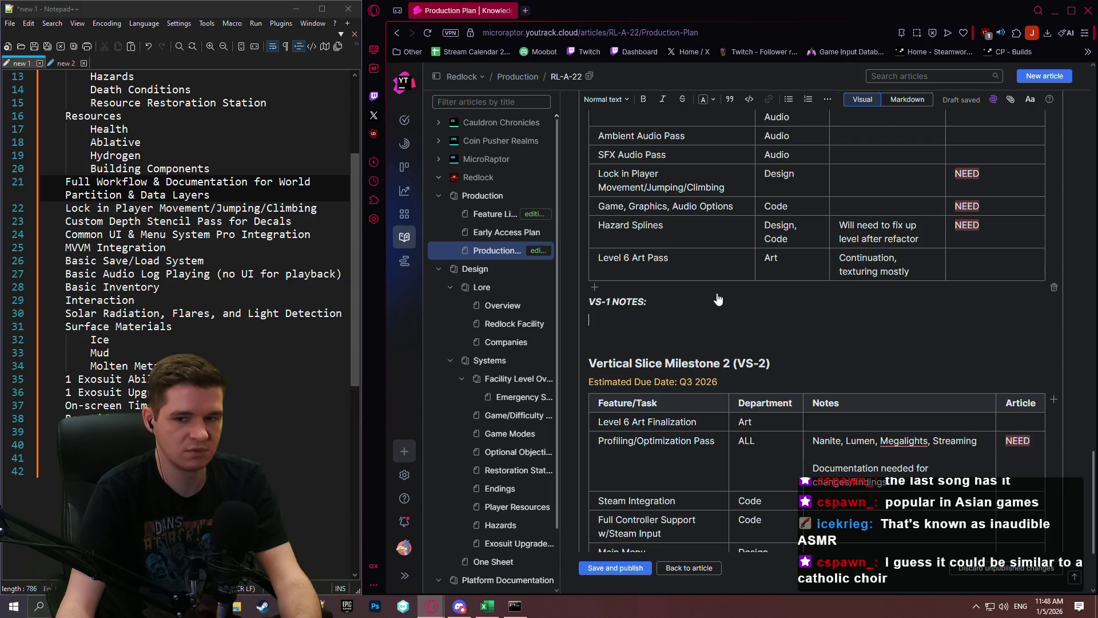
{"action": "scroll", "coordinate": [710, 303], "scroll_direction": "up", "scroll_amount": 3}
{"action": "left_click", "coordinate": [684, 471]}
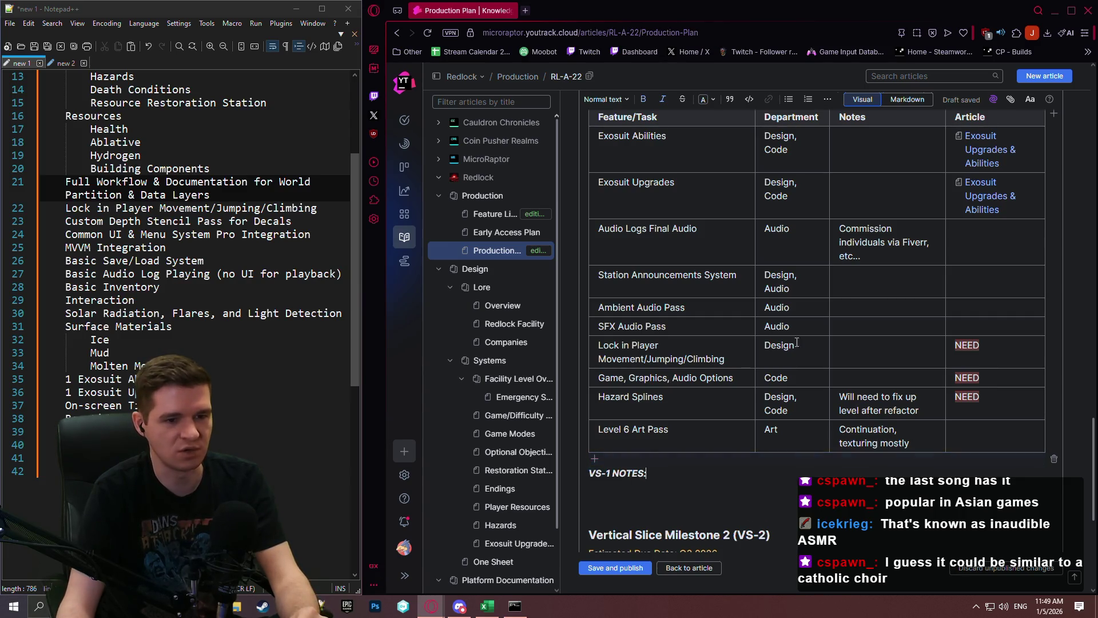
Step: Google 'polyphonic', read the 'What is a polyphonic singer?' answer, then close that tab
{"action": "left_click", "coordinate": [525, 11]}
{"action": "type", "text": "polyphonic"}
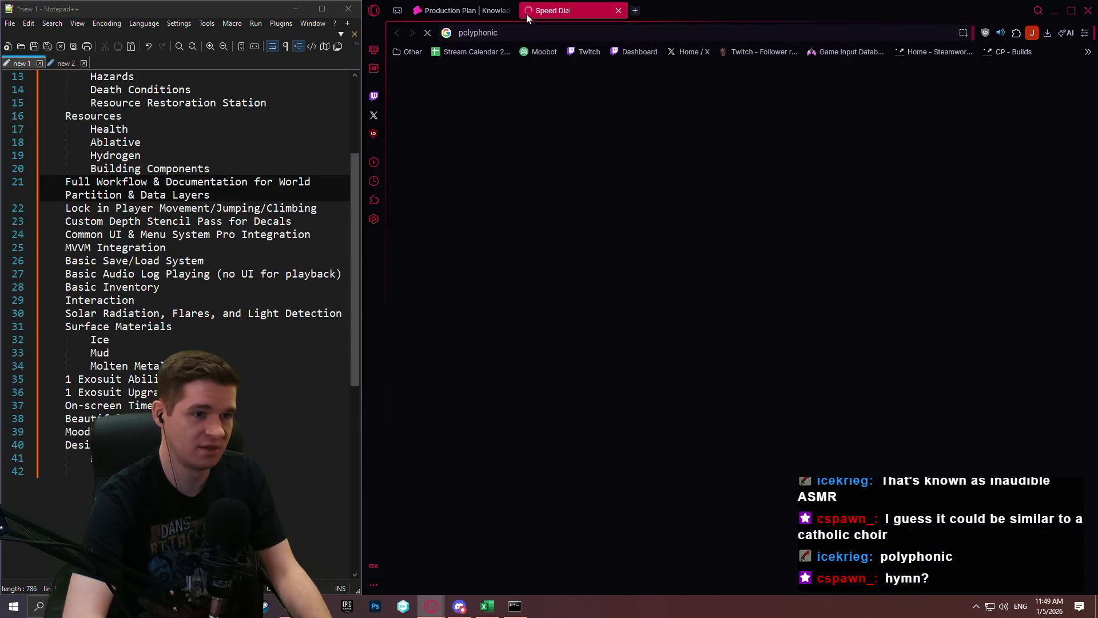
{"action": "key", "text": "Return"}
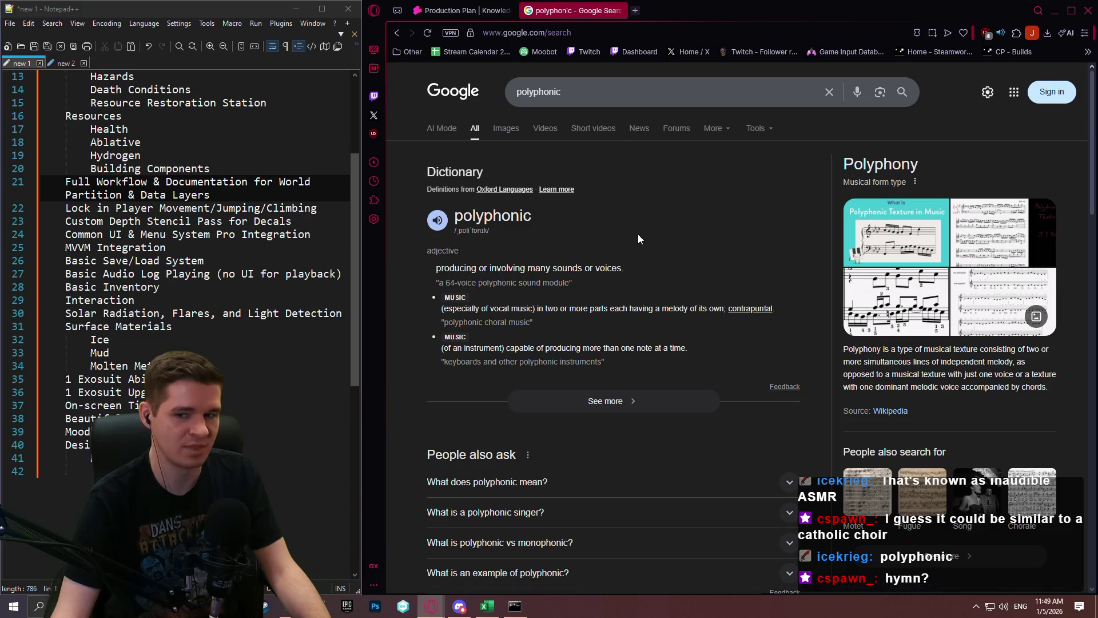
{"action": "scroll", "coordinate": [623, 250], "scroll_direction": "down", "scroll_amount": 3}
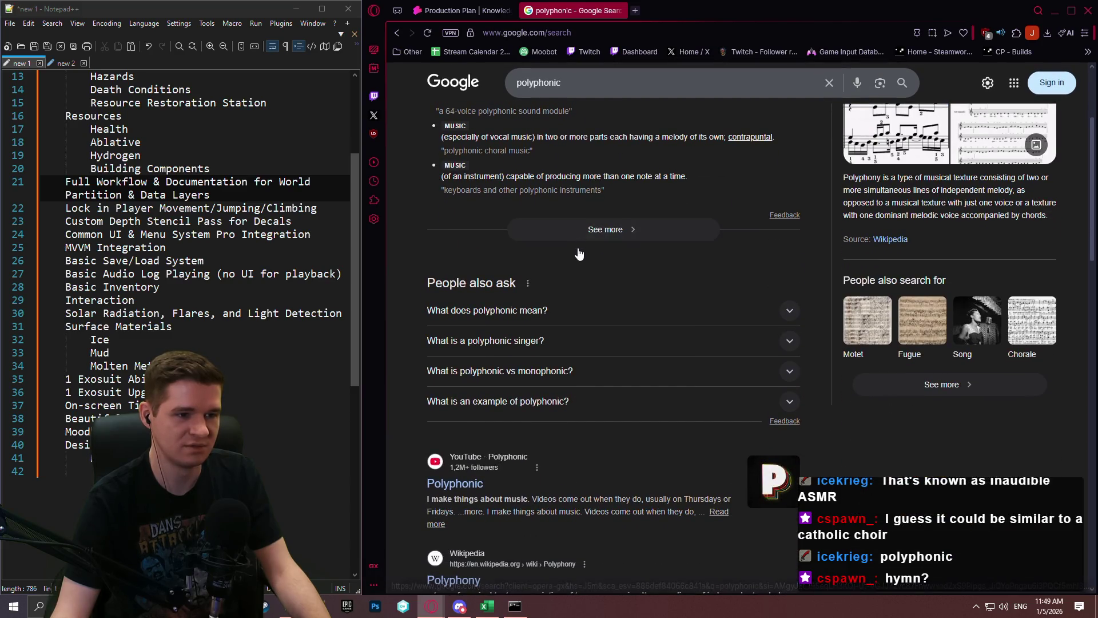
{"action": "left_click", "coordinate": [579, 345]}
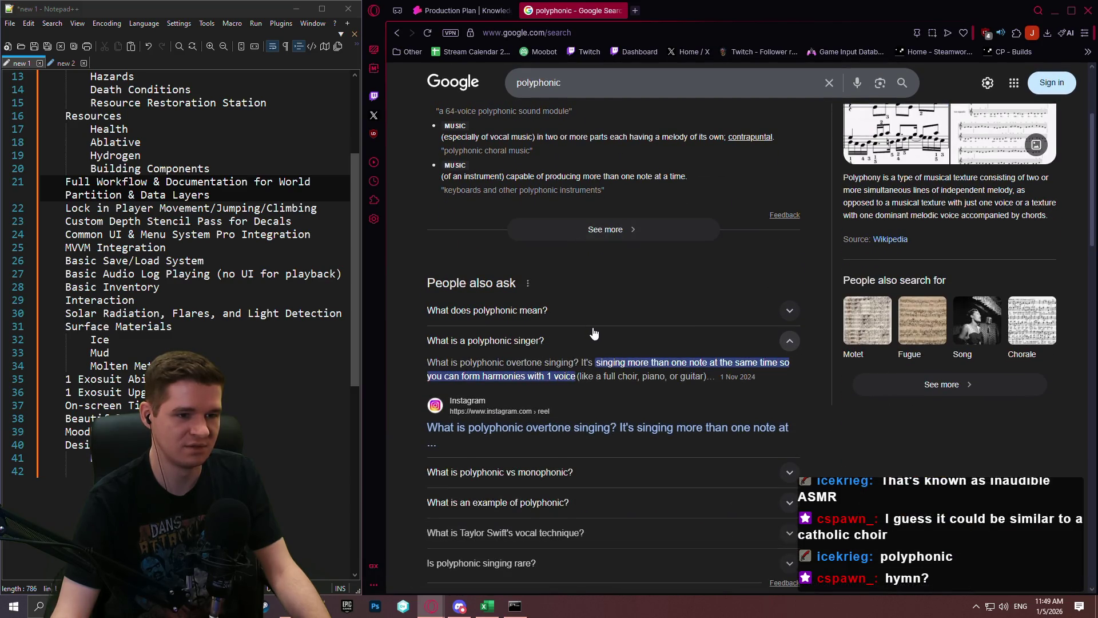
{"action": "scroll", "coordinate": [590, 335], "scroll_direction": "down", "scroll_amount": 8}
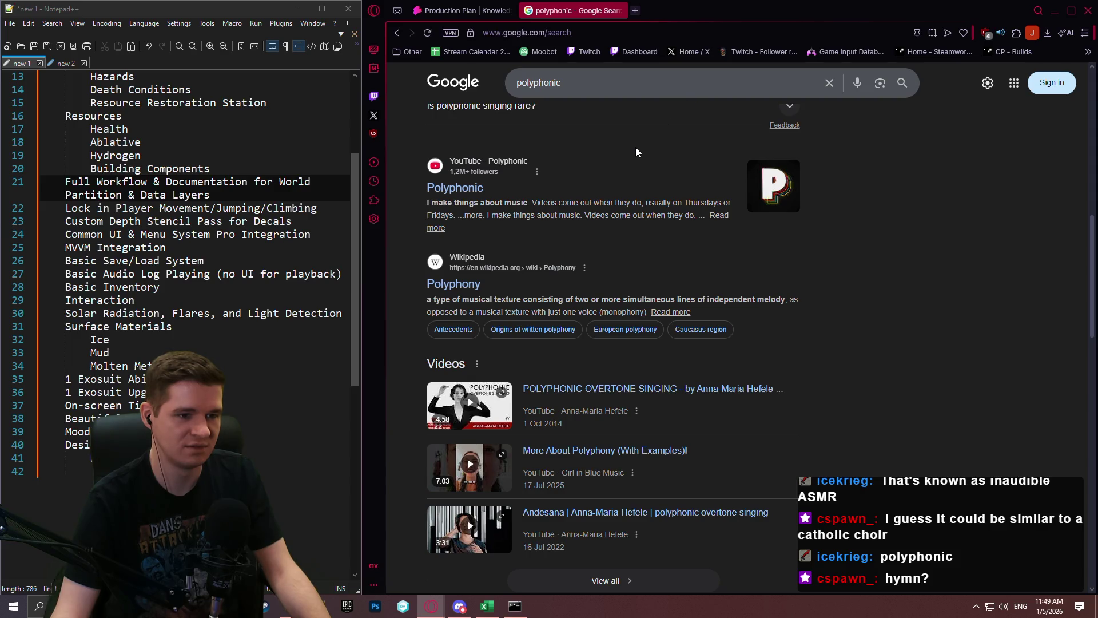
{"action": "scroll", "coordinate": [649, 139], "scroll_direction": "up", "scroll_amount": 4}
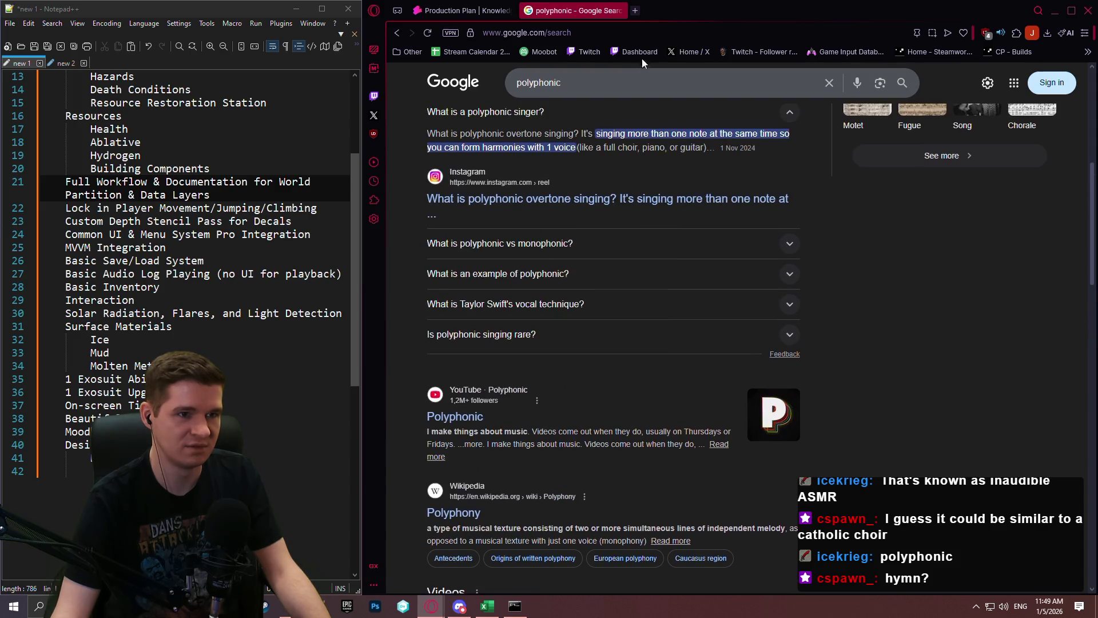
{"action": "left_click", "coordinate": [622, 11]}
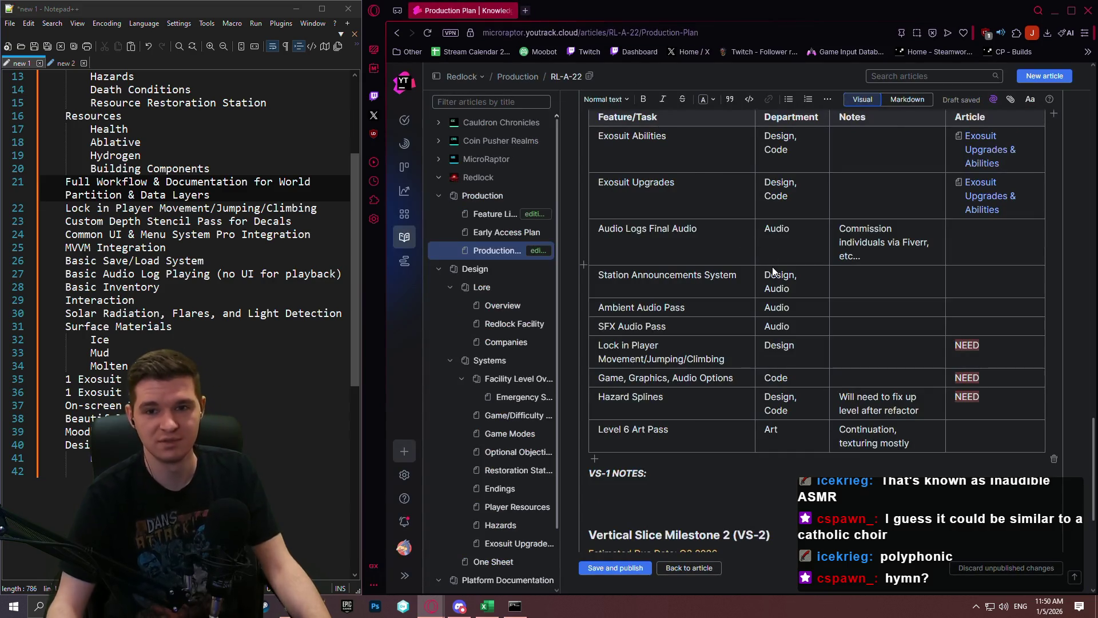
{"action": "left_click", "coordinate": [526, 11]}
{"action": "type", "text": "hymnal"}
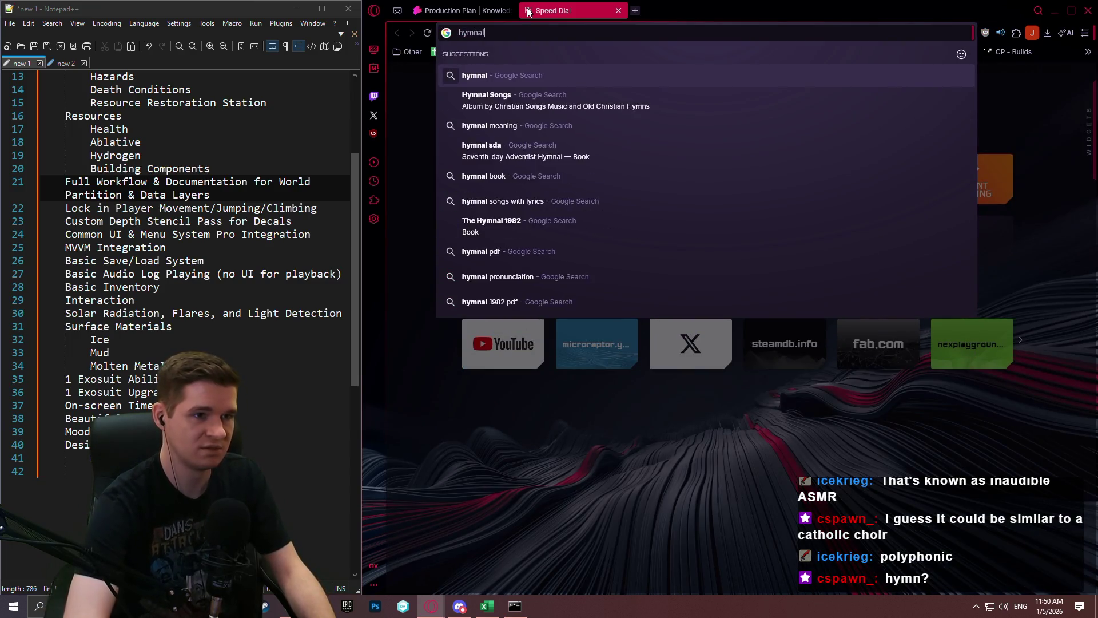
{"action": "key", "text": "Return"}
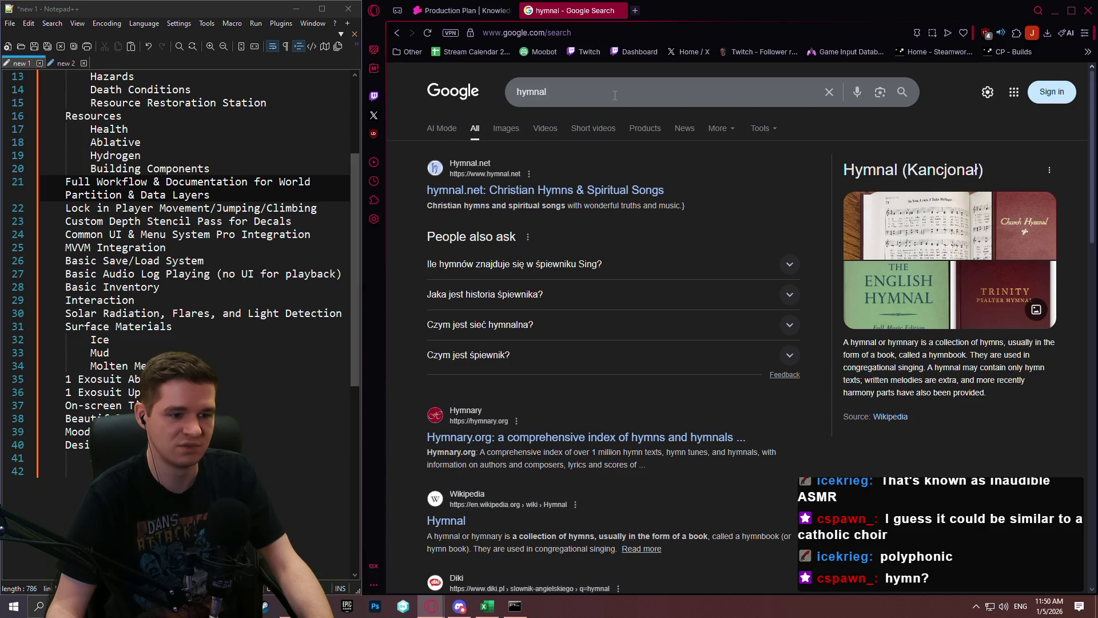
{"action": "left_click", "coordinate": [644, 92]}
{"action": "type", "text": "singing"}
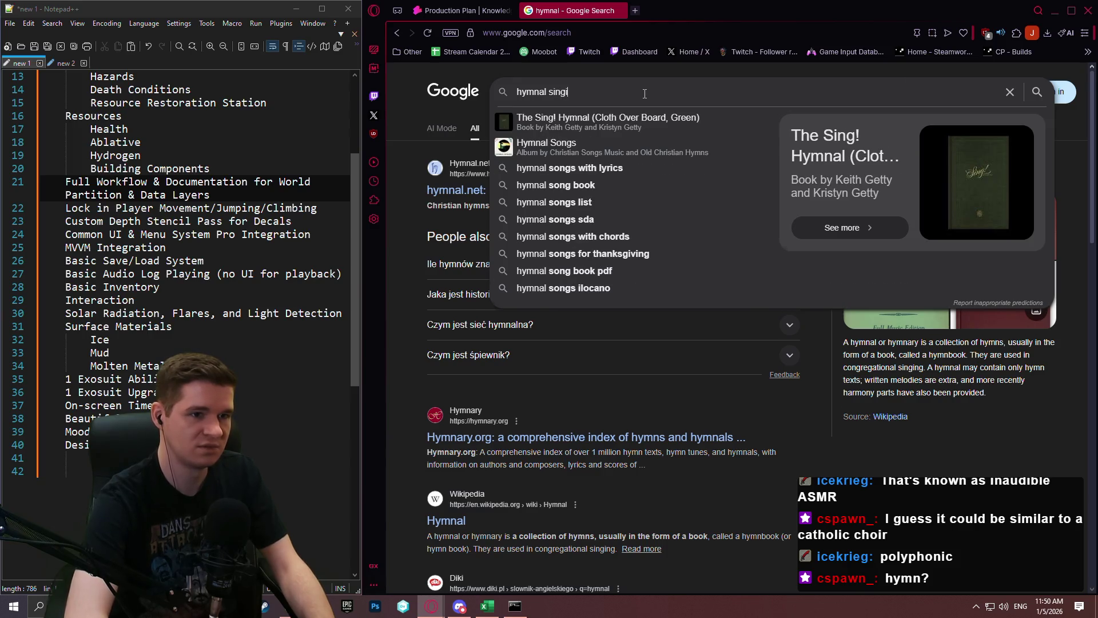
{"action": "key", "text": "Return"}
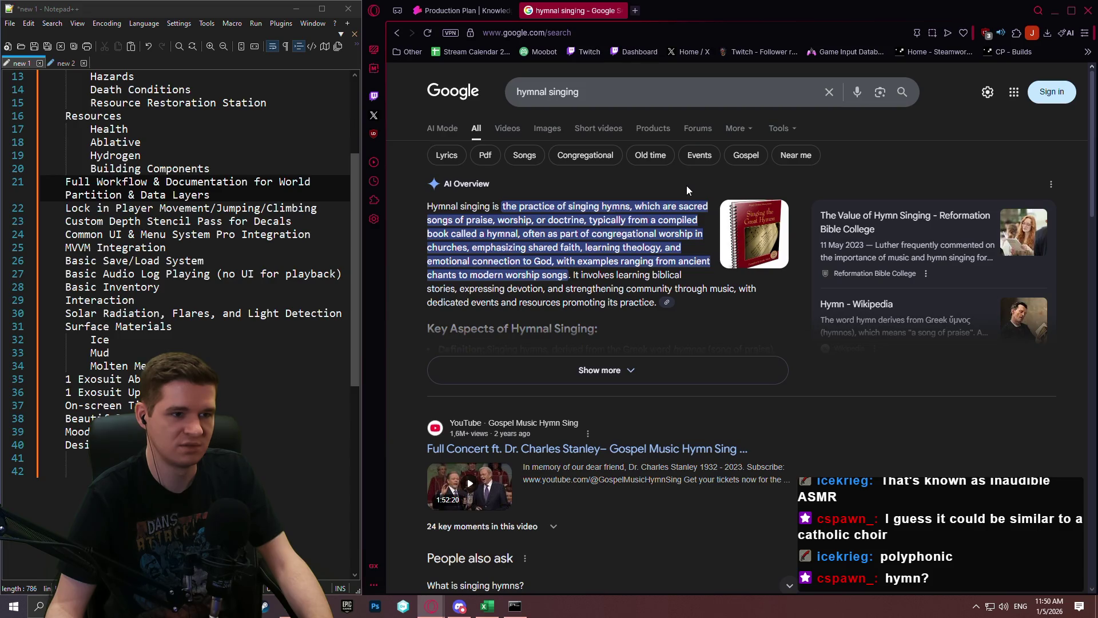
{"action": "scroll", "coordinate": [686, 186], "scroll_direction": "down", "scroll_amount": 10}
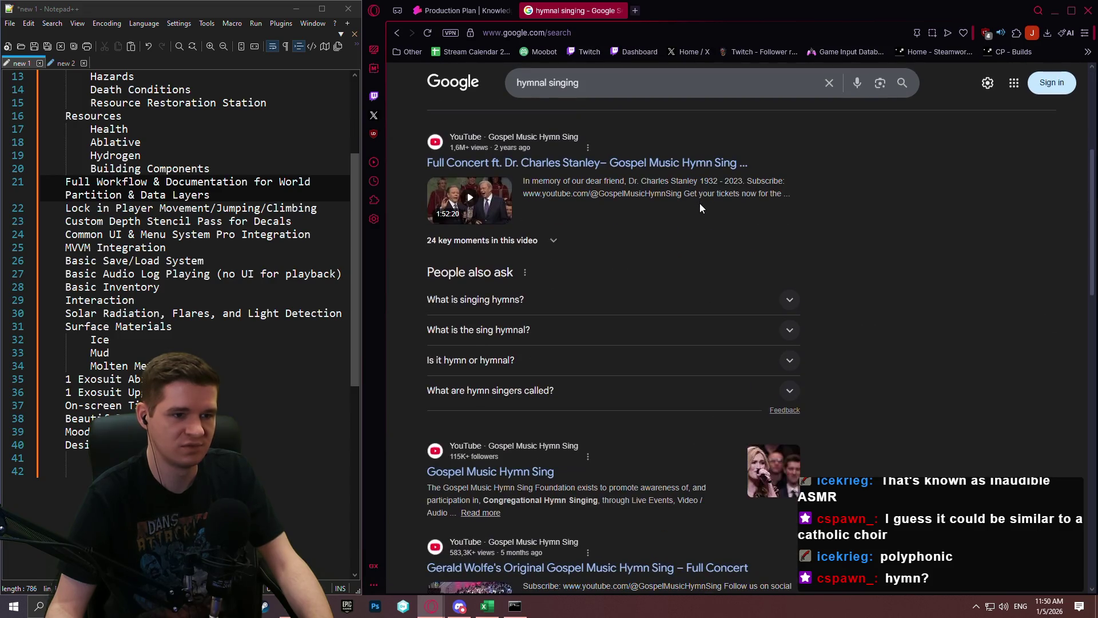
{"action": "left_click", "coordinate": [618, 11]}
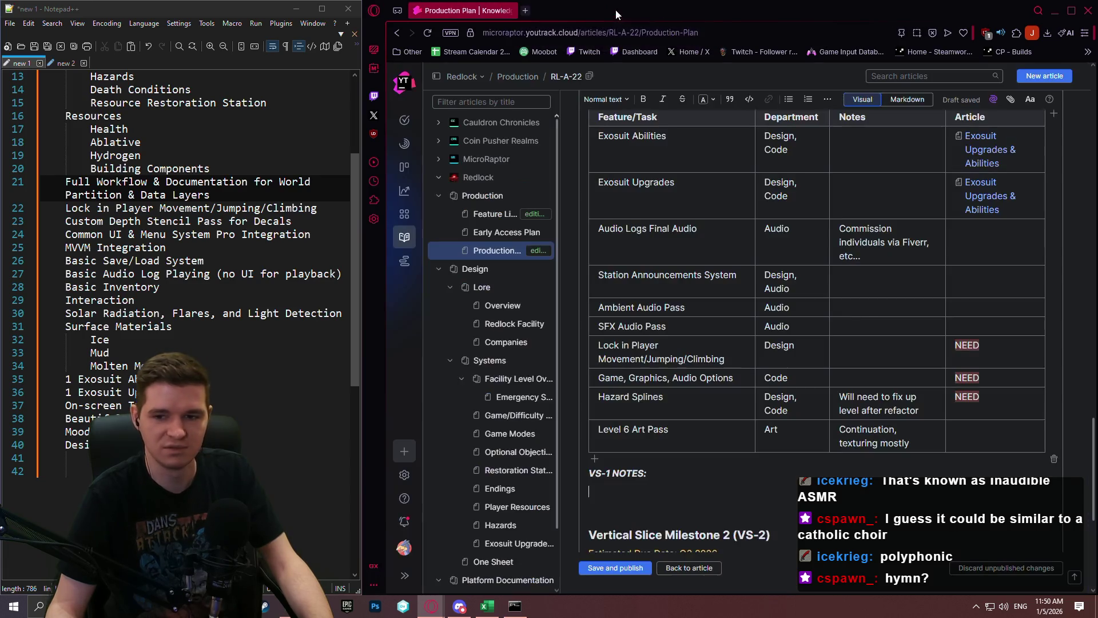
{"action": "scroll", "coordinate": [812, 392], "scroll_direction": "down", "scroll_amount": 4}
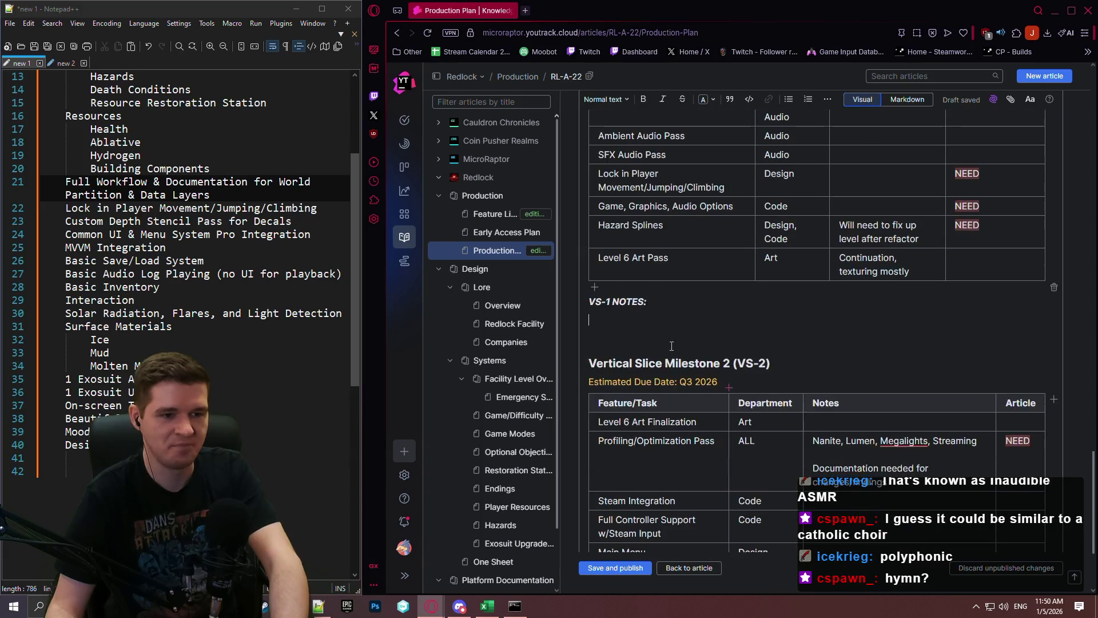
{"action": "scroll", "coordinate": [699, 342], "scroll_direction": "up", "scroll_amount": 5}
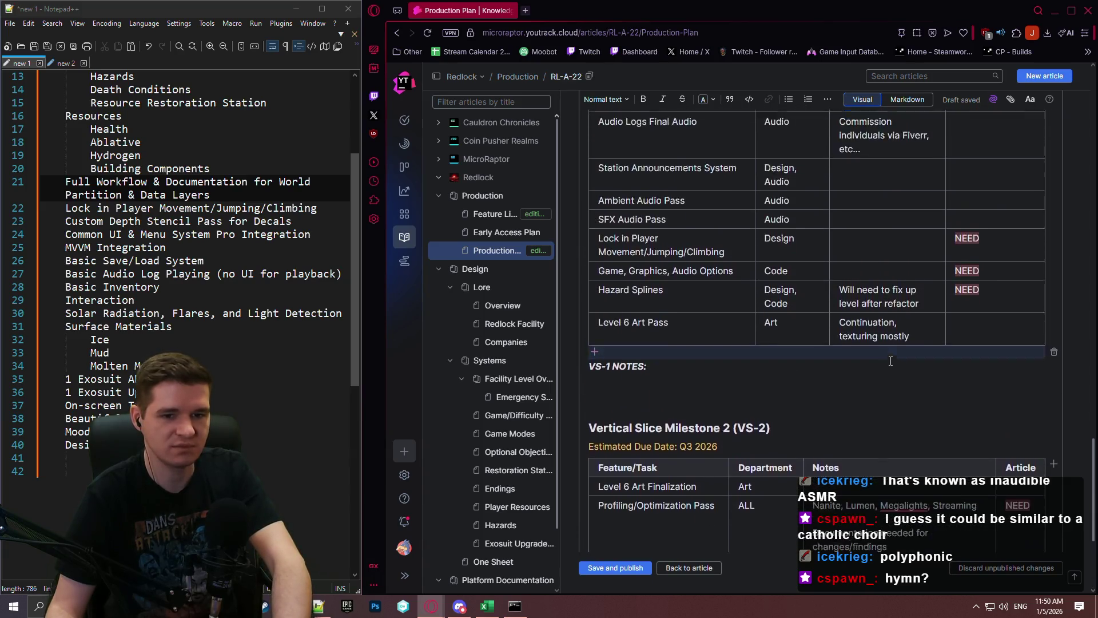
{"action": "mouse_move", "coordinate": [1092, 443]}
{"action": "left_mouse_down"}
{"action": "mouse_move", "coordinate": [1084, 97]}
{"action": "mouse_move", "coordinate": [1081, 136]}
{"action": "left_mouse_up"}
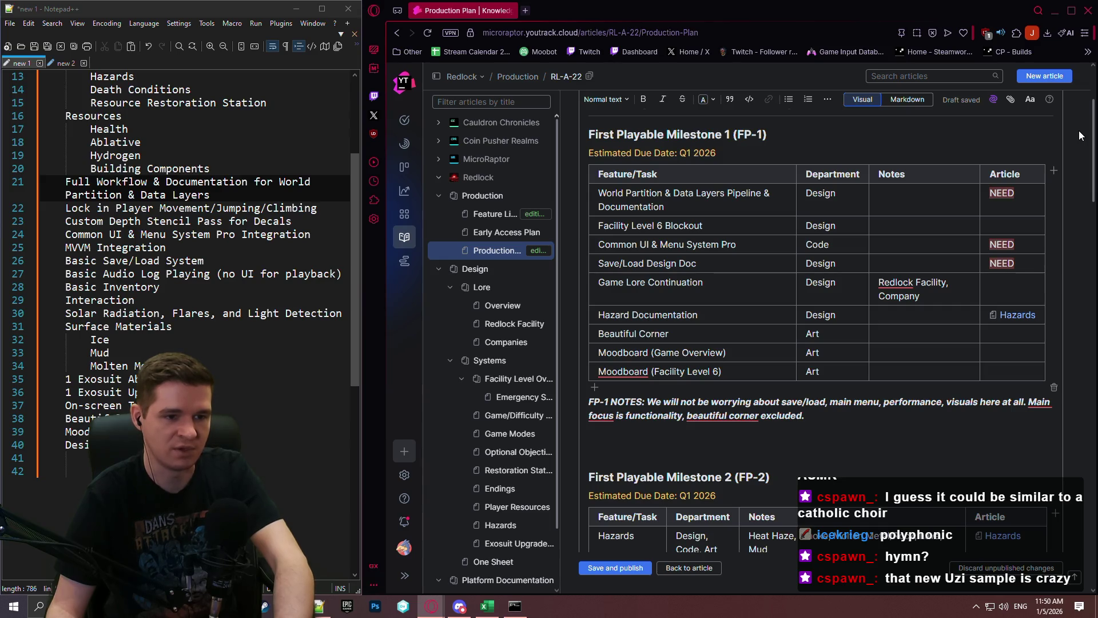
{"action": "scroll", "coordinate": [1081, 136], "scroll_direction": "down", "scroll_amount": 1}
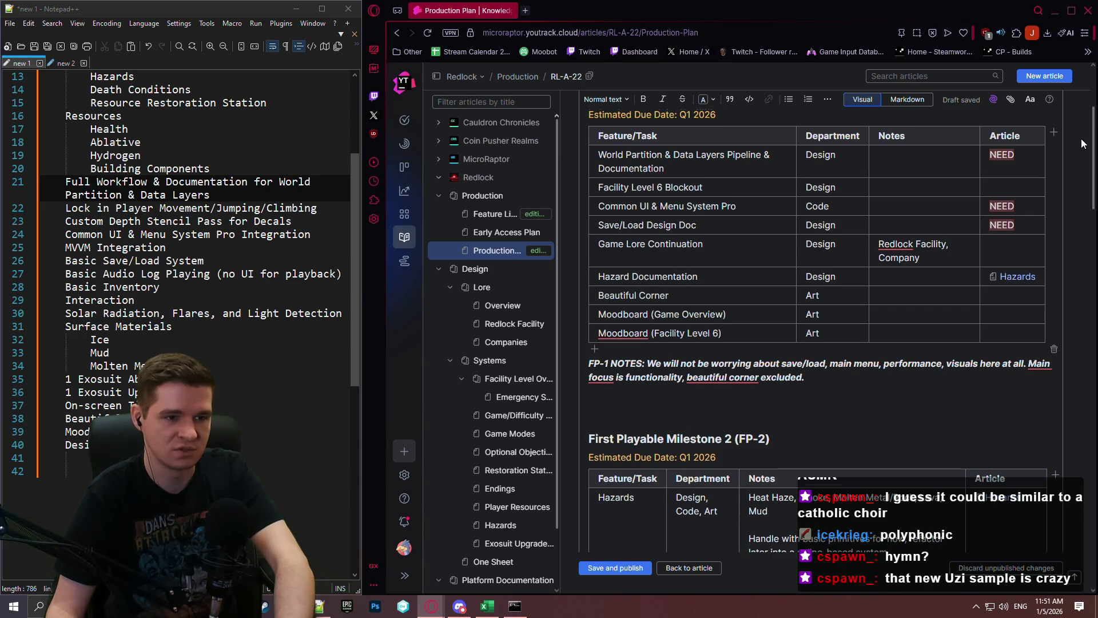
{"action": "scroll", "coordinate": [1081, 143], "scroll_direction": "down", "scroll_amount": 1}
{"action": "scroll", "coordinate": [1080, 138], "scroll_direction": "down", "scroll_amount": 6}
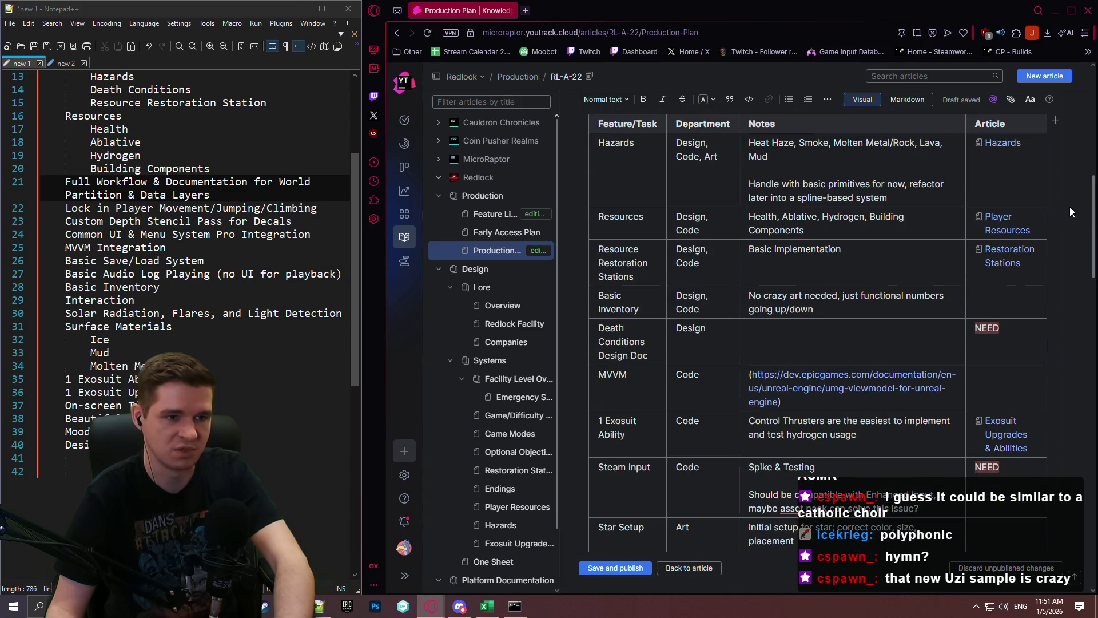
{"action": "scroll", "coordinate": [1072, 211], "scroll_direction": "up", "scroll_amount": 1}
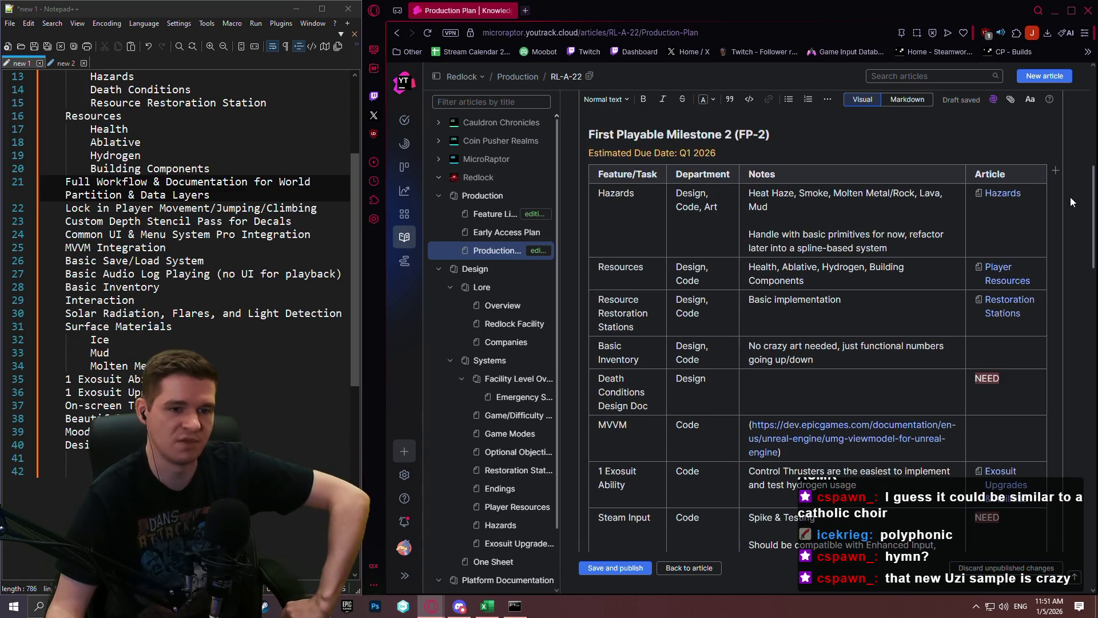
{"action": "scroll", "coordinate": [1070, 200], "scroll_direction": "down", "scroll_amount": 1}
{"action": "scroll", "coordinate": [1067, 201], "scroll_direction": "down", "scroll_amount": 1}
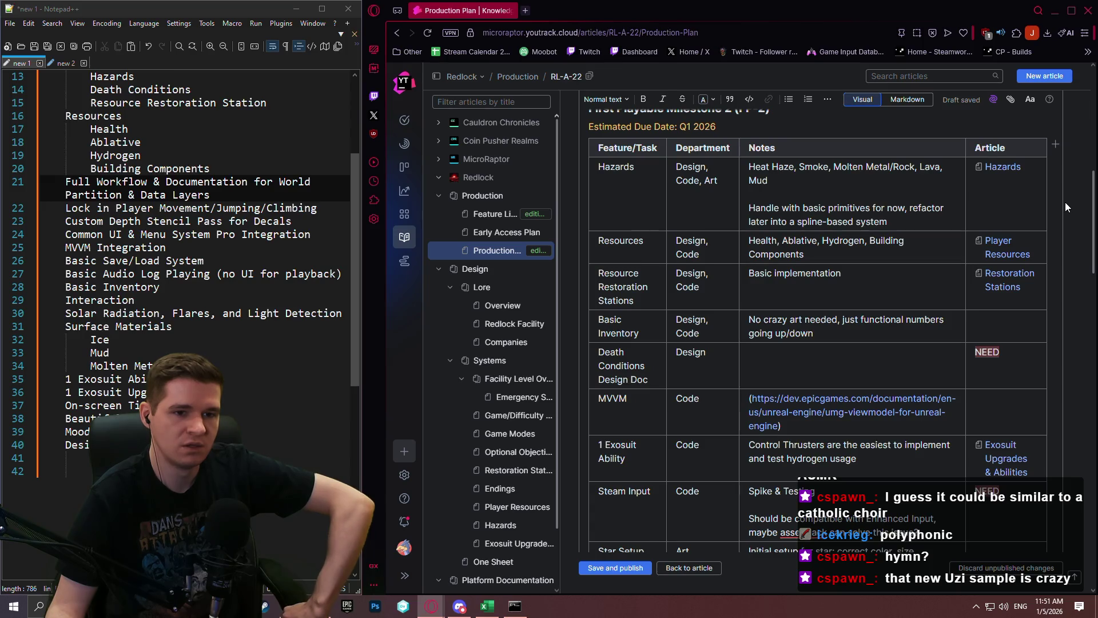
{"action": "scroll", "coordinate": [1066, 201], "scroll_direction": "down", "scroll_amount": 1}
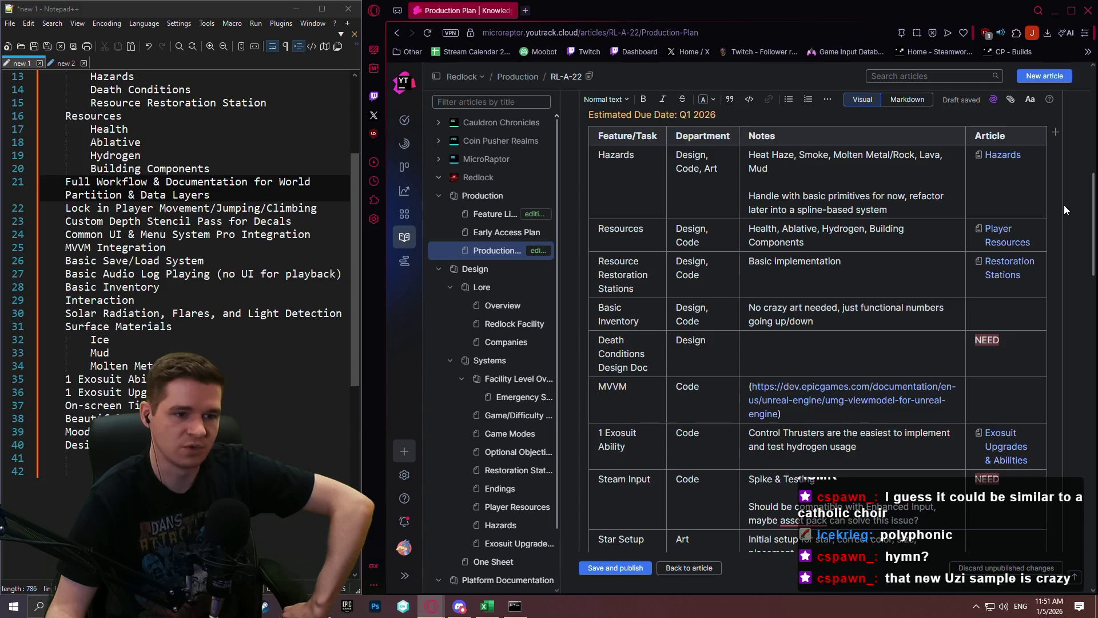
{"action": "scroll", "coordinate": [1064, 205], "scroll_direction": "down", "scroll_amount": 1}
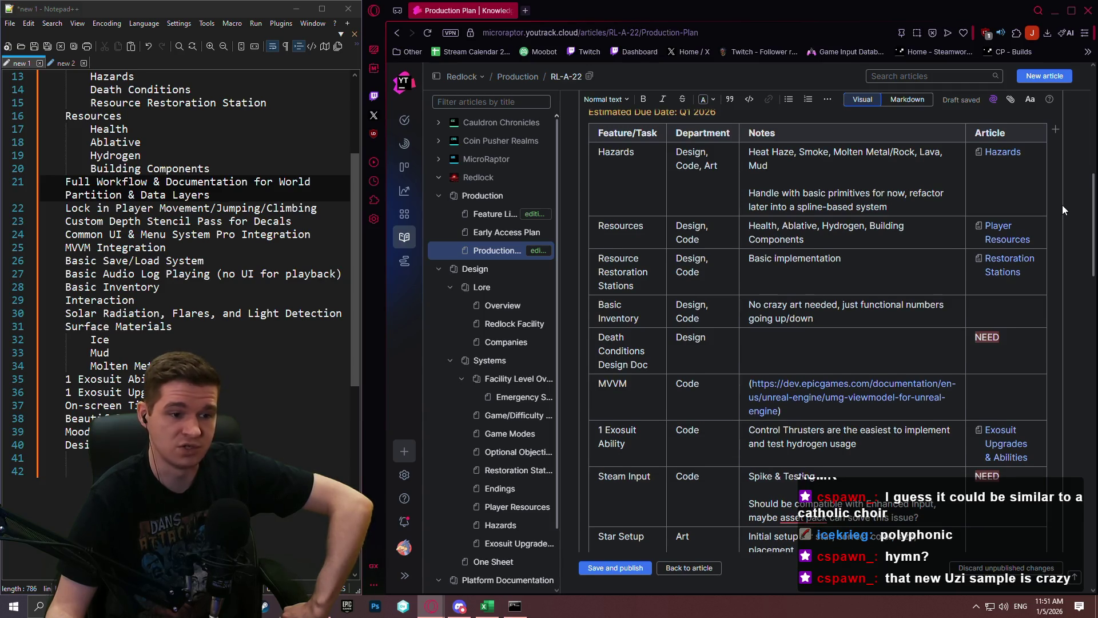
{"action": "scroll", "coordinate": [1059, 213], "scroll_direction": "down", "scroll_amount": 4}
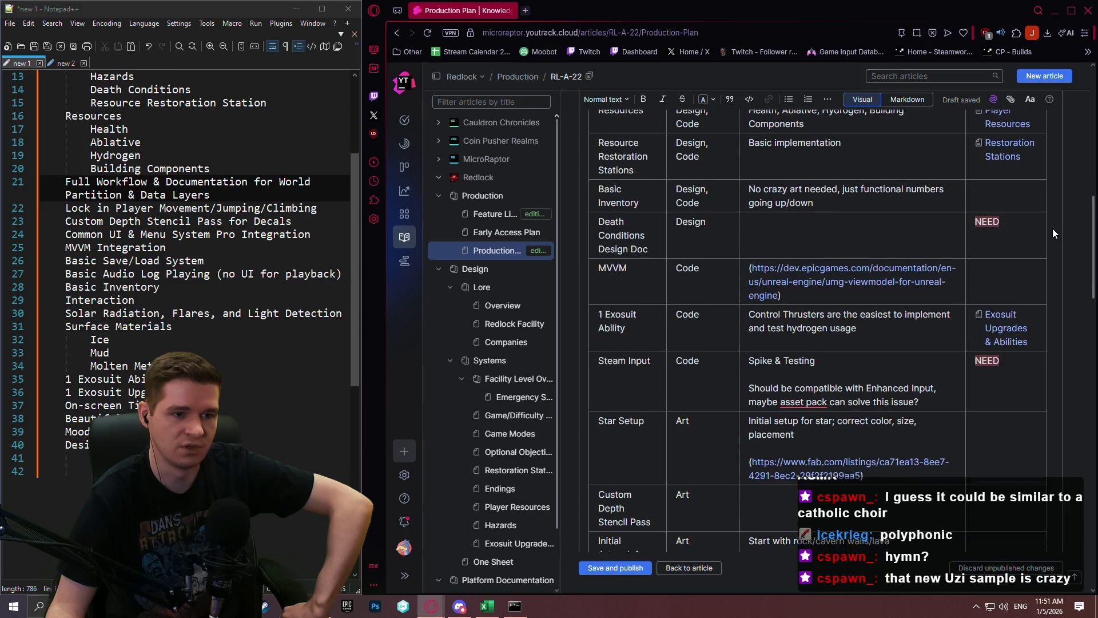
{"action": "scroll", "coordinate": [1053, 234], "scroll_direction": "down", "scroll_amount": 1}
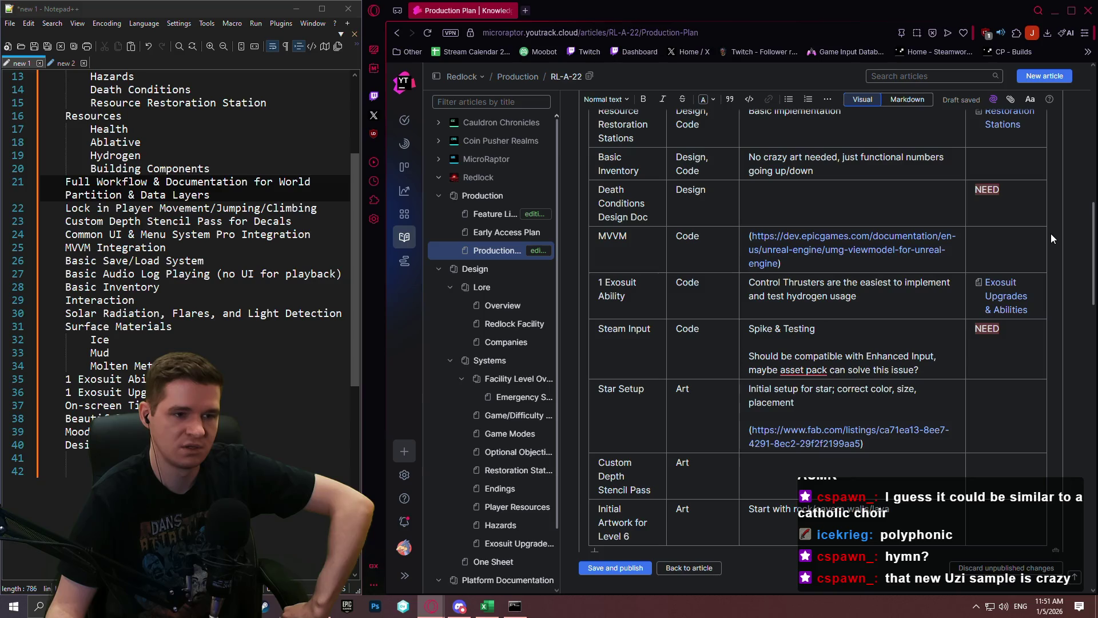
{"action": "scroll", "coordinate": [1051, 229], "scroll_direction": "up", "scroll_amount": 2}
{"action": "scroll", "coordinate": [1047, 233], "scroll_direction": "down", "scroll_amount": 3}
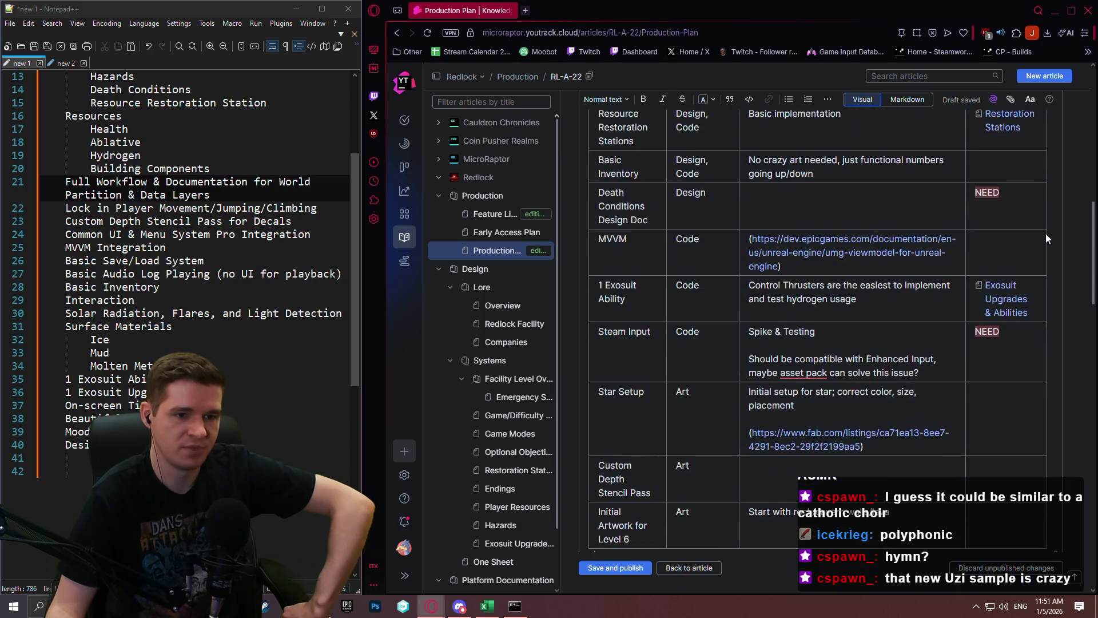
{"action": "scroll", "coordinate": [1045, 238], "scroll_direction": "up", "scroll_amount": 10}
{"action": "scroll", "coordinate": [1045, 239], "scroll_direction": "down", "scroll_amount": 12}
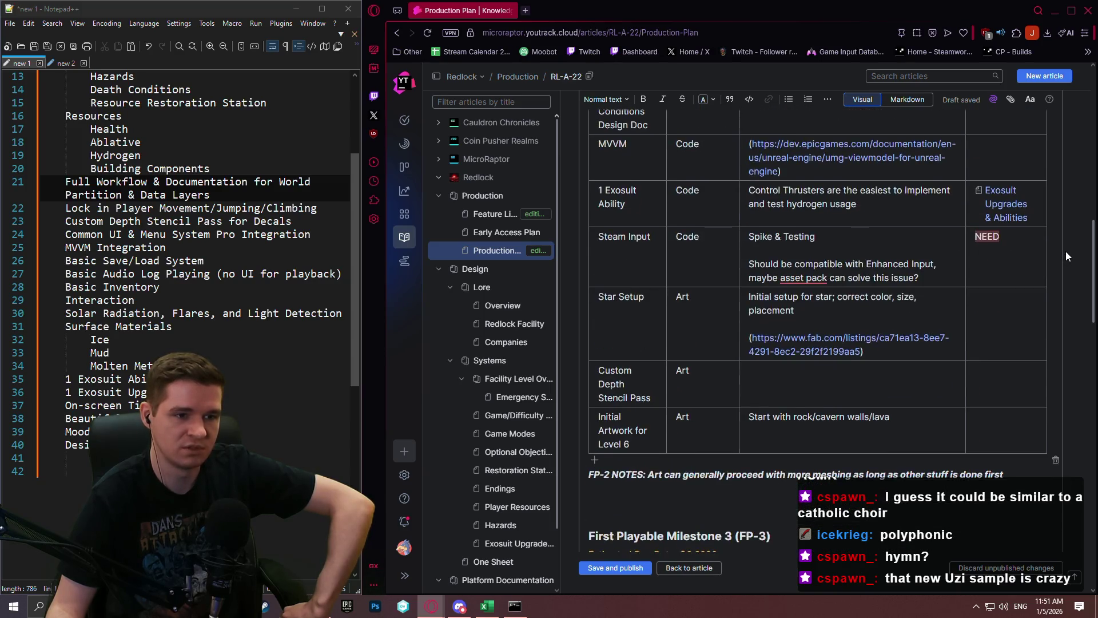
{"action": "scroll", "coordinate": [1065, 251], "scroll_direction": "up", "scroll_amount": 2}
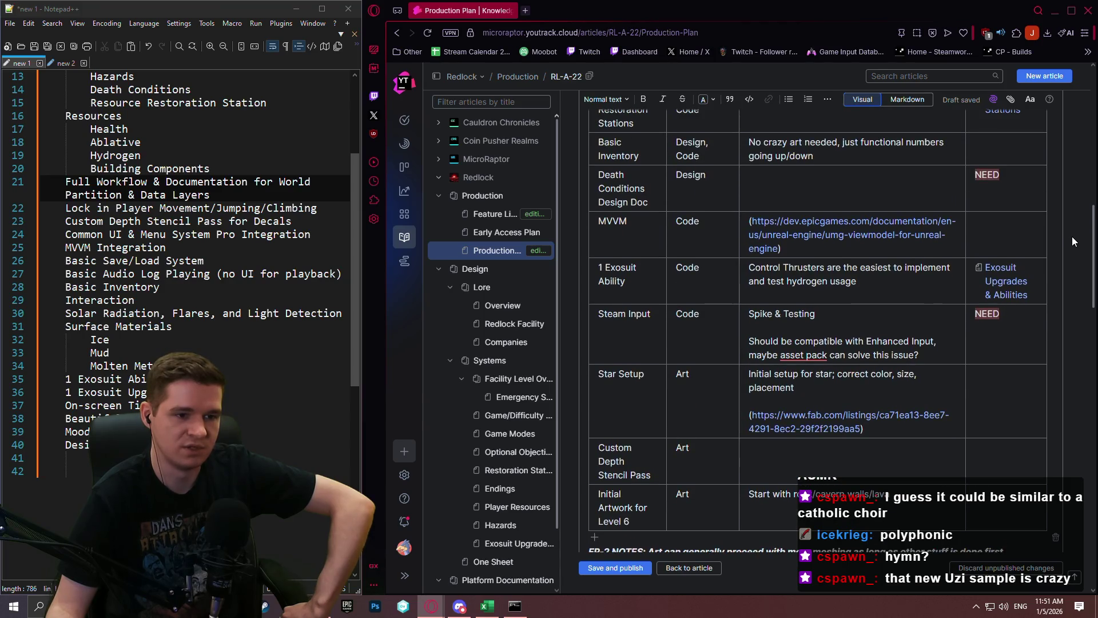
{"action": "scroll", "coordinate": [1072, 238], "scroll_direction": "down", "scroll_amount": 10}
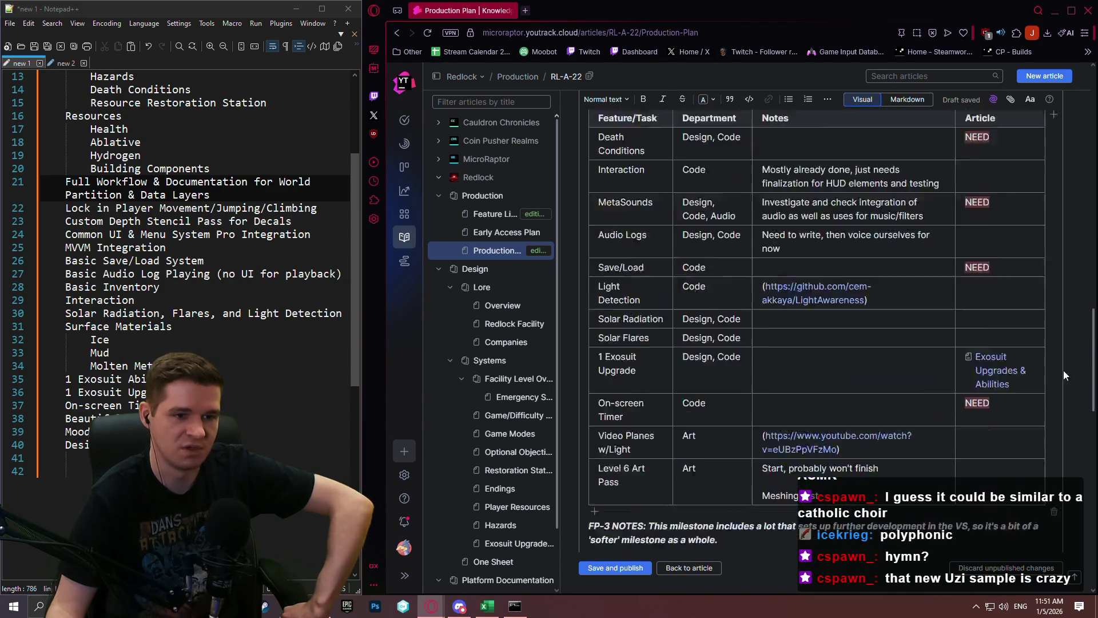
{"action": "scroll", "coordinate": [1058, 428], "scroll_direction": "down", "scroll_amount": 4}
{"action": "scroll", "coordinate": [1064, 315], "scroll_direction": "up", "scroll_amount": 12}
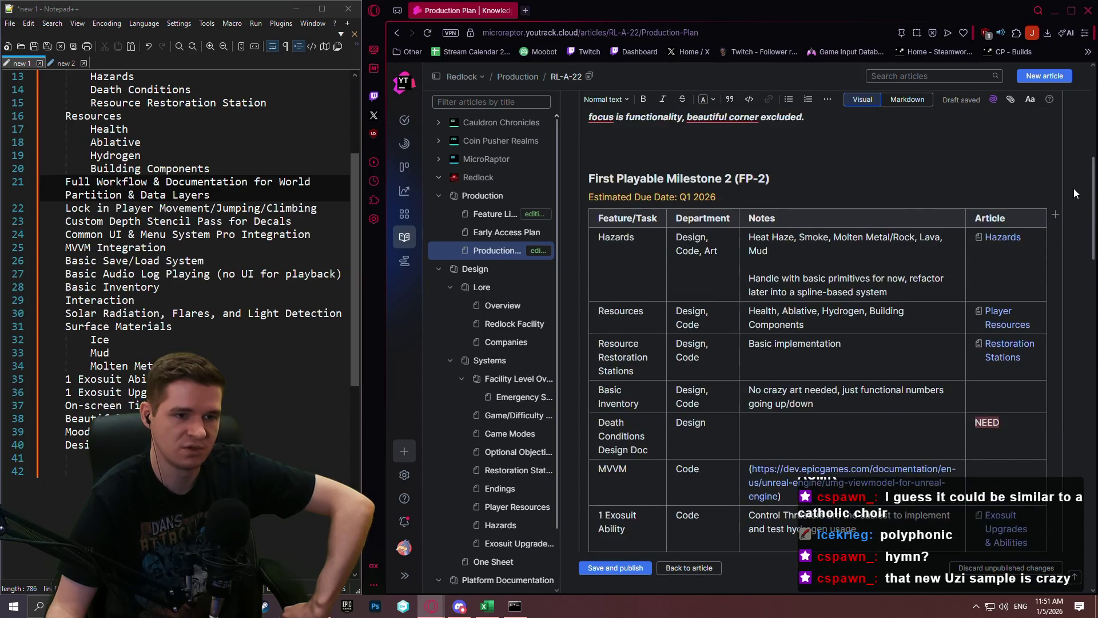
{"action": "scroll", "coordinate": [1076, 229], "scroll_direction": "down", "scroll_amount": 4}
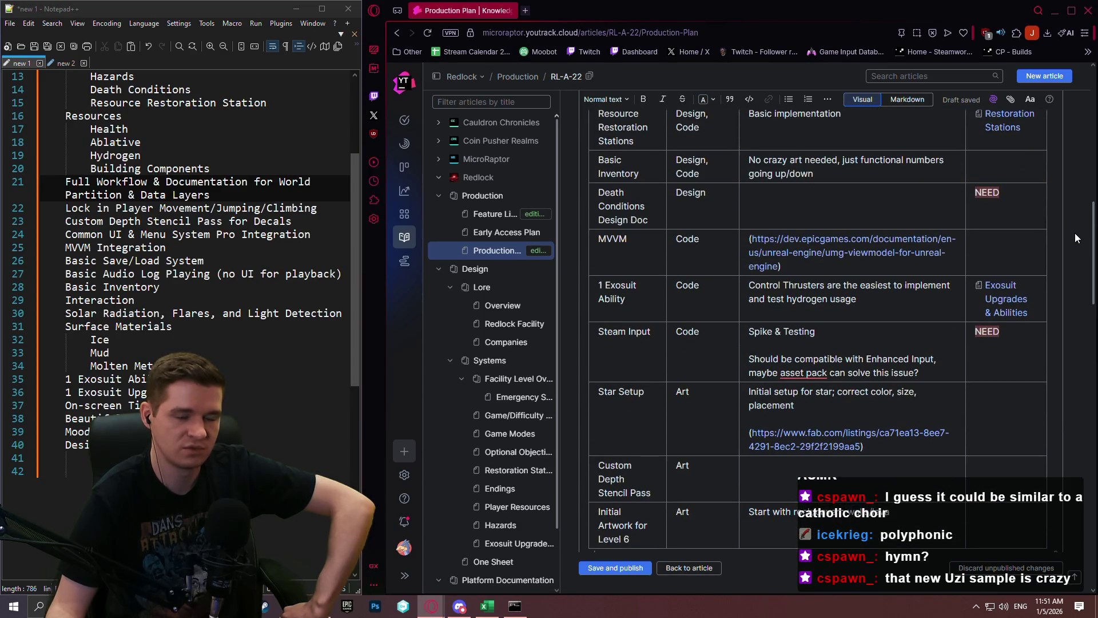
{"action": "scroll", "coordinate": [1075, 239], "scroll_direction": "down", "scroll_amount": 1}
{"action": "scroll", "coordinate": [1079, 235], "scroll_direction": "up", "scroll_amount": 2}
{"action": "scroll", "coordinate": [1079, 234], "scroll_direction": "down", "scroll_amount": 10}
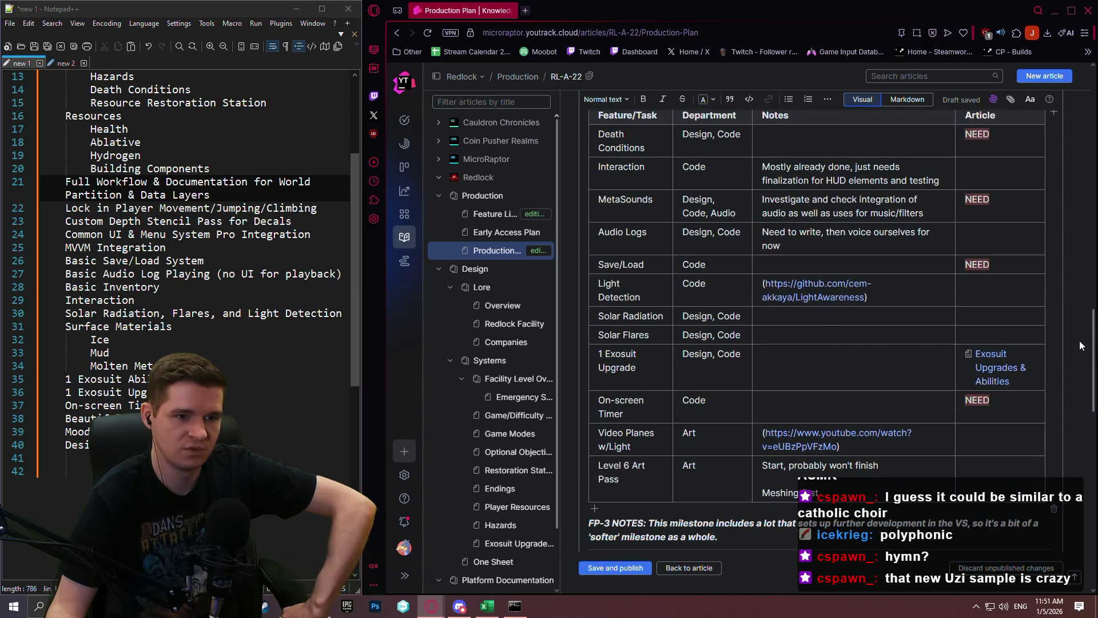
{"action": "scroll", "coordinate": [1079, 337], "scroll_direction": "up", "scroll_amount": 1}
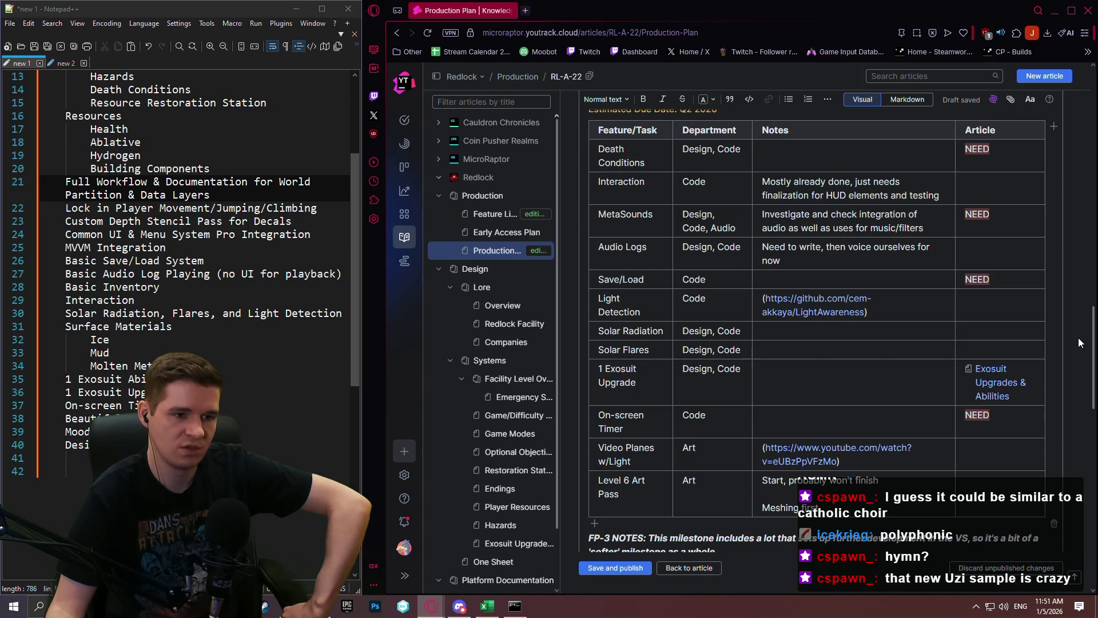
{"action": "scroll", "coordinate": [1079, 338], "scroll_direction": "up", "scroll_amount": 1}
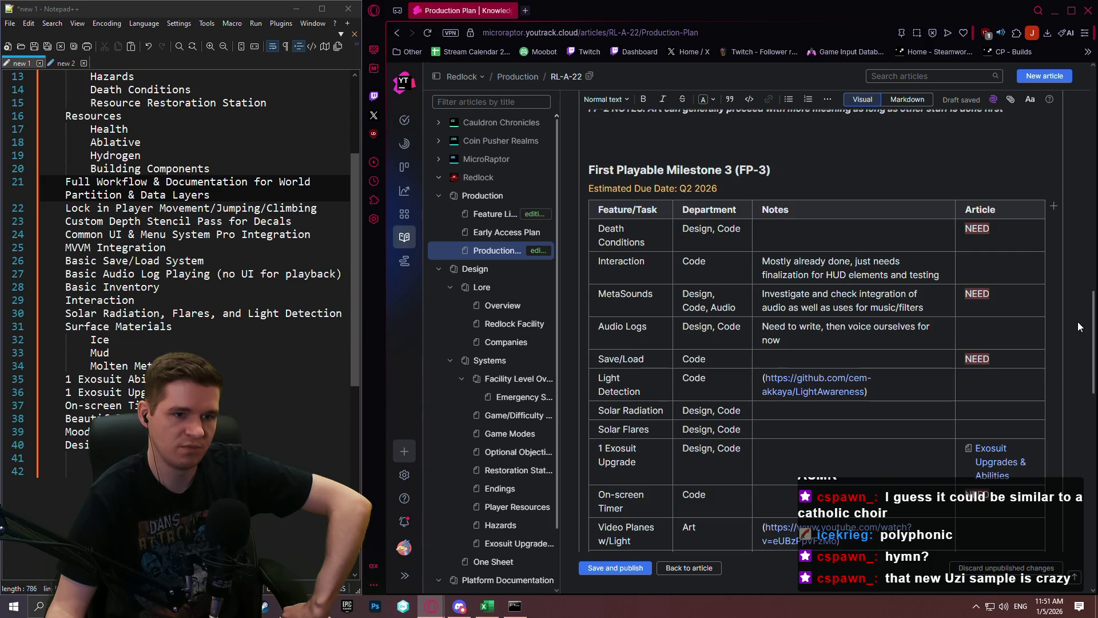
{"action": "scroll", "coordinate": [1078, 322], "scroll_direction": "up", "scroll_amount": 5}
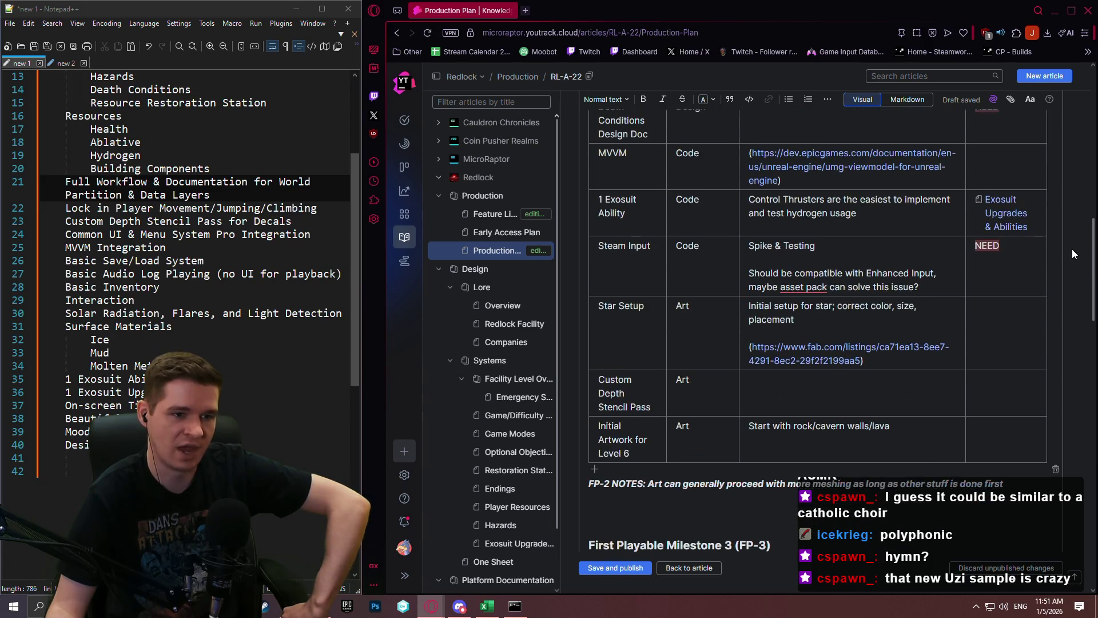
{"action": "scroll", "coordinate": [1057, 394], "scroll_direction": "down", "scroll_amount": 10}
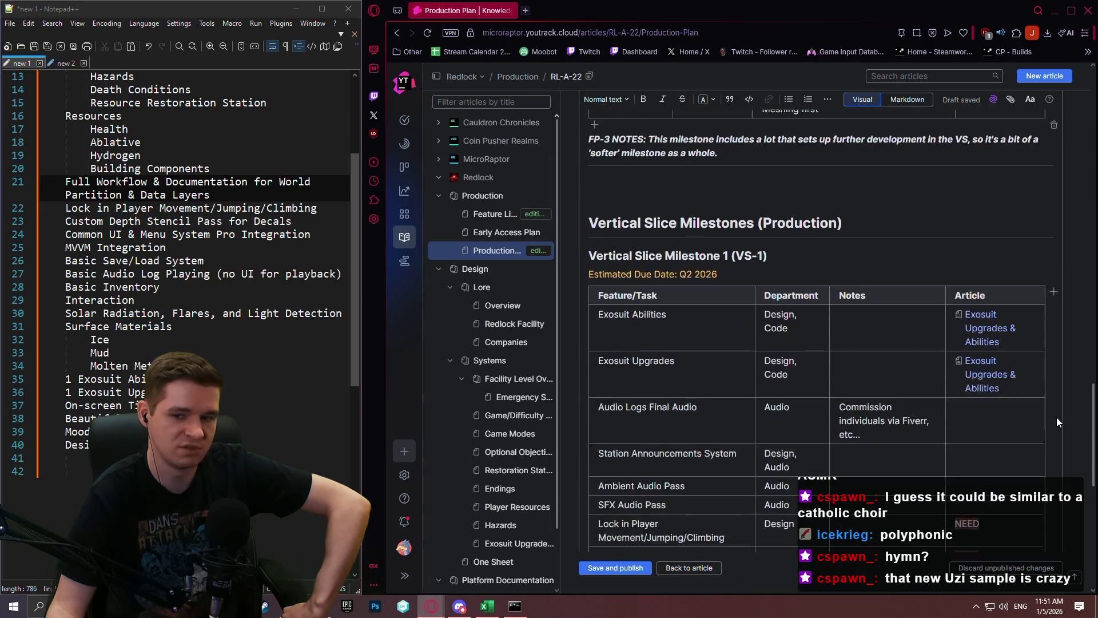
{"action": "scroll", "coordinate": [1057, 422], "scroll_direction": "down", "scroll_amount": 5}
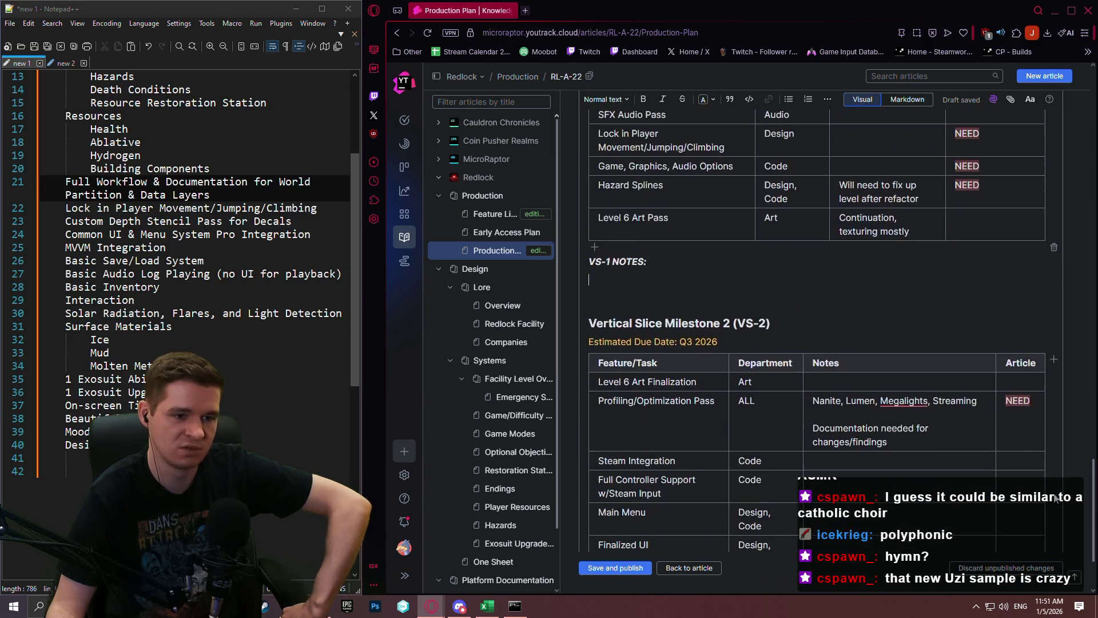
{"action": "scroll", "coordinate": [1057, 510], "scroll_direction": "down", "scroll_amount": 2}
{"action": "scroll", "coordinate": [1062, 442], "scroll_direction": "up", "scroll_amount": 12}
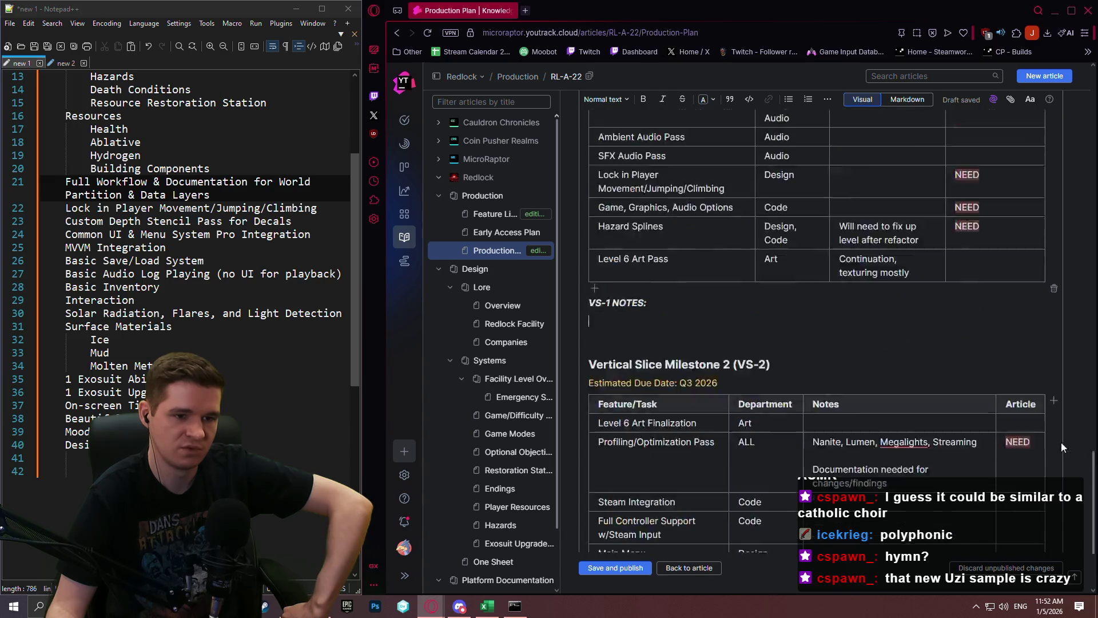
{"action": "scroll", "coordinate": [1069, 349], "scroll_direction": "up", "scroll_amount": 1}
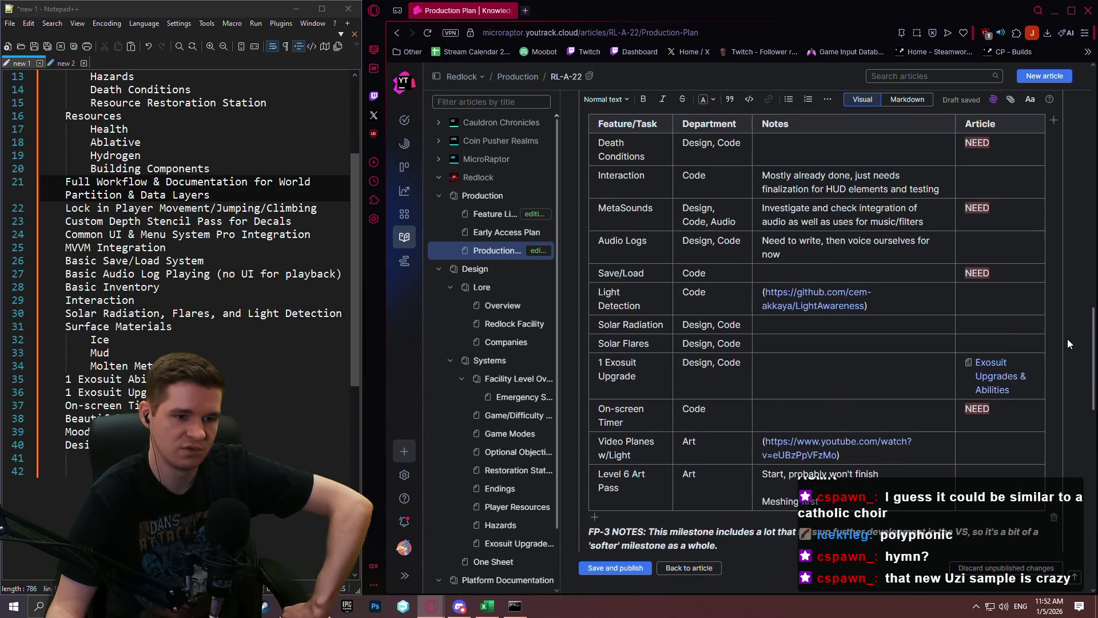
{"action": "scroll", "coordinate": [1068, 339], "scroll_direction": "up", "scroll_amount": 1}
{"action": "scroll", "coordinate": [1067, 332], "scroll_direction": "down", "scroll_amount": 1}
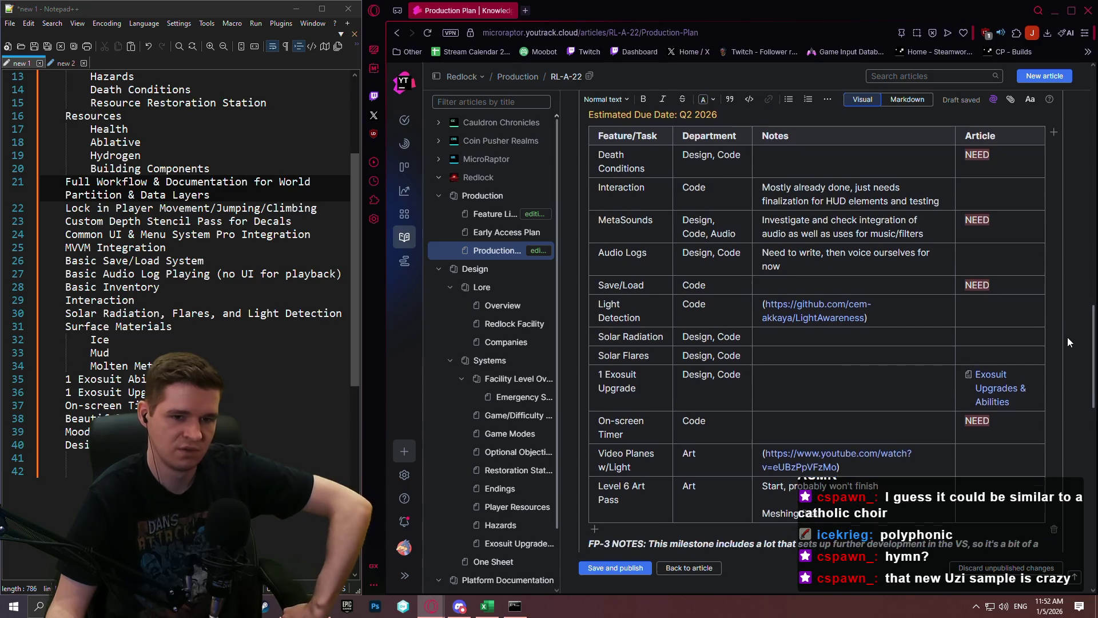
{"action": "scroll", "coordinate": [1065, 329], "scroll_direction": "up", "scroll_amount": 2}
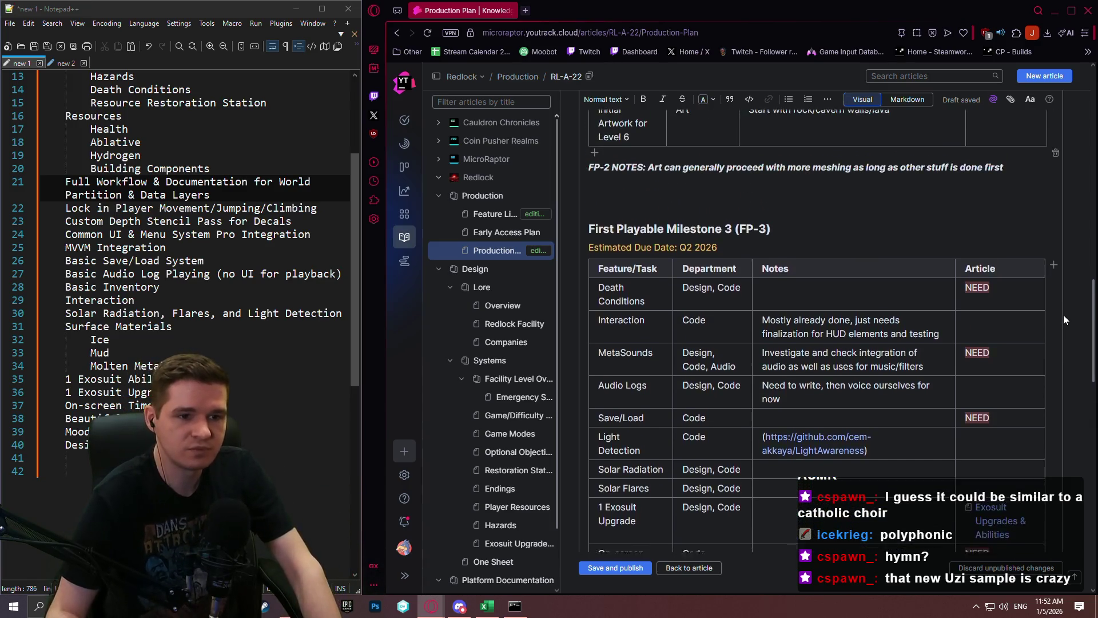
{"action": "scroll", "coordinate": [1062, 323], "scroll_direction": "down", "scroll_amount": 1}
{"action": "scroll", "coordinate": [1059, 331], "scroll_direction": "down", "scroll_amount": 7}
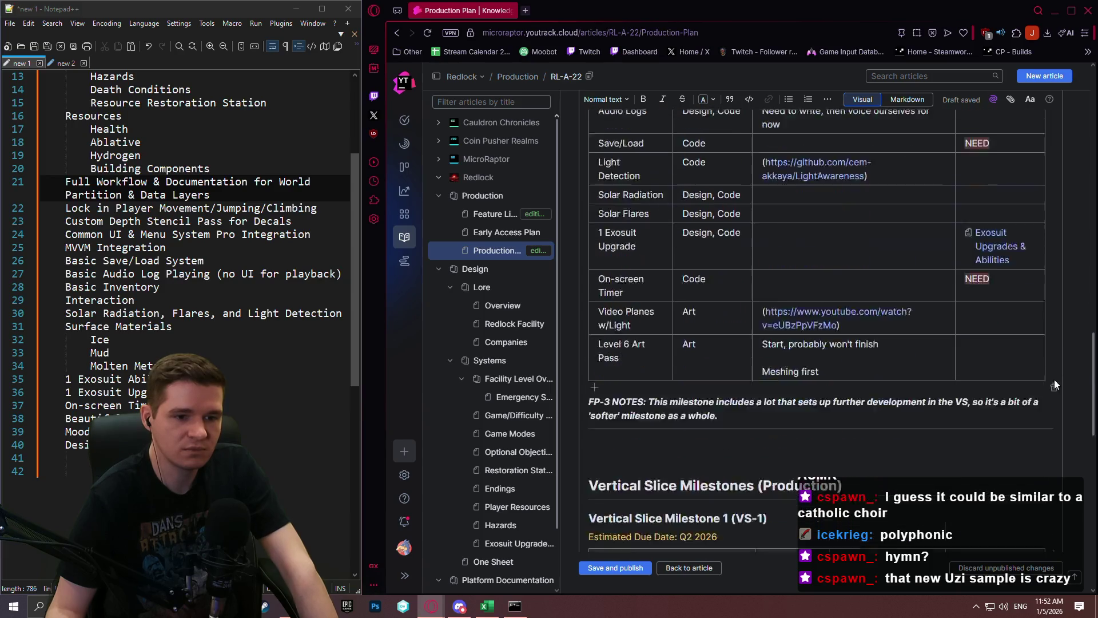
{"action": "scroll", "coordinate": [1054, 401], "scroll_direction": "up", "scroll_amount": 2}
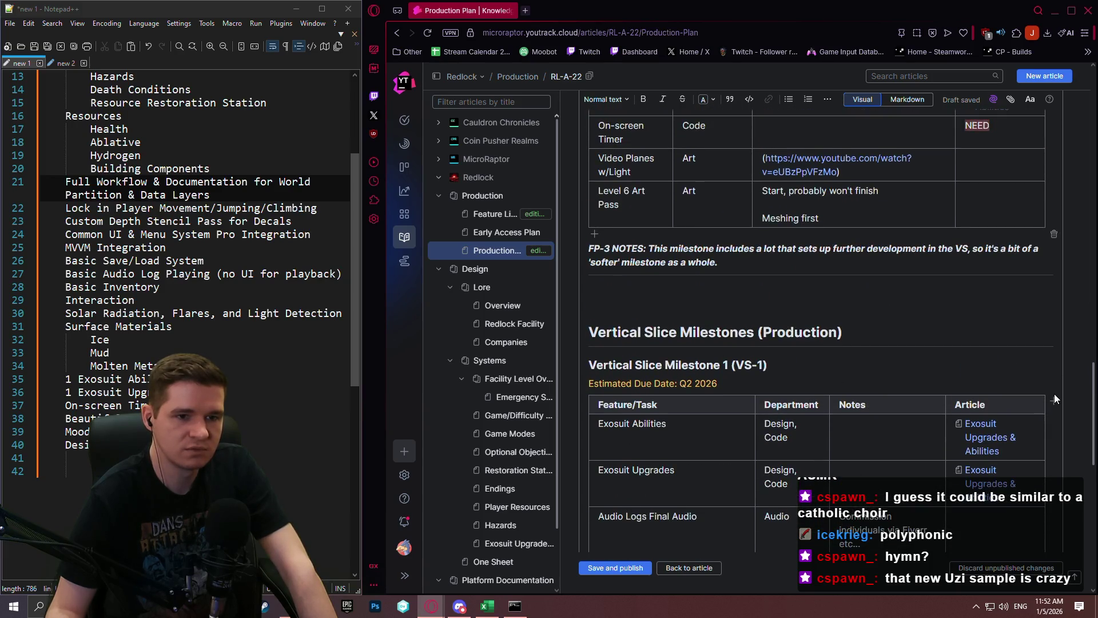
Step: Add a bold-italic line under the FP-3 notes: 'This is the last milestone before we end First Playable and start on Vertical Slice'
{"action": "left_click", "coordinate": [750, 264]}
{"action": "key", "text": "Return"}
{"action": "key", "text": "Return"}
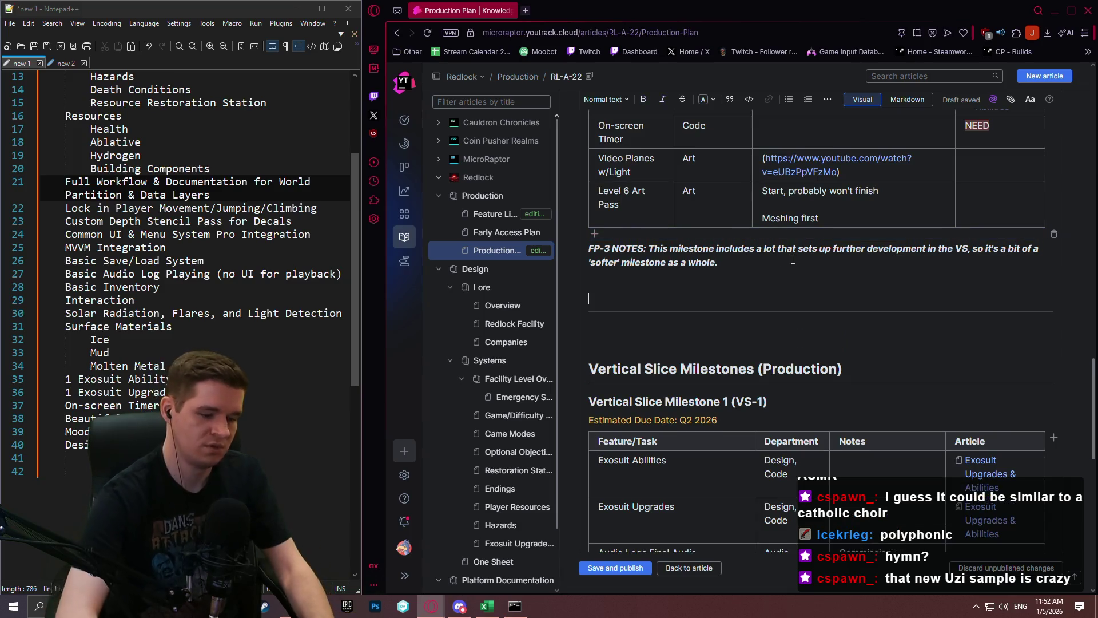
{"action": "type", "text": "This is the last "}
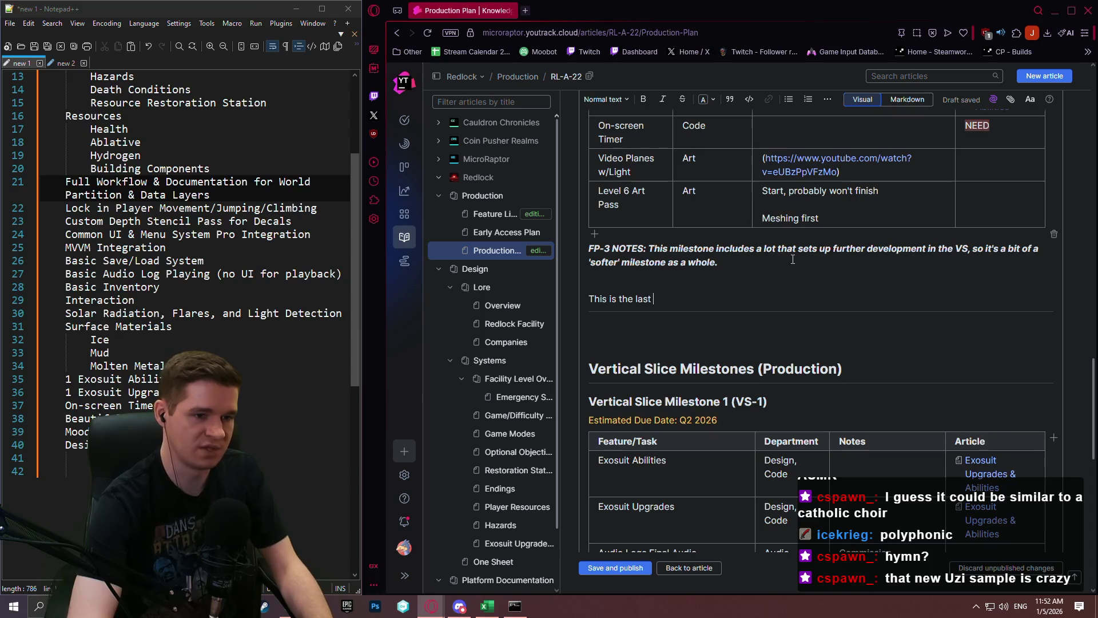
{"action": "type", "text": "milestone before"}
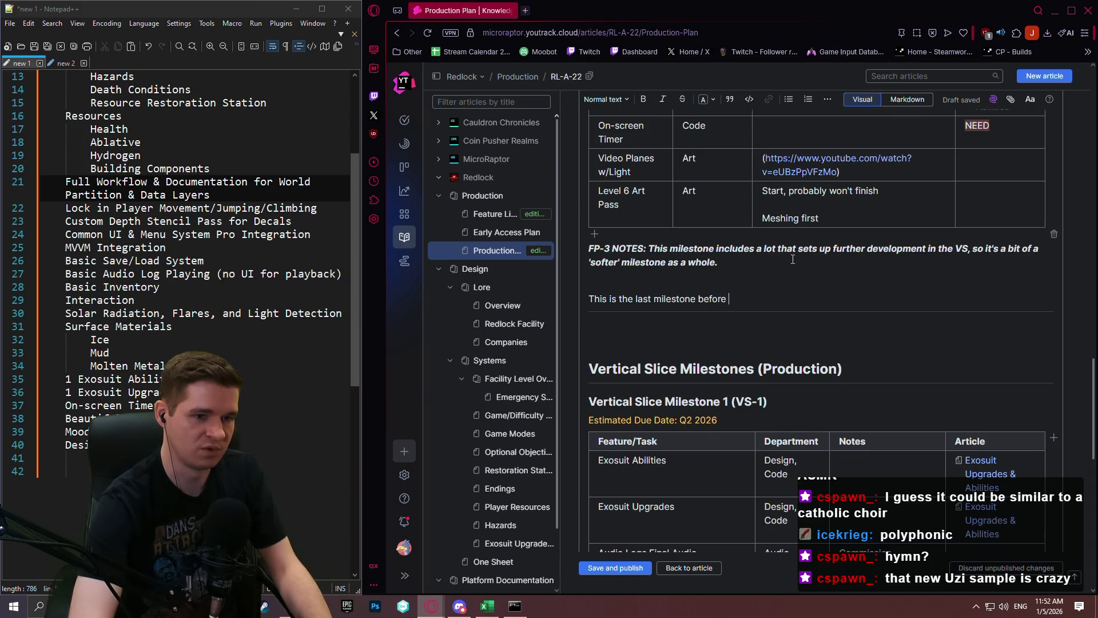
{"action": "type", "text": " we end First Playable"}
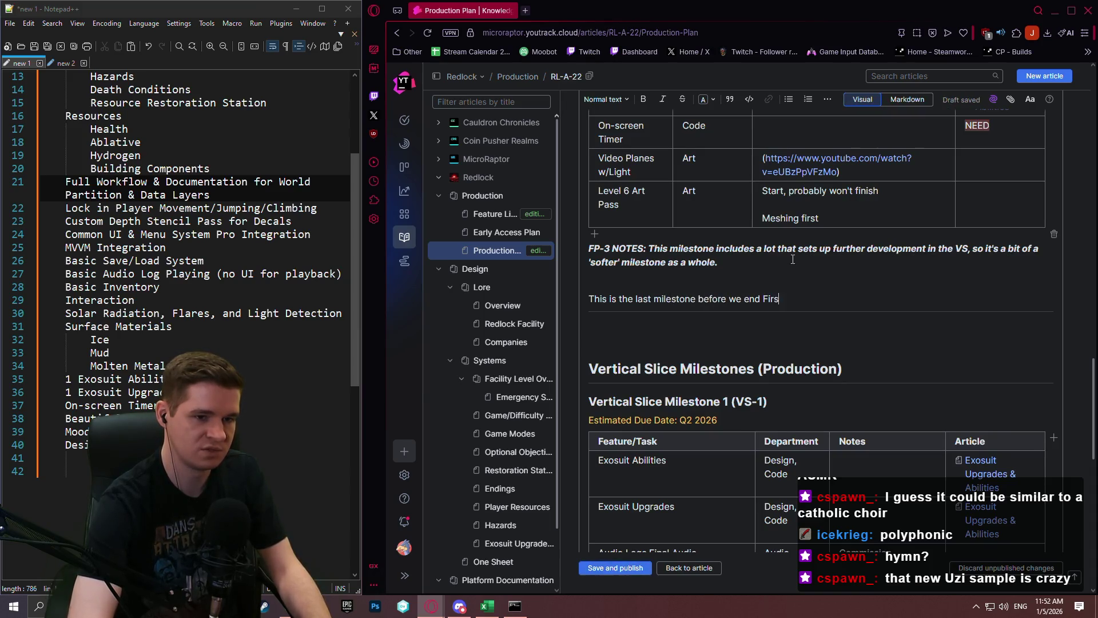
{"action": "type", "text": " and "}
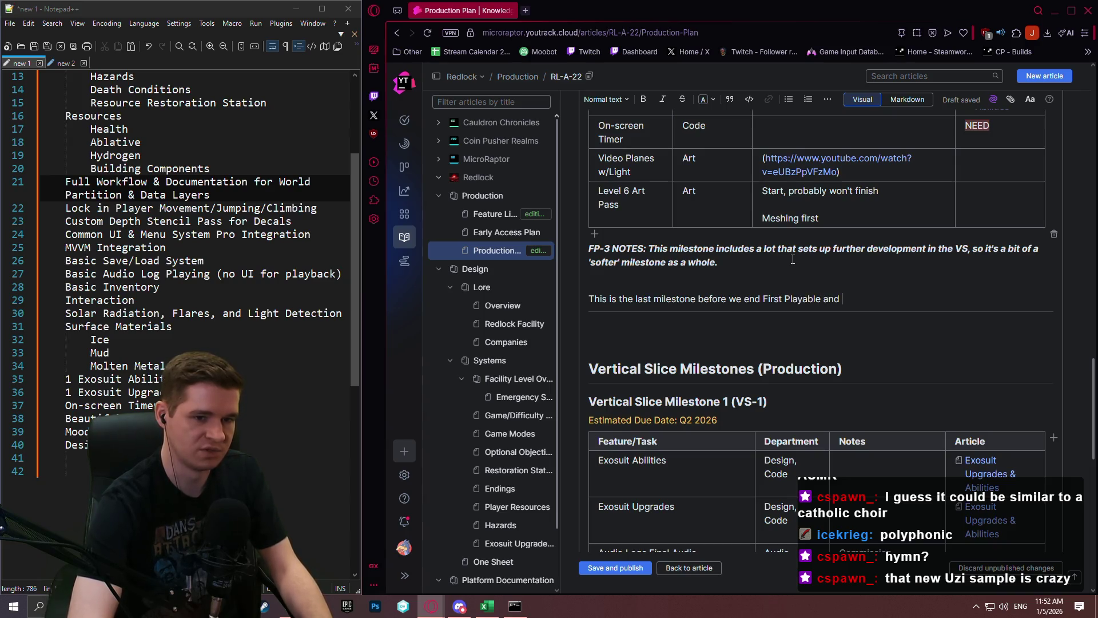
{"action": "type", "text": "start on Vertical Slice."}
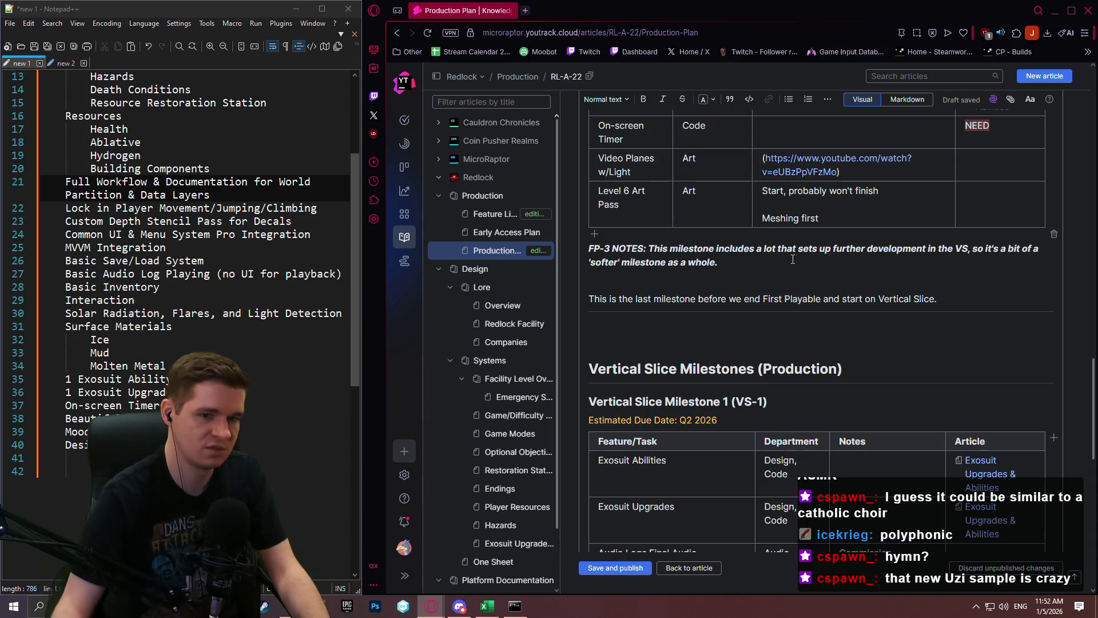
{"action": "left_click_drag", "start_coordinate": [938, 299], "coordinate": [583, 295]}
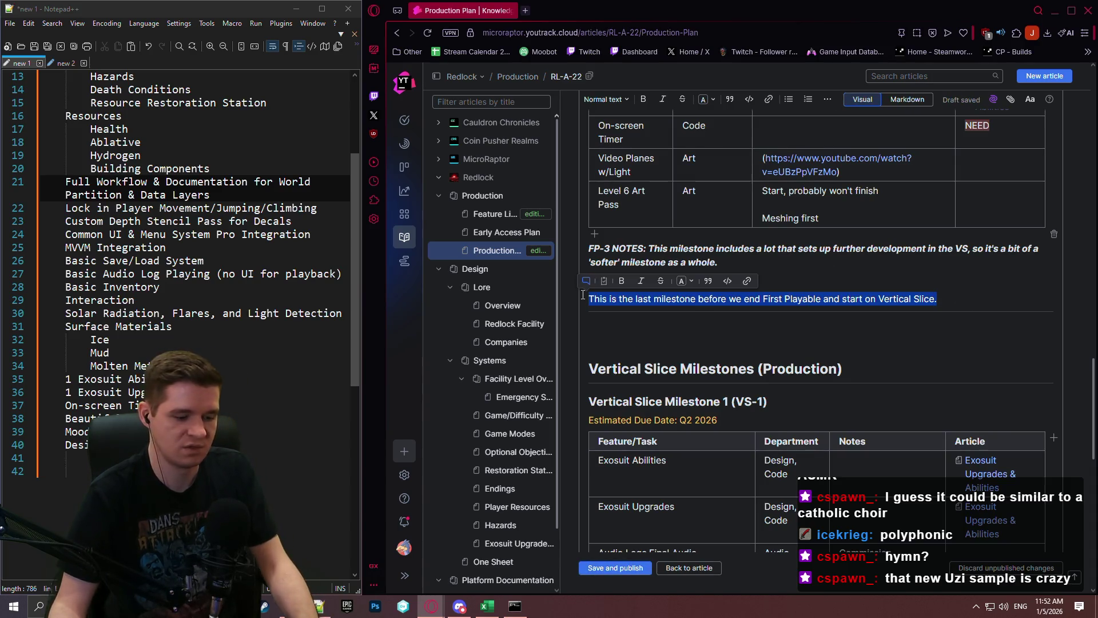
{"action": "key", "text": "ctrl+b"}
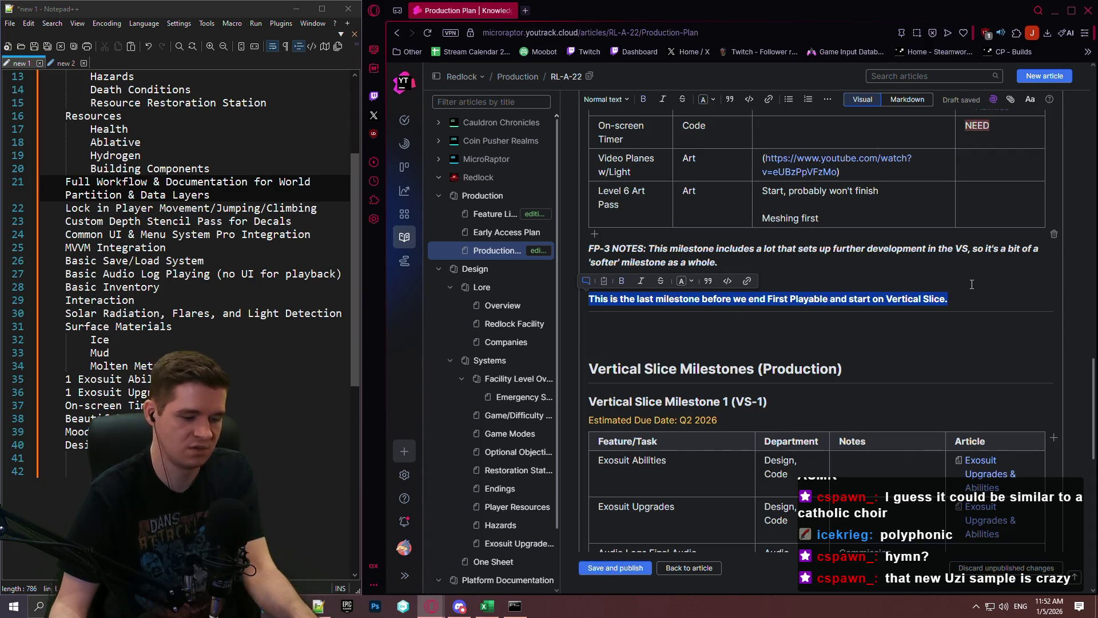
{"action": "key", "text": "ctrl+i"}
{"action": "left_click", "coordinate": [949, 286]}
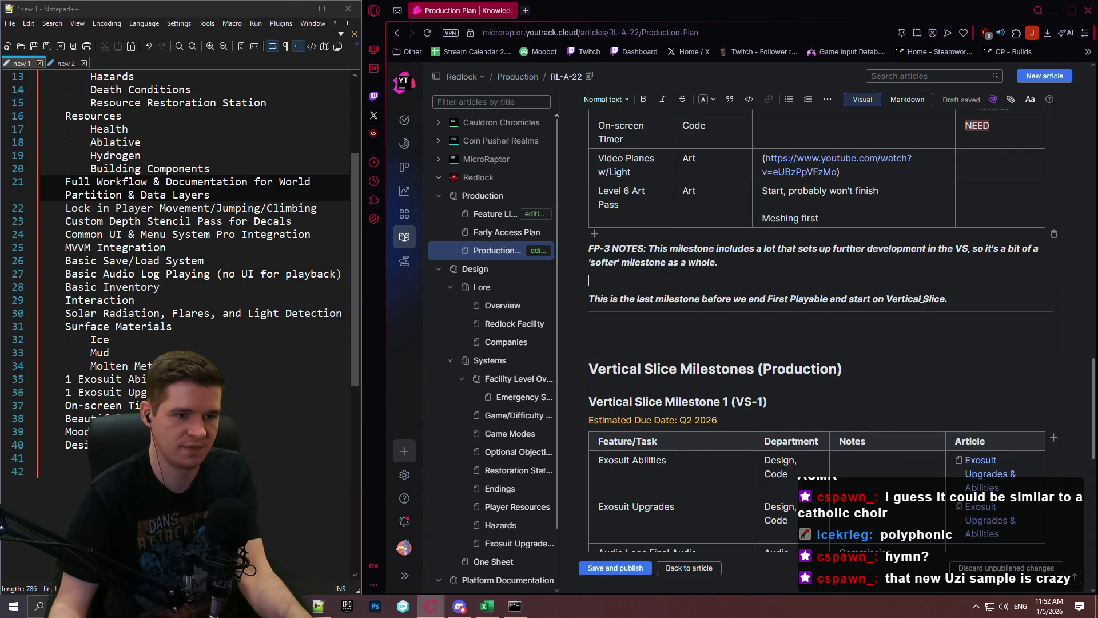
{"action": "scroll", "coordinate": [922, 307], "scroll_direction": "down", "scroll_amount": 15}
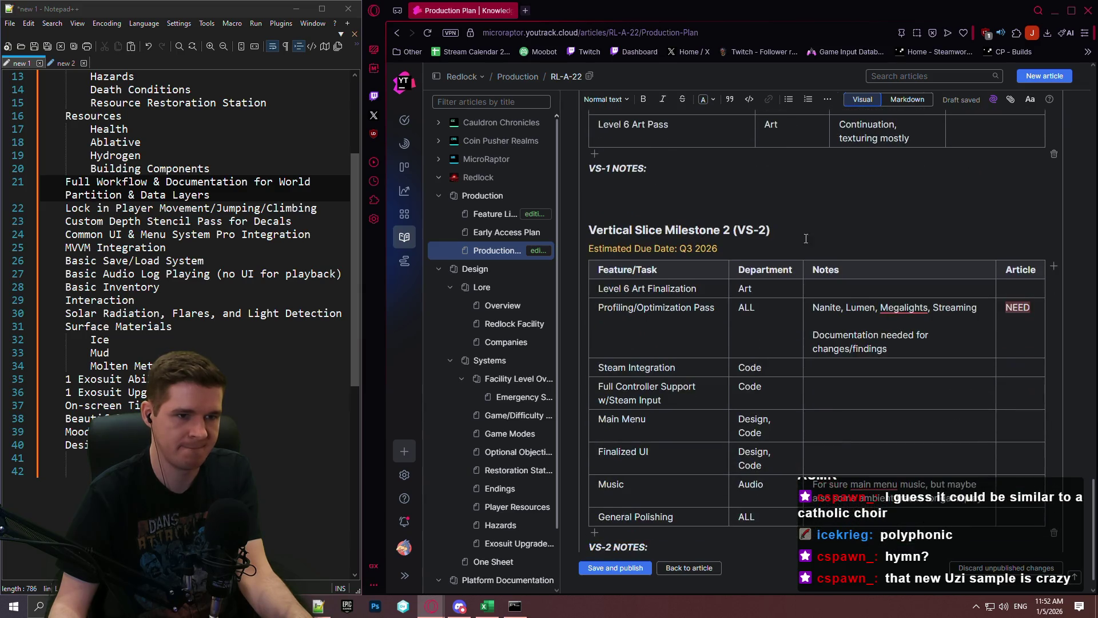
Step: After the VS-2 NOTES label, type 'This is the last milestone before we launch into Early Acces.'
{"action": "scroll", "coordinate": [806, 239], "scroll_direction": "up", "scroll_amount": 5}
{"action": "scroll", "coordinate": [732, 330], "scroll_direction": "down", "scroll_amount": 5}
{"action": "left_click", "coordinate": [672, 507]}
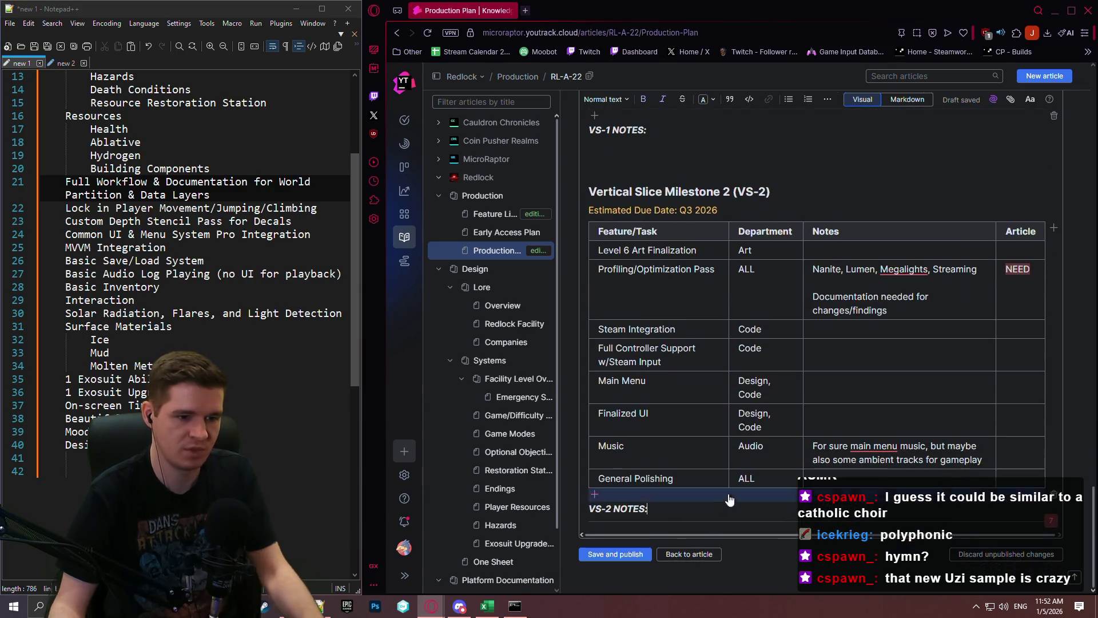
{"action": "type", "text": "This is the last milestone b"}
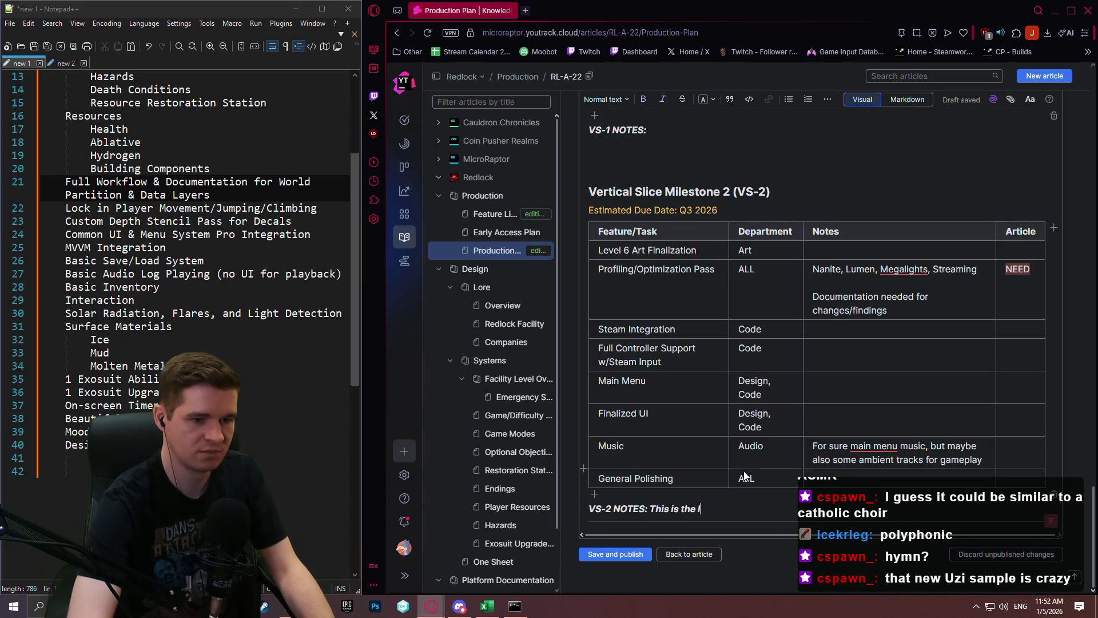
{"action": "type", "text": "efore"}
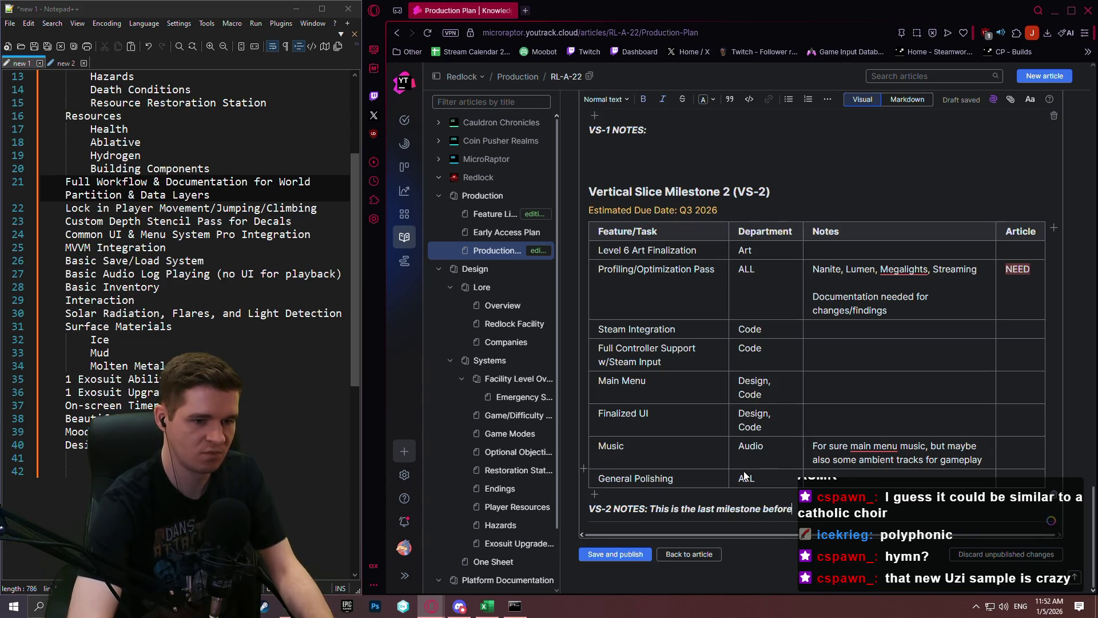
{"action": "type", "text": " we launch into E"}
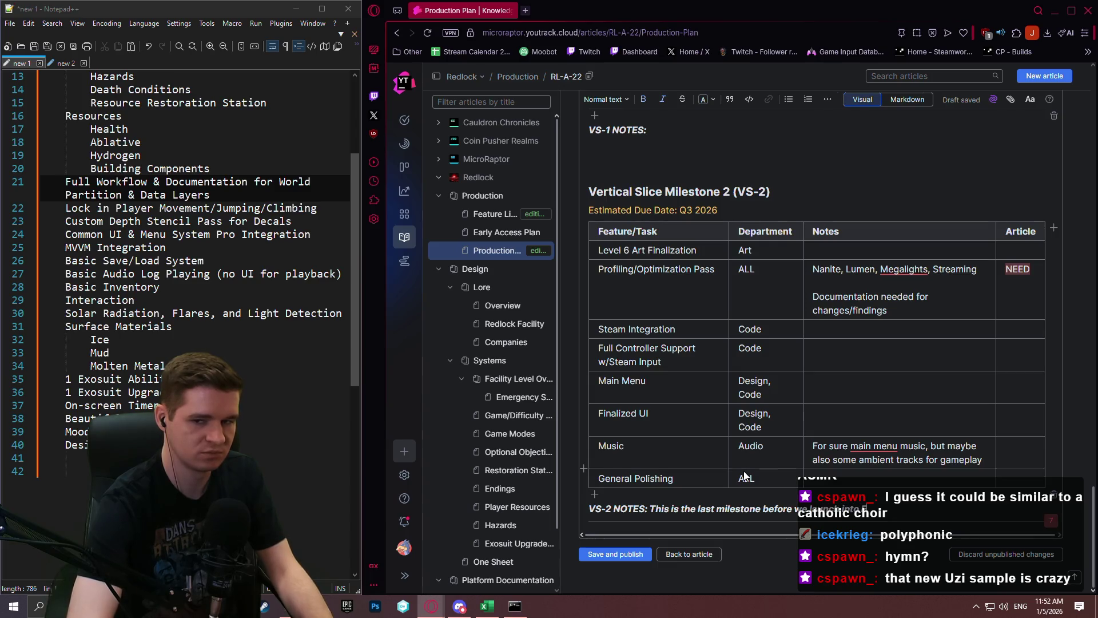
{"action": "type", "text": "arly Access"}
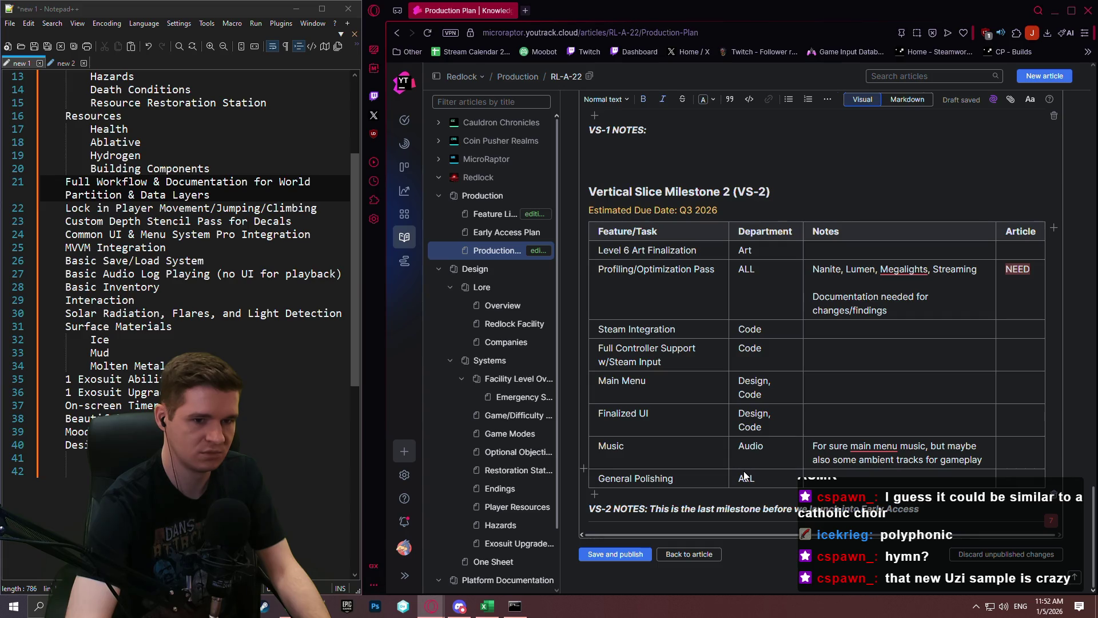
{"action": "type", "text": "."}
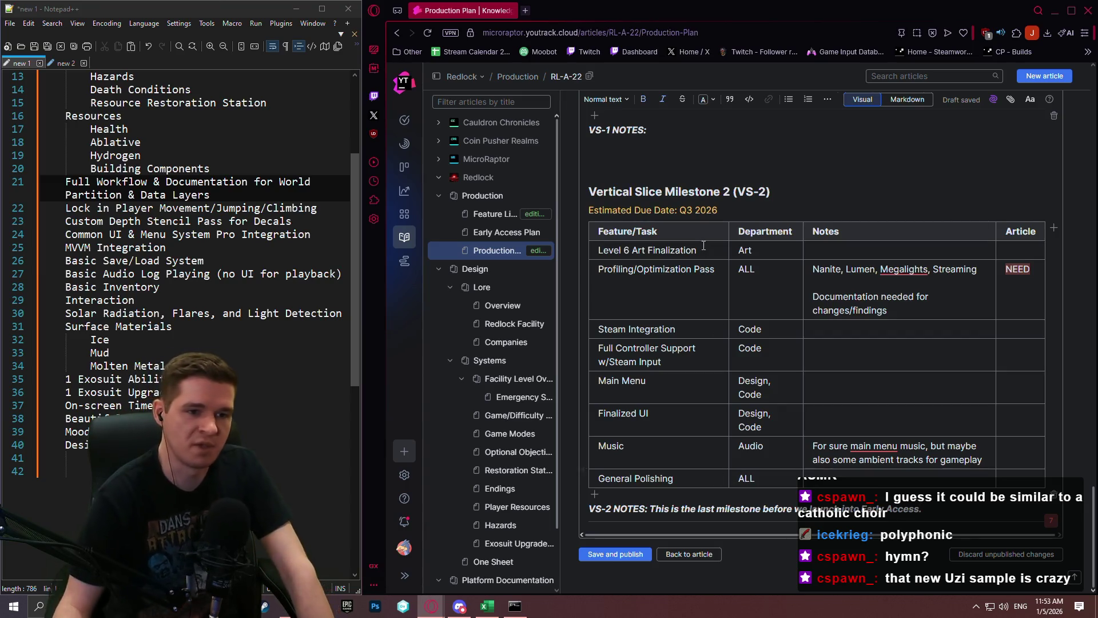
Step: Scroll through the draft to review the VS-1 and VS-2 tables
{"action": "scroll", "coordinate": [808, 250], "scroll_direction": "up", "scroll_amount": 5}
{"action": "scroll", "coordinate": [917, 290], "scroll_direction": "up", "scroll_amount": 5}
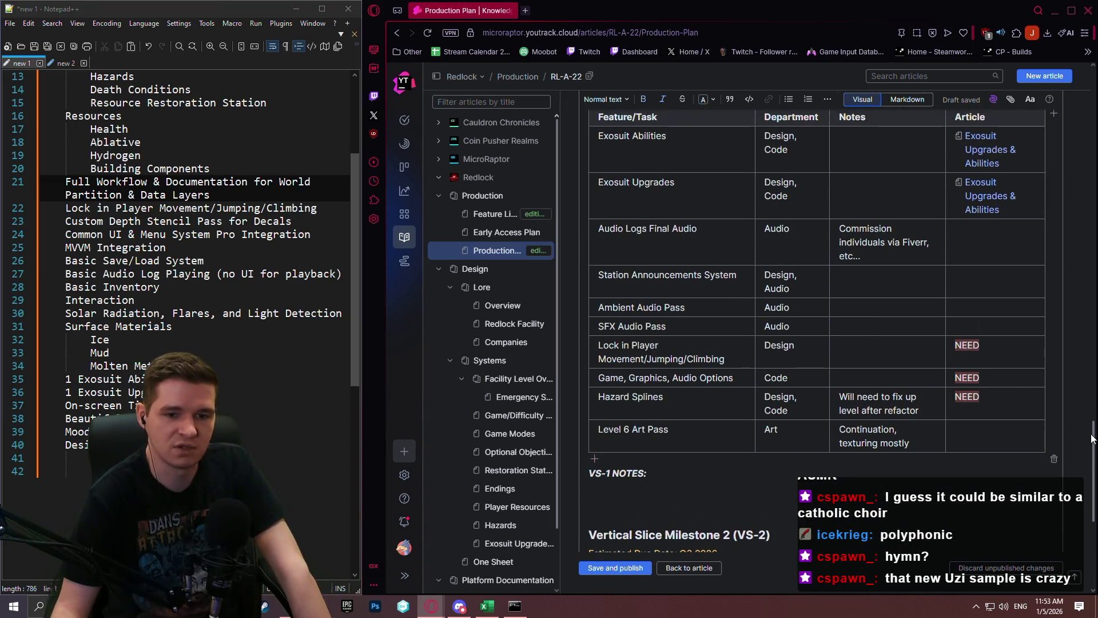
{"action": "scroll", "coordinate": [916, 290], "scroll_direction": "up", "scroll_amount": 10}
{"action": "scroll", "coordinate": [1094, 256], "scroll_direction": "down", "scroll_amount": 15}
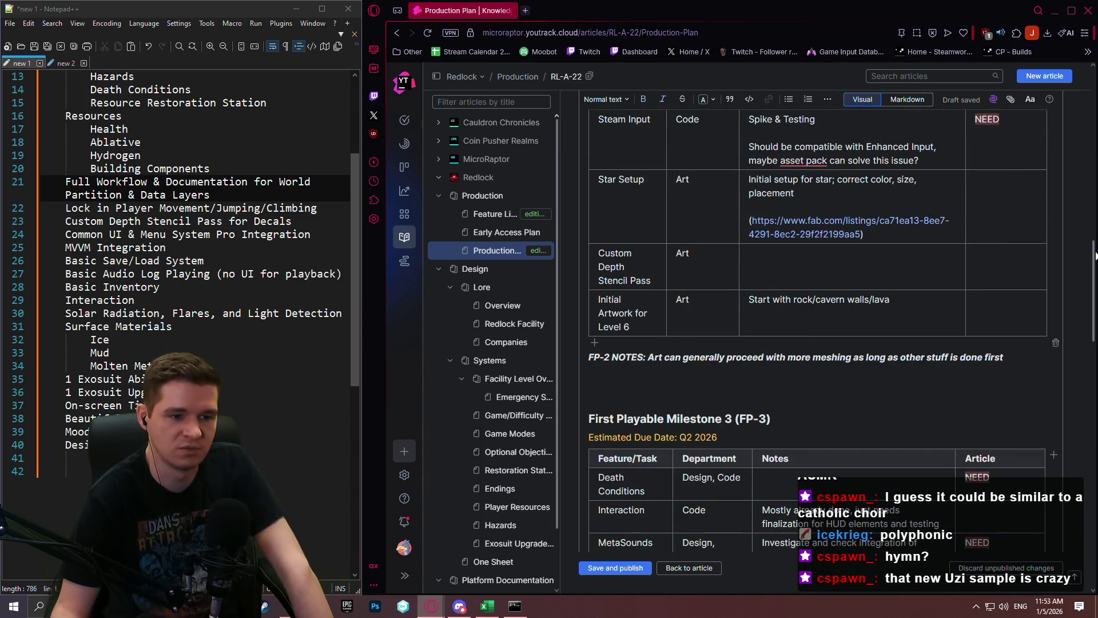
{"action": "left_click_drag", "start_coordinate": [1095, 255], "coordinate": [1081, 295]}
{"action": "scroll", "coordinate": [1081, 296], "scroll_direction": "down", "scroll_amount": 2}
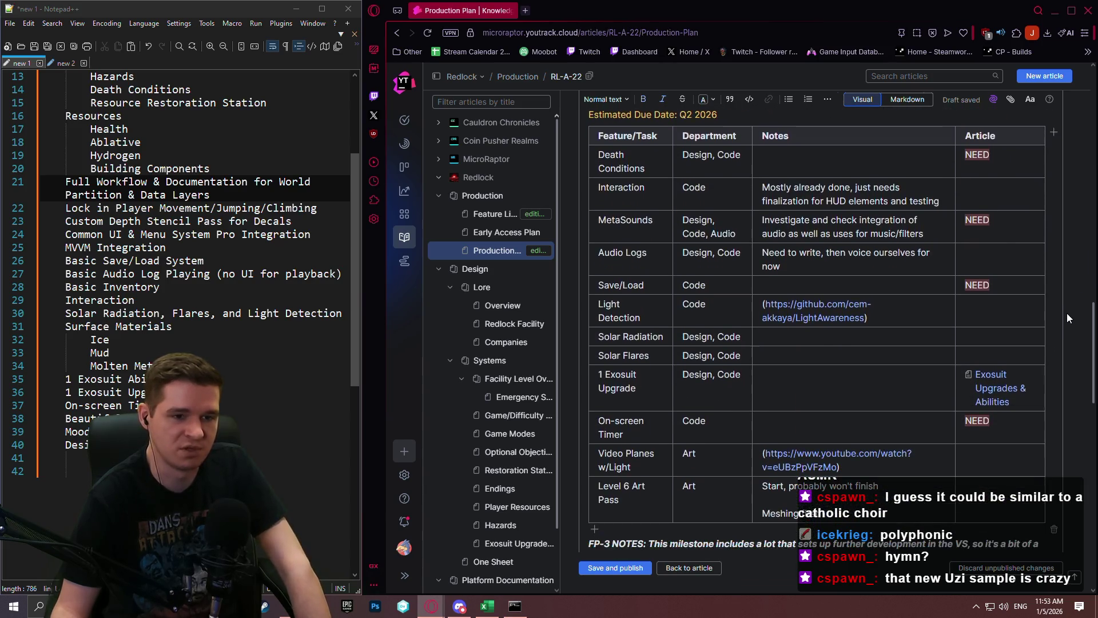
{"action": "scroll", "coordinate": [1055, 357], "scroll_direction": "down", "scroll_amount": 8}
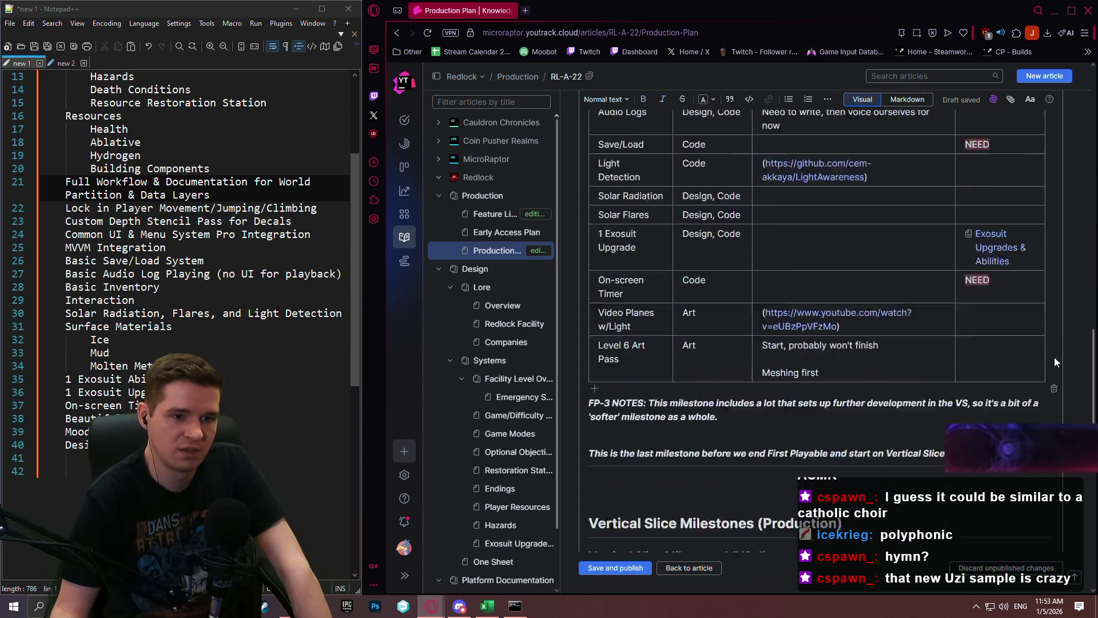
{"action": "scroll", "coordinate": [1074, 404], "scroll_direction": "down", "scroll_amount": 8}
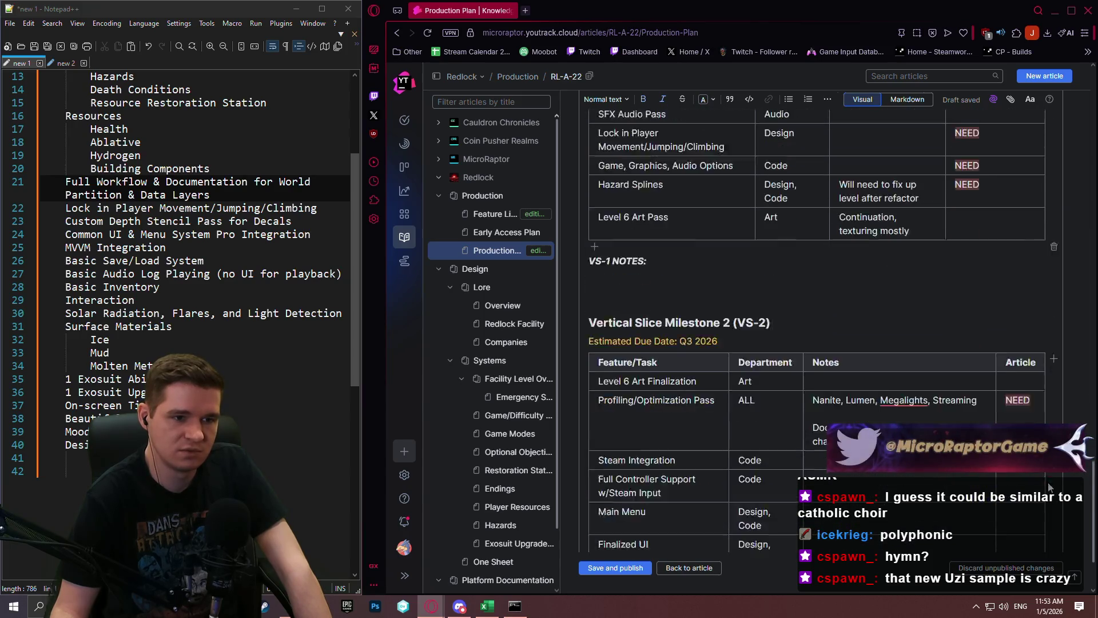
{"action": "scroll", "coordinate": [1075, 404], "scroll_direction": "up", "scroll_amount": 7}
{"action": "scroll", "coordinate": [1074, 403], "scroll_direction": "up", "scroll_amount": 4}
{"action": "scroll", "coordinate": [1075, 404], "scroll_direction": "down", "scroll_amount": 6}
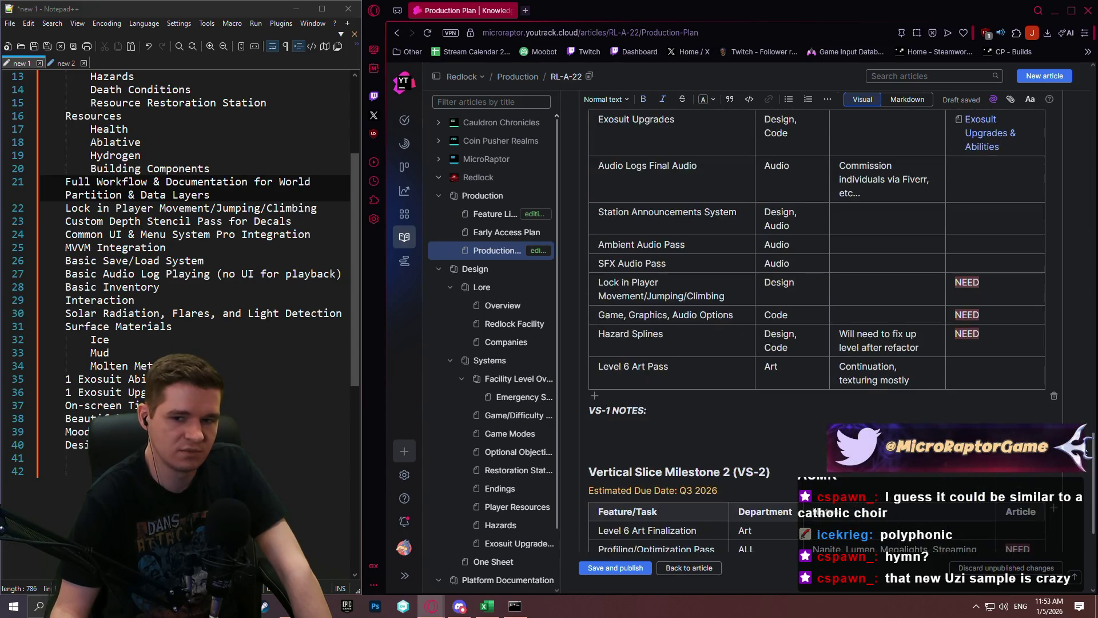
{"action": "scroll", "coordinate": [1074, 403], "scroll_direction": "up", "scroll_amount": 6}
{"action": "scroll", "coordinate": [1083, 424], "scroll_direction": "down", "scroll_amount": 4}
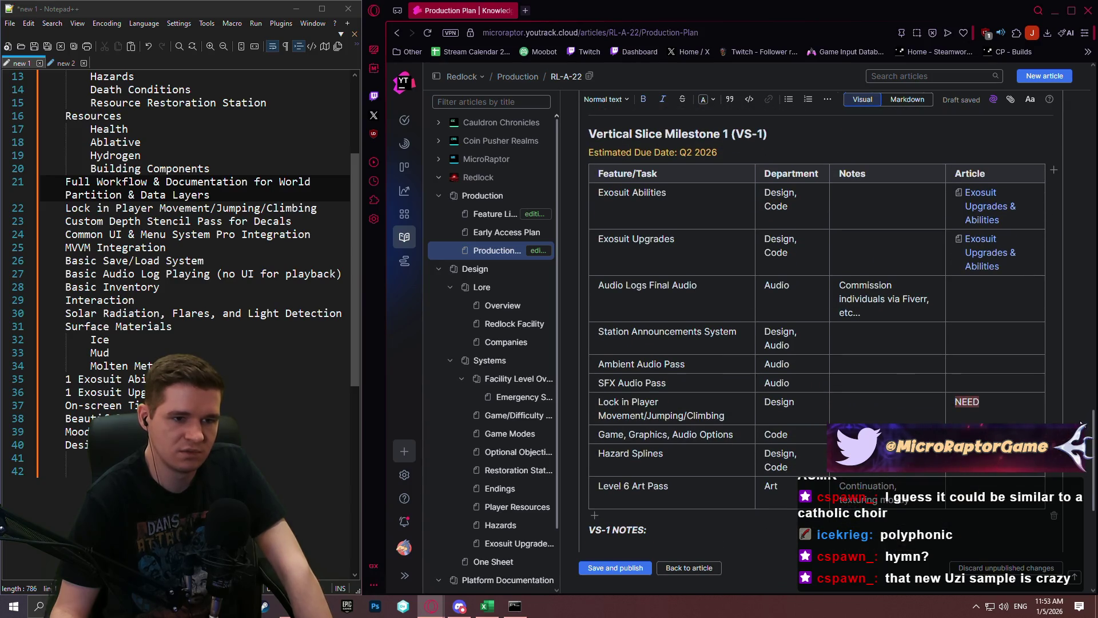
{"action": "scroll", "coordinate": [1082, 424], "scroll_direction": "down", "scroll_amount": 2}
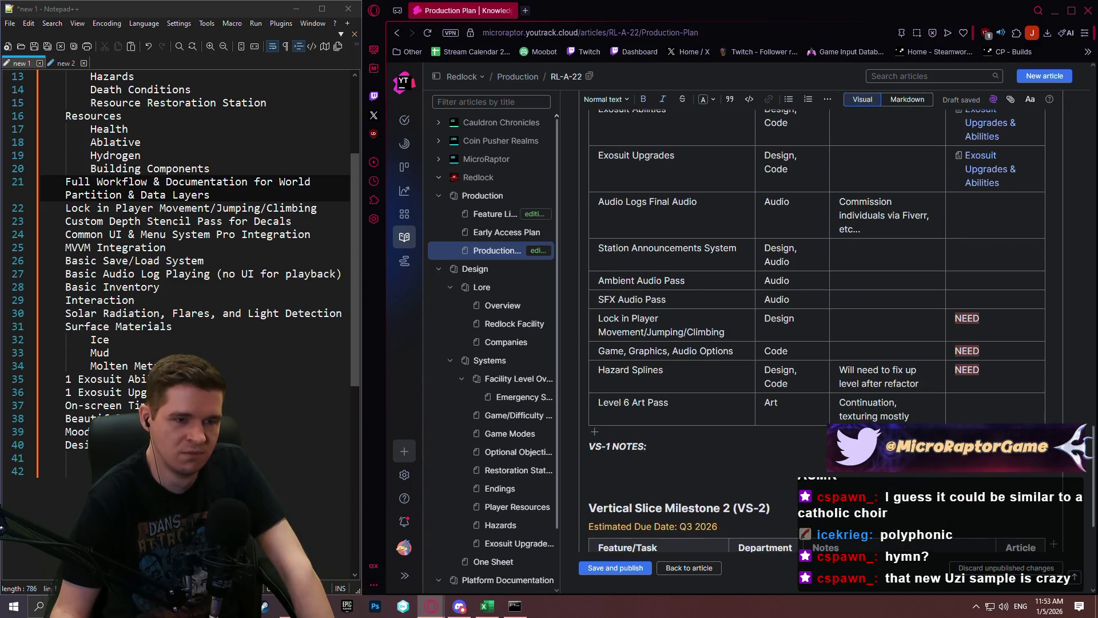
{"action": "scroll", "coordinate": [1082, 424], "scroll_direction": "down", "scroll_amount": 1}
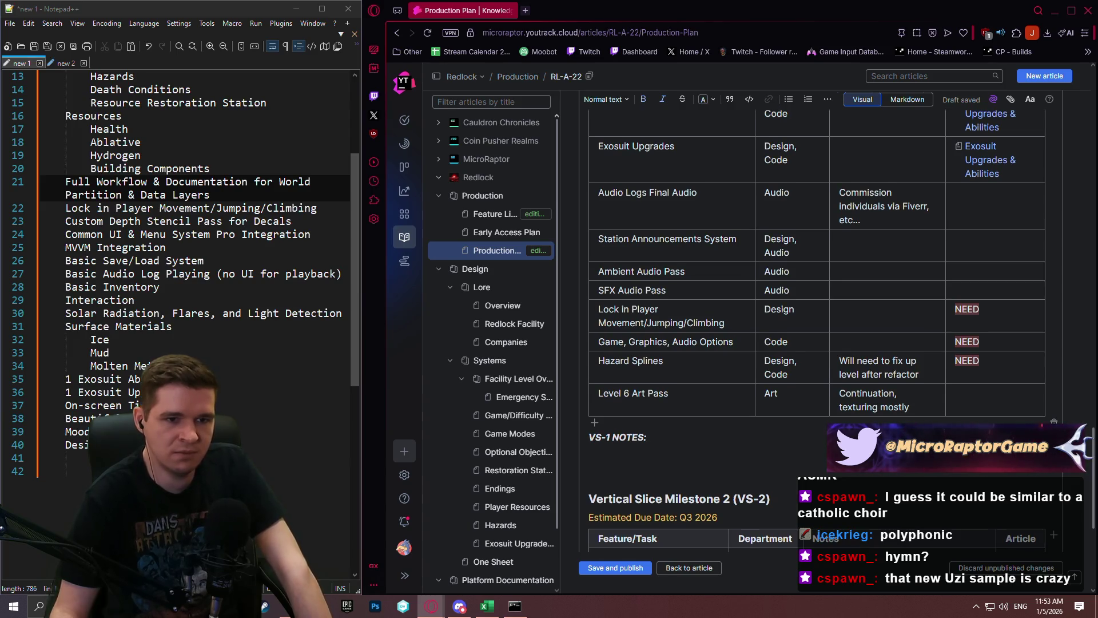
{"action": "scroll", "coordinate": [1067, 501], "scroll_direction": "down", "scroll_amount": 7}
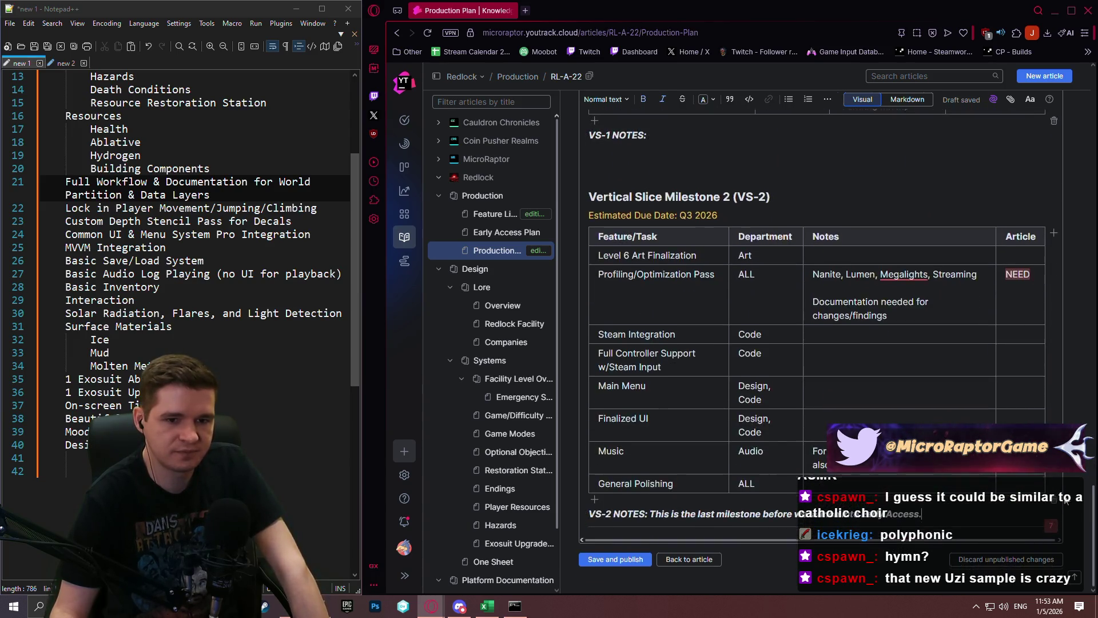
{"action": "scroll", "coordinate": [1067, 501], "scroll_direction": "up", "scroll_amount": 1}
{"action": "scroll", "coordinate": [794, 297], "scroll_direction": "up", "scroll_amount": 4}
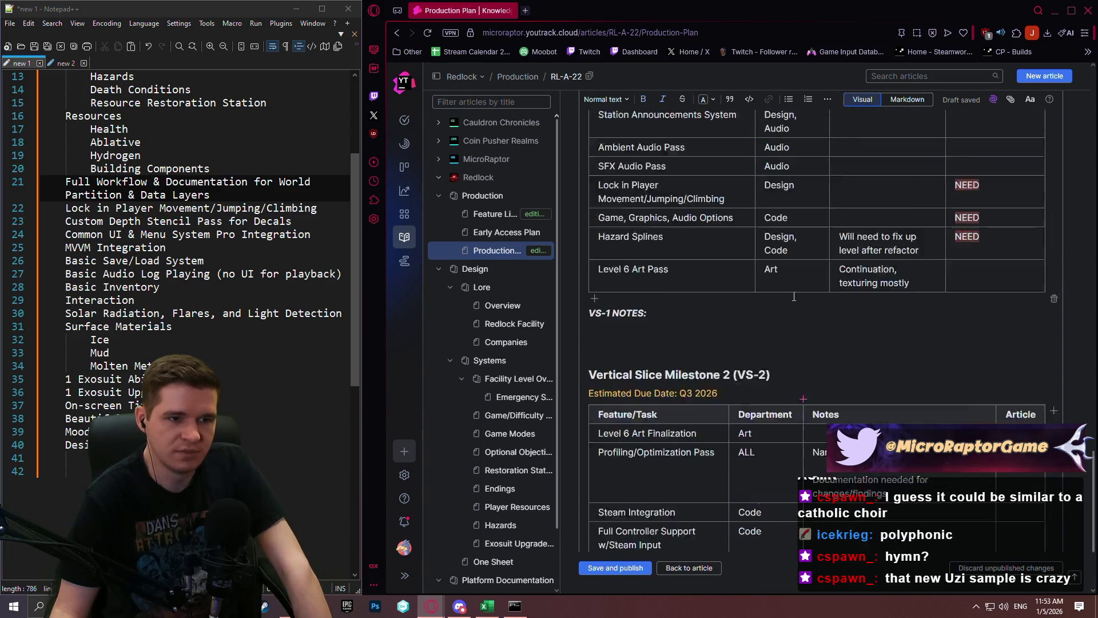
{"action": "scroll", "coordinate": [794, 297], "scroll_direction": "up", "scroll_amount": 4}
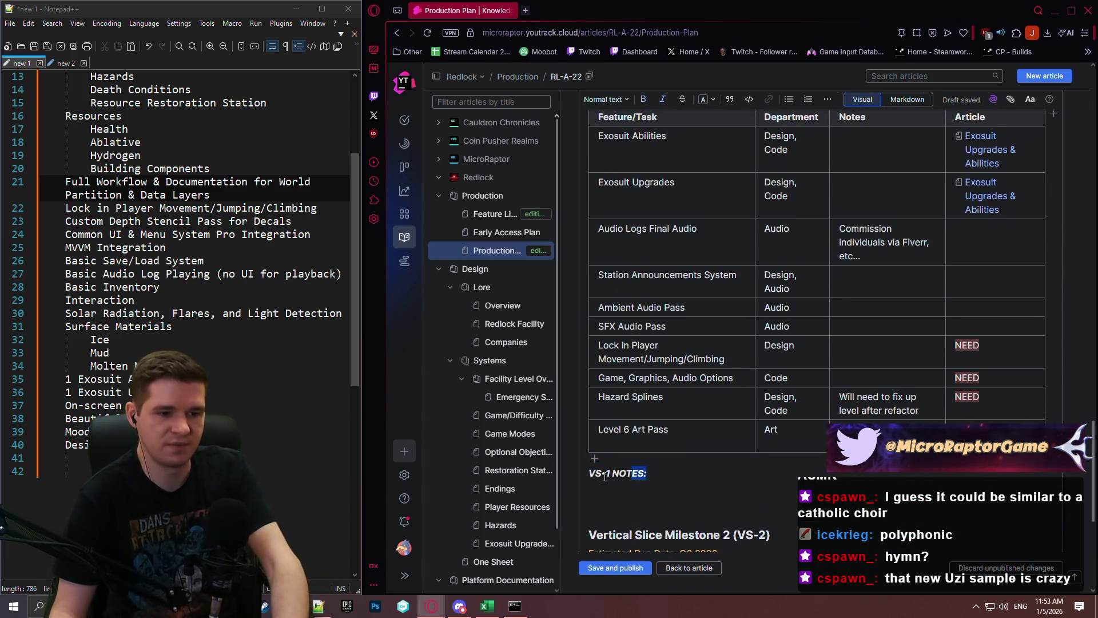
Step: Delete the 'VS-1 NOTES:' label below the VS-1 table
{"action": "left_click_drag", "start_coordinate": [605, 477], "coordinate": [589, 475]}
{"action": "key", "text": "BackSpace"}
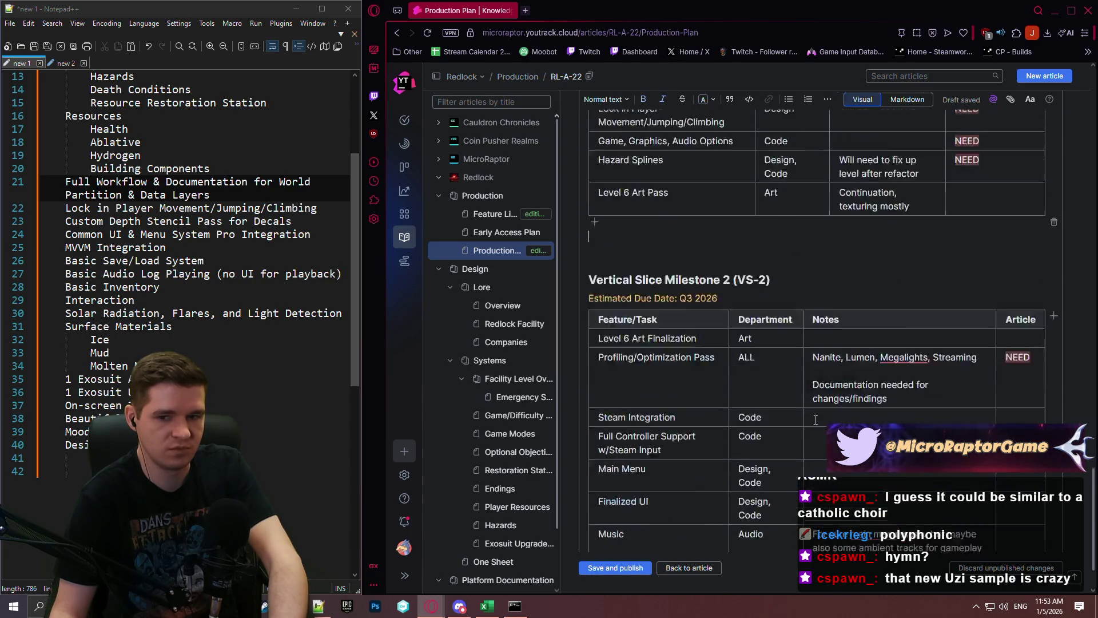
{"action": "scroll", "coordinate": [816, 420], "scroll_direction": "down", "scroll_amount": 2}
{"action": "scroll", "coordinate": [1094, 515], "scroll_direction": "up", "scroll_amount": 15}
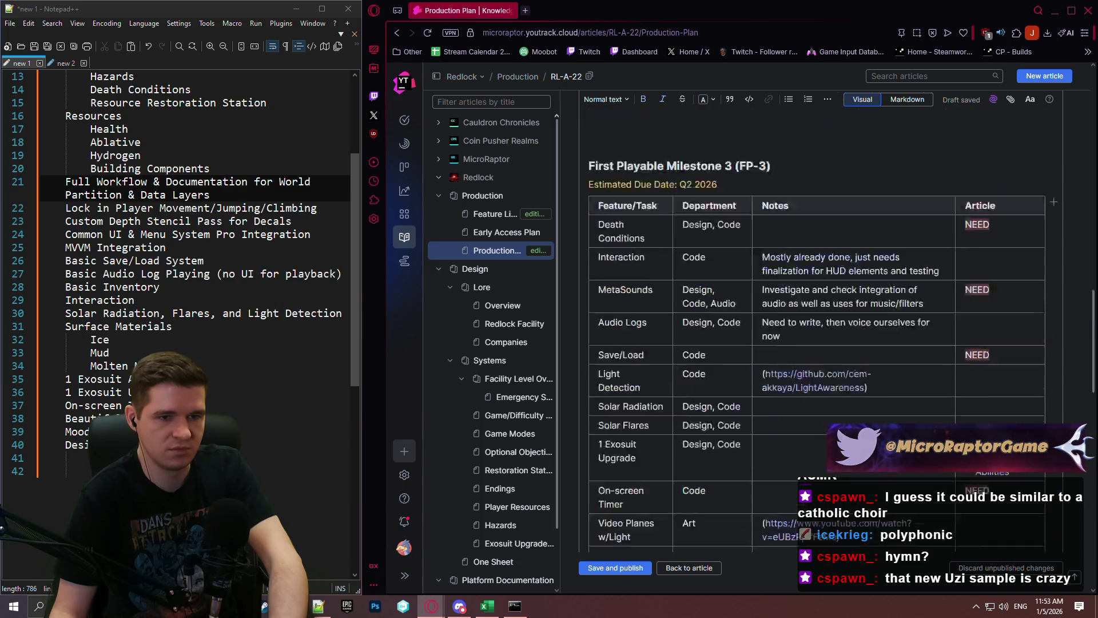
{"action": "scroll", "coordinate": [821, 303], "scroll_direction": "up", "scroll_amount": 2}
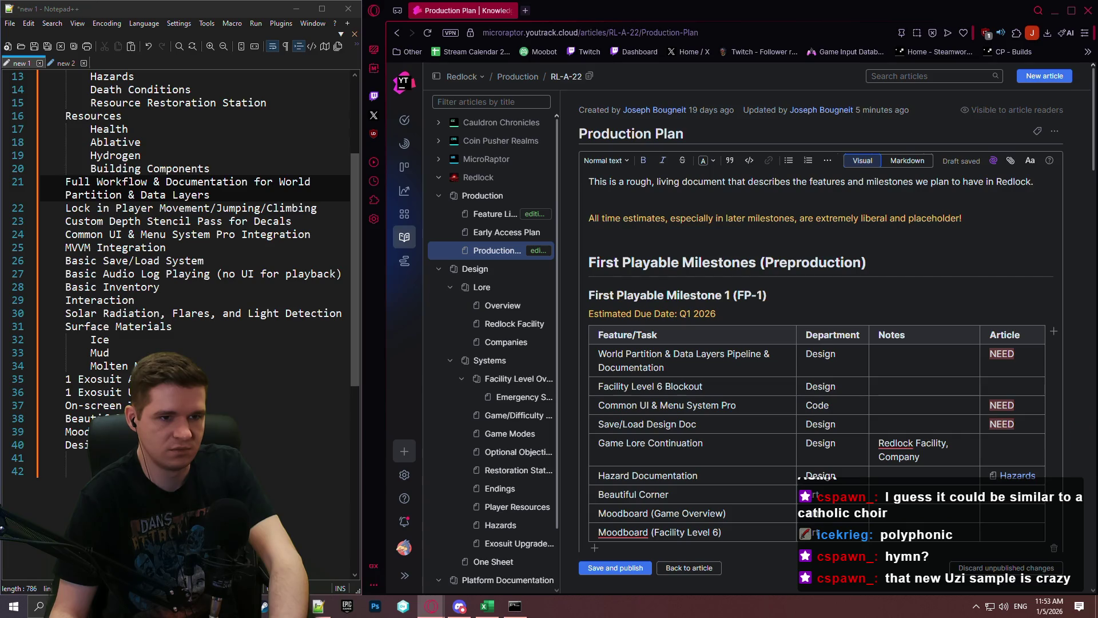
{"action": "scroll", "coordinate": [829, 337], "scroll_direction": "down", "scroll_amount": 12}
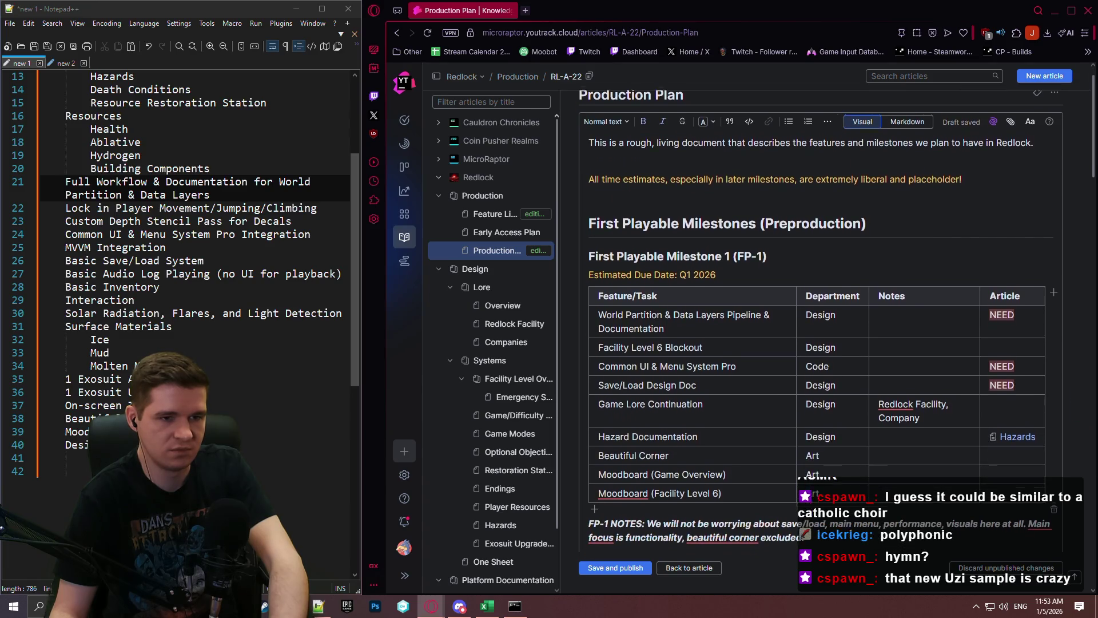
{"action": "scroll", "coordinate": [1067, 532], "scroll_direction": "down", "scroll_amount": 8}
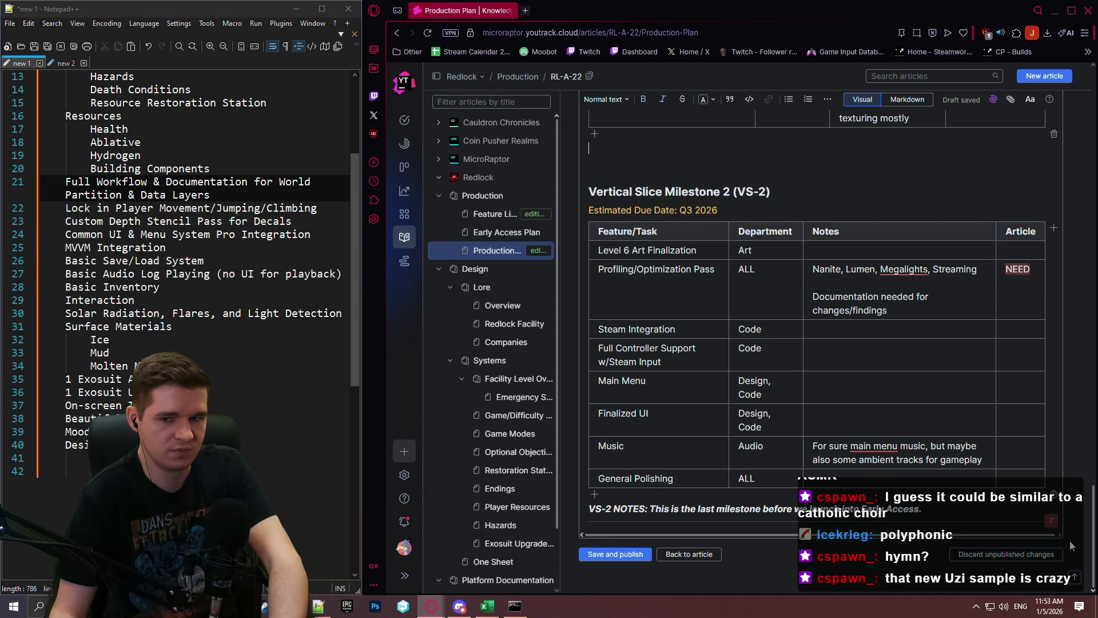
Step: Publish the latest Production Plan edits and reopen the article in the editor
{"action": "left_click", "coordinate": [615, 554]}
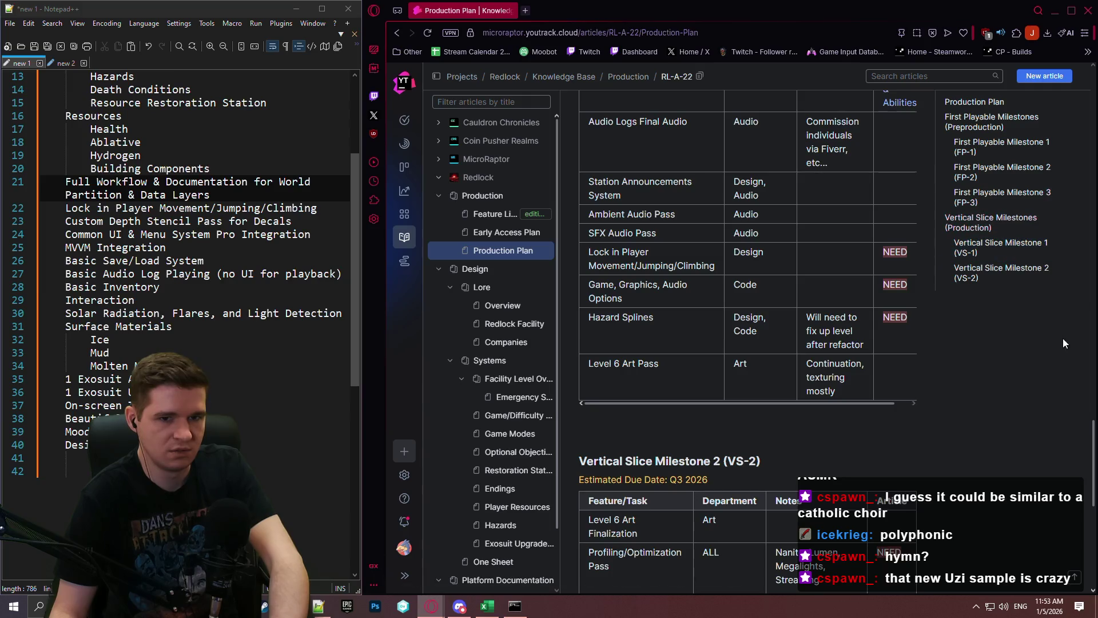
{"action": "scroll", "coordinate": [1087, 440], "scroll_direction": "up", "scroll_amount": 20}
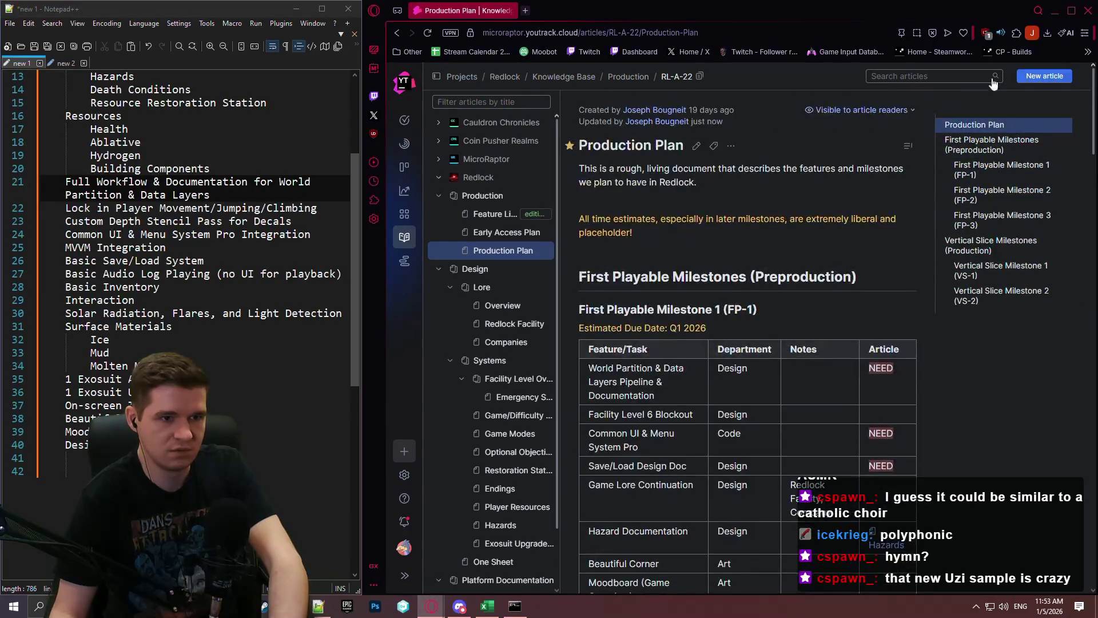
{"action": "left_click", "coordinate": [698, 146]}
{"action": "scroll", "coordinate": [703, 229], "scroll_direction": "down", "scroll_amount": 5}
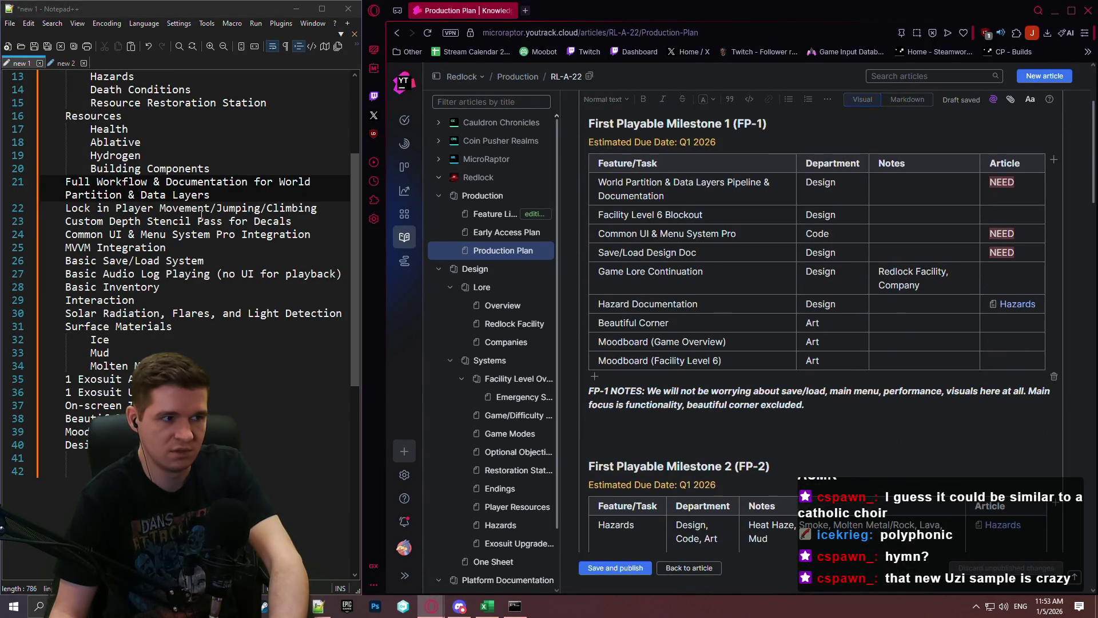
Step: Open a new blank tab in Notepad++
{"action": "double_click", "coordinate": [99, 63]}
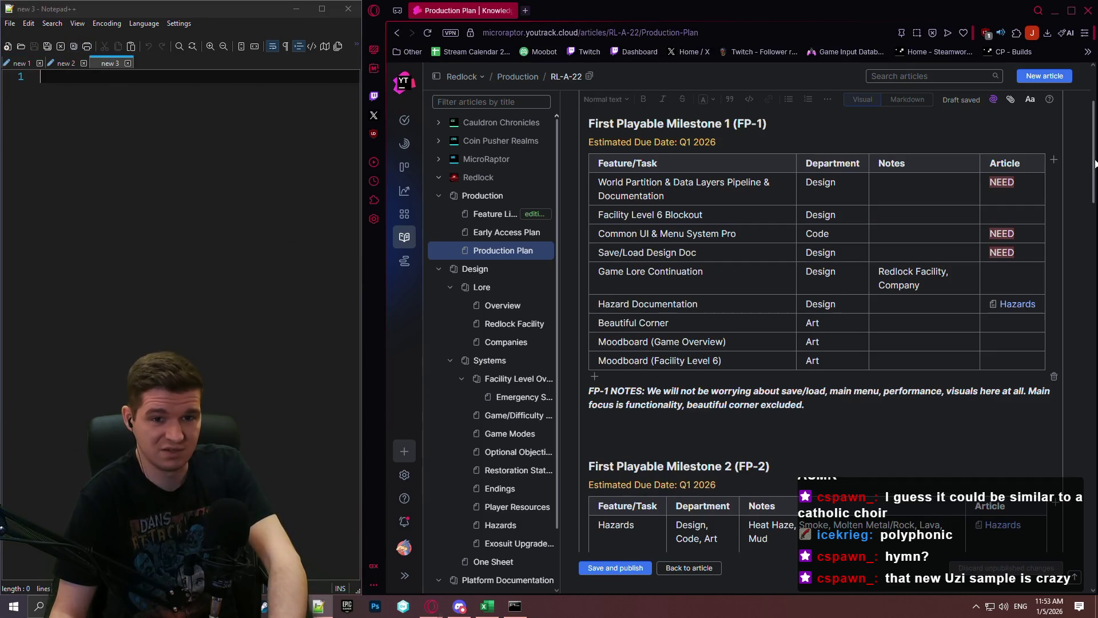
{"action": "scroll", "coordinate": [818, 321], "scroll_direction": "down", "scroll_amount": 10}
{"action": "scroll", "coordinate": [818, 321], "scroll_direction": "down", "scroll_amount": 5}
{"action": "scroll", "coordinate": [818, 321], "scroll_direction": "up", "scroll_amount": 20}
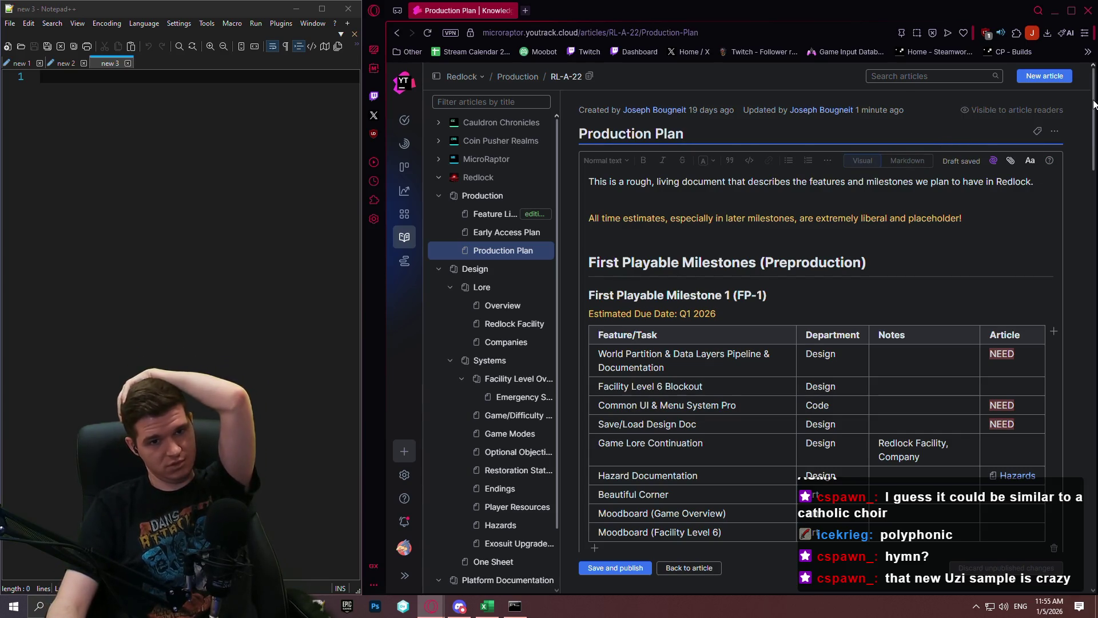
{"action": "left_click_drag", "start_coordinate": [1094, 104], "coordinate": [1093, 532]}
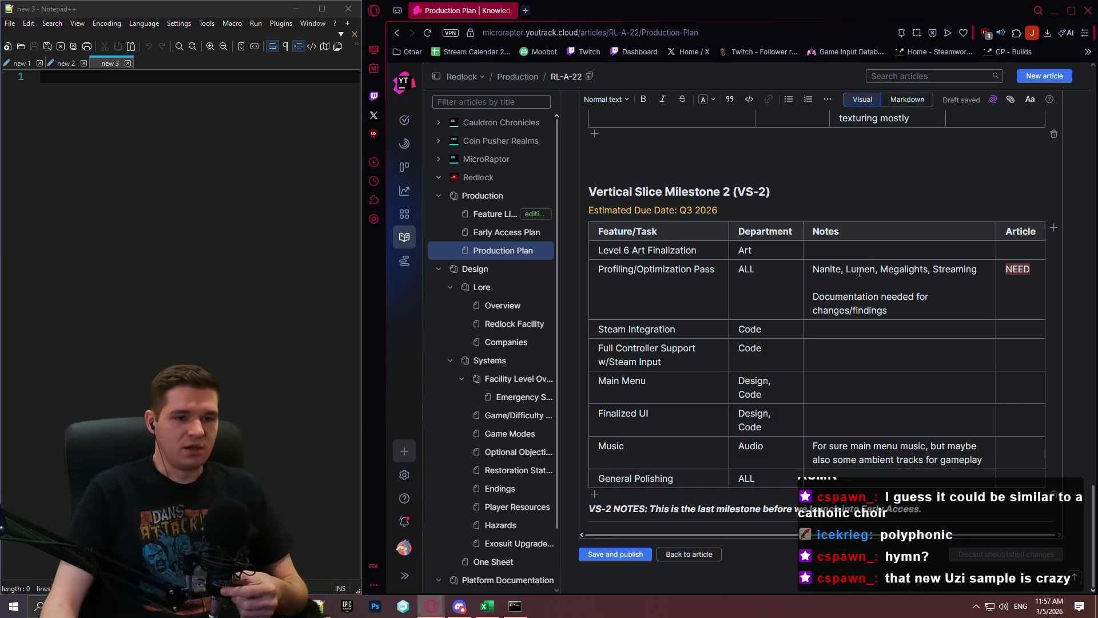
Step: Note 'Lighting, cluttering' for Level 6 Art Finalization, then switch to the blank Notepad++ page
{"action": "left_click", "coordinate": [865, 247]}
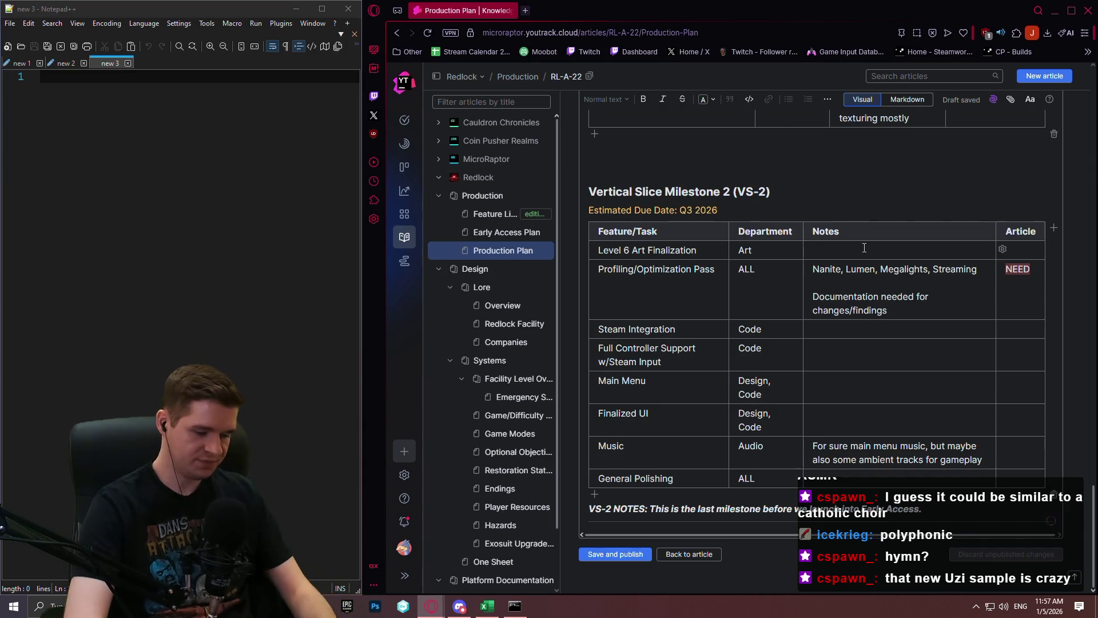
{"action": "type", "text": "Lighting, clutte"}
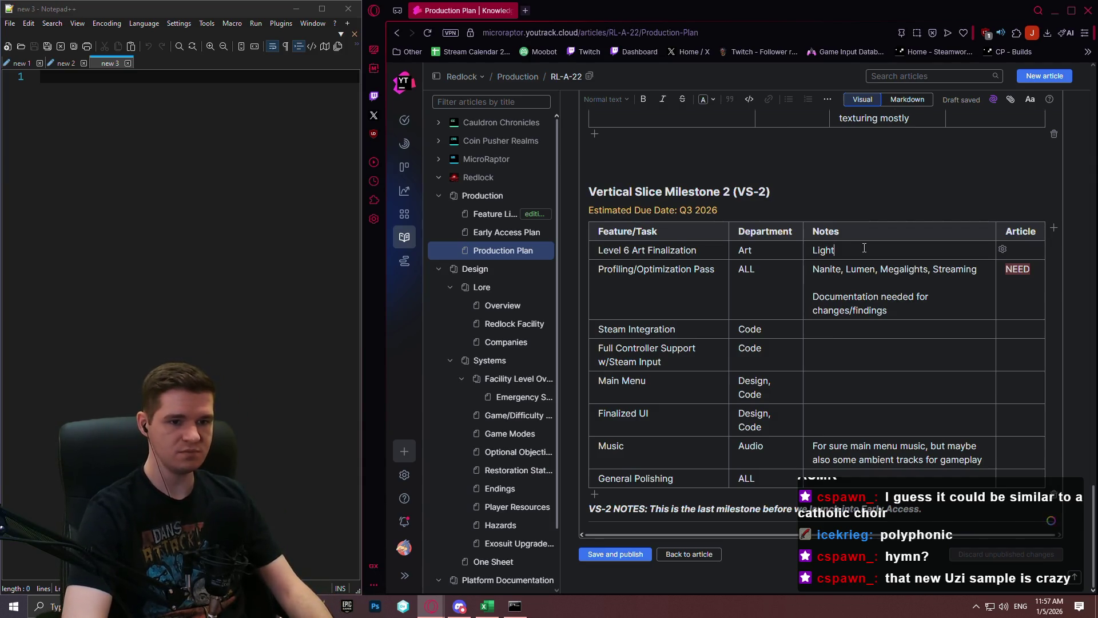
{"action": "type", "text": "ring"}
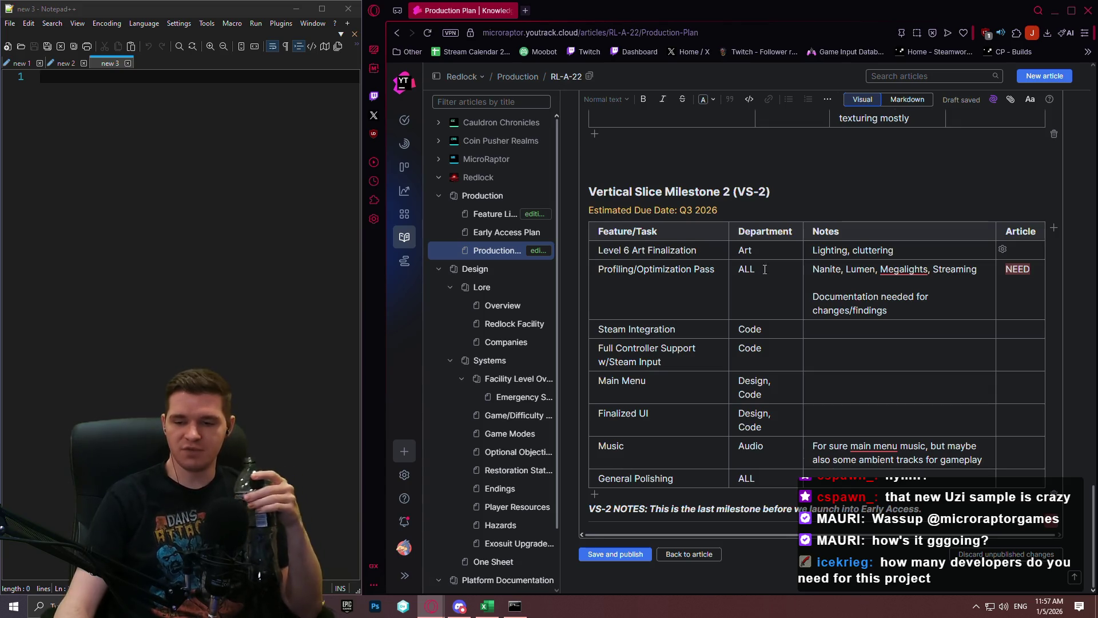
{"action": "mouse_move", "coordinate": [732, 222]}
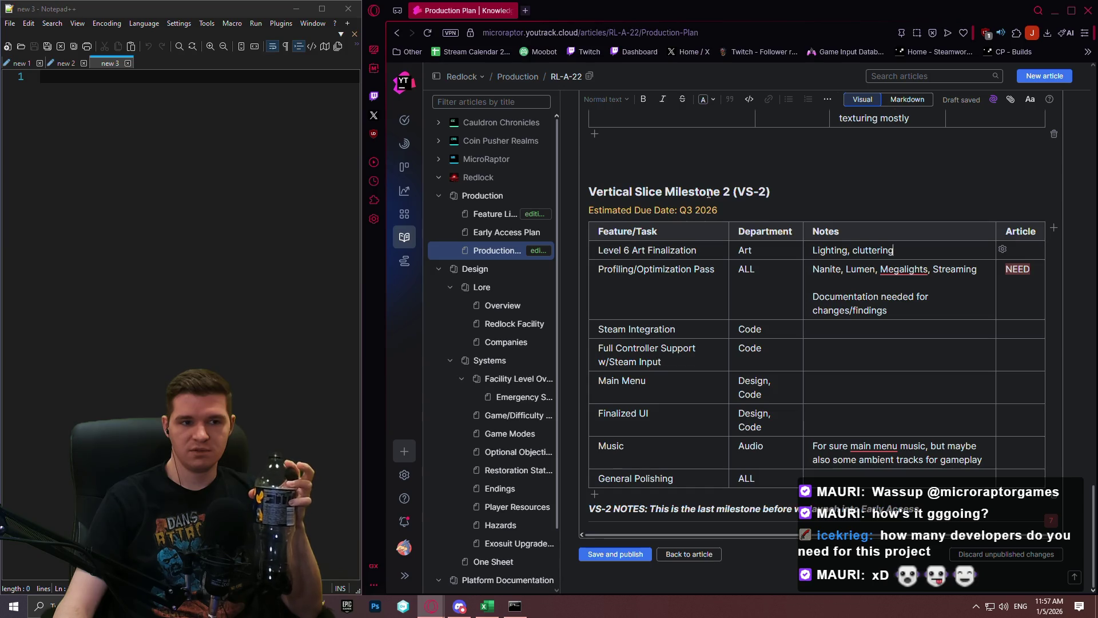
{"action": "left_click", "coordinate": [248, 137]}
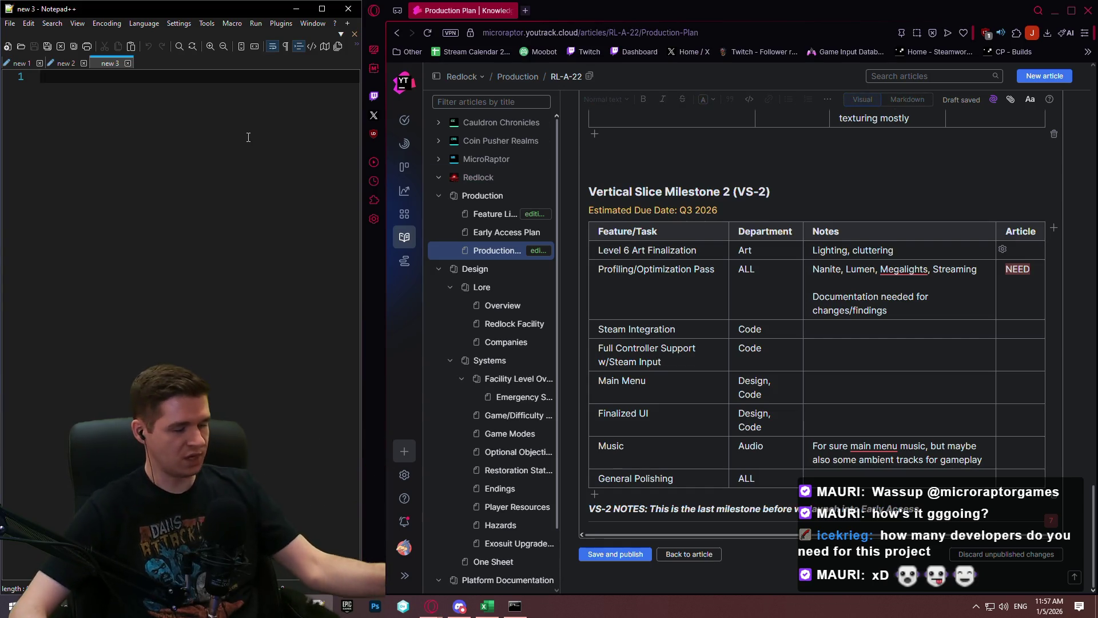
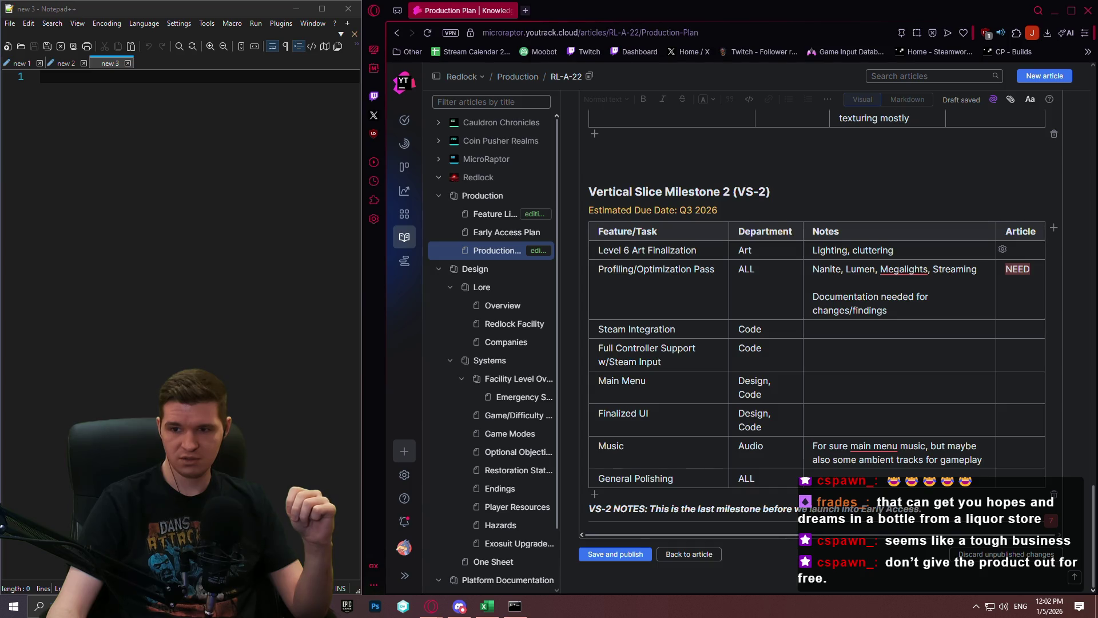
Step: Bring the SocialsMaterials folder window into view and open CapsuleInfo.txt in Notepad++
{"action": "mouse_move", "coordinate": [1097, 64]}
{"action": "left_mouse_down"}
{"action": "mouse_move", "coordinate": [524, 64]}
{"action": "mouse_move", "coordinate": [550, 69]}
{"action": "left_mouse_up"}
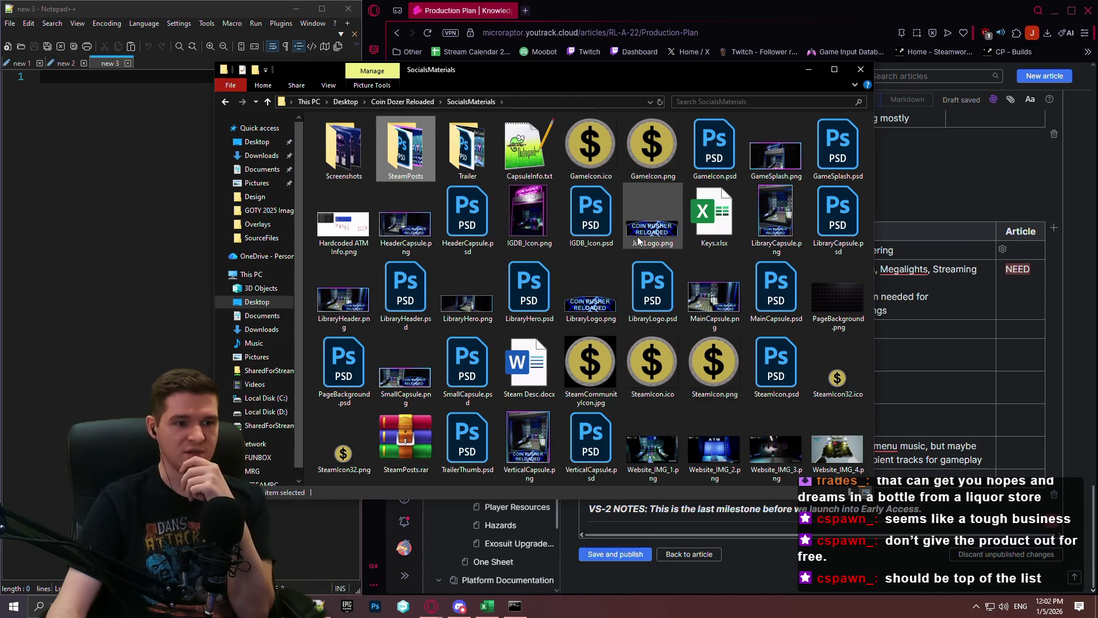
{"action": "double_click", "coordinate": [530, 174]}
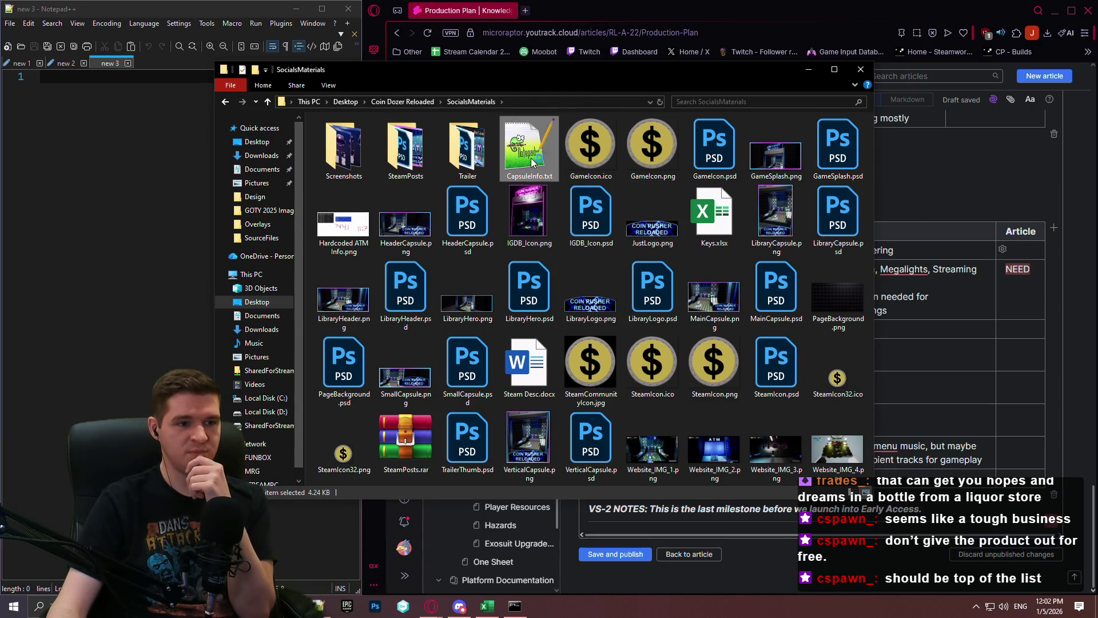
Step: Give CapsuleInfo.txt its own window and review the 1438x810 Page Background and Vertical Capsule specs
{"action": "mouse_move", "coordinate": [183, 64]}
{"action": "left_mouse_down"}
{"action": "mouse_move", "coordinate": [705, 170]}
{"action": "mouse_move", "coordinate": [897, 189]}
{"action": "mouse_move", "coordinate": [547, 94]}
{"action": "left_mouse_up"}
{"action": "scroll", "coordinate": [547, 93], "scroll_direction": "down", "scroll_amount": 11}
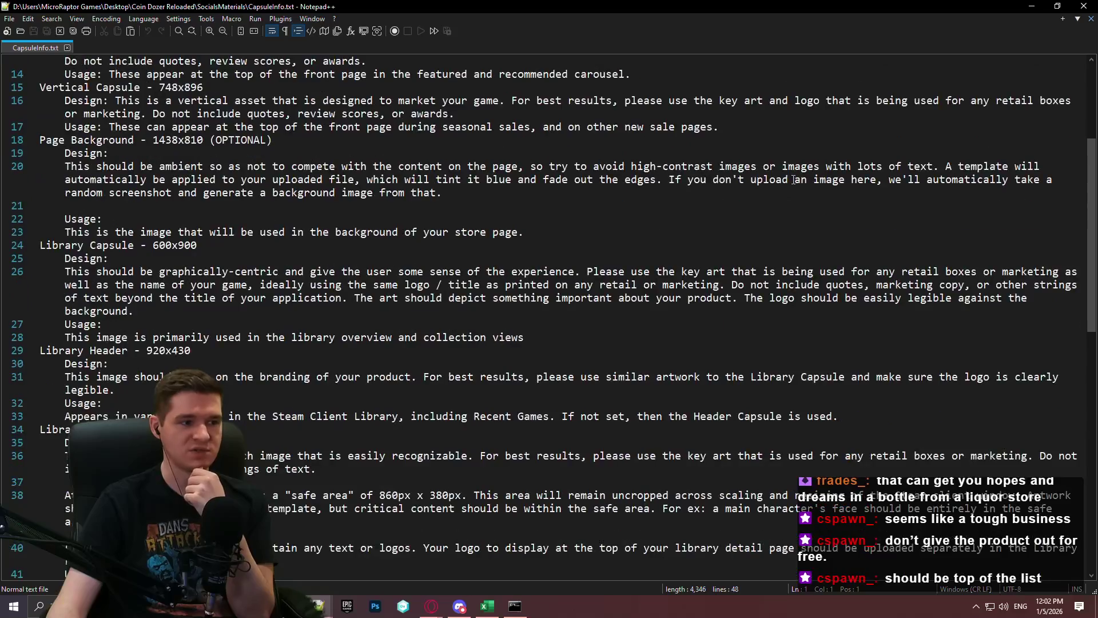
{"action": "scroll", "coordinate": [794, 195], "scroll_direction": "up", "scroll_amount": 8}
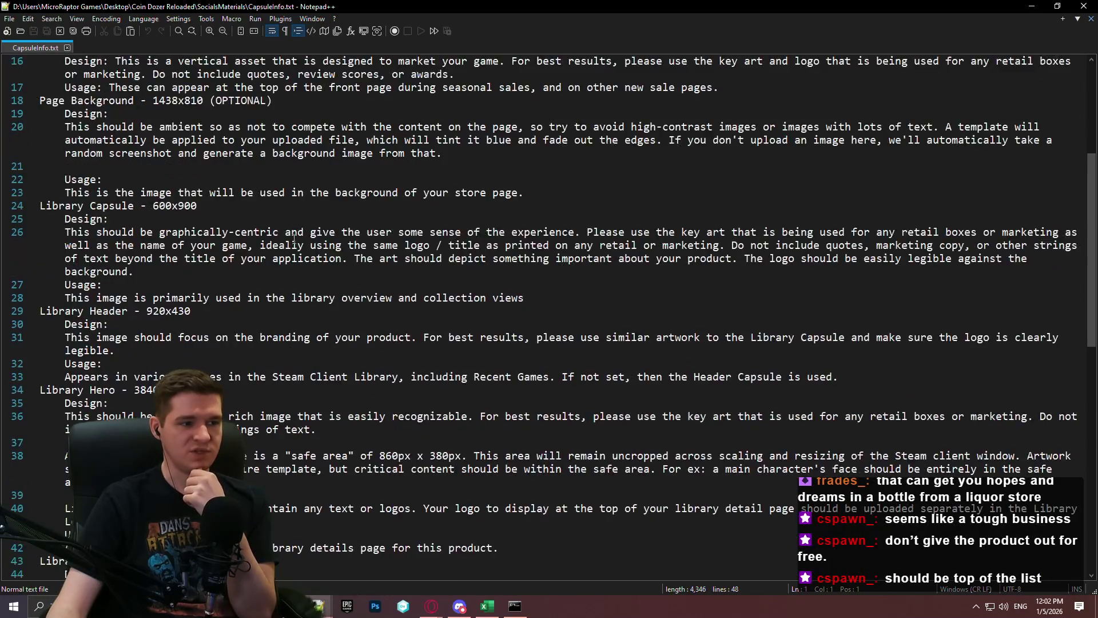
{"action": "left_click", "coordinate": [229, 225]}
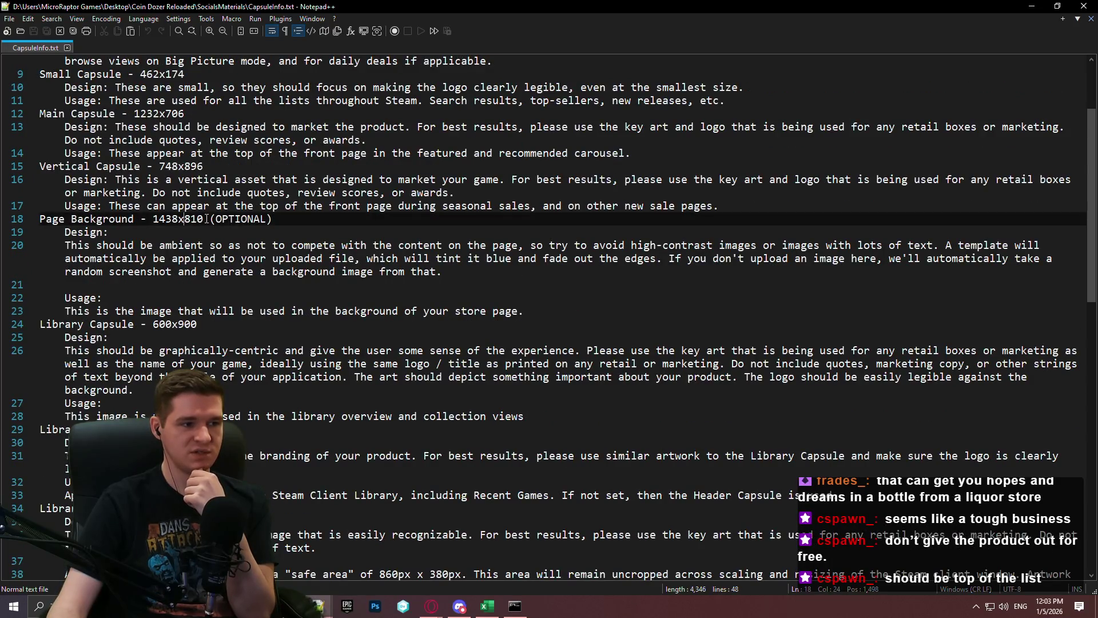
{"action": "left_click_drag", "start_coordinate": [207, 219], "coordinate": [152, 218]}
{"action": "left_click", "coordinate": [409, 221]}
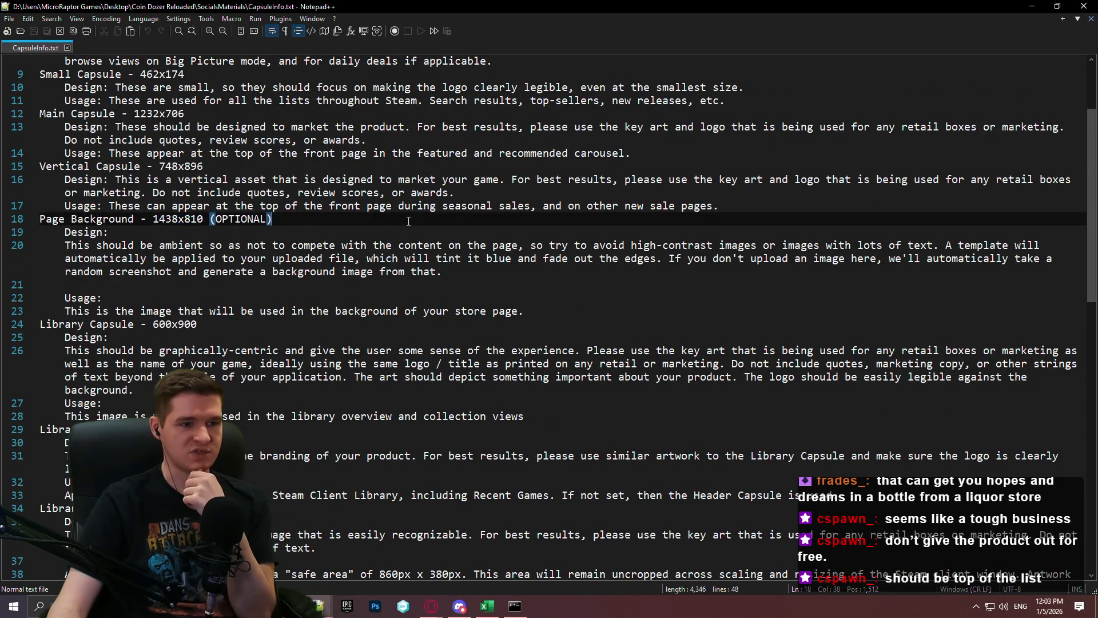
{"action": "left_click", "coordinate": [744, 180]}
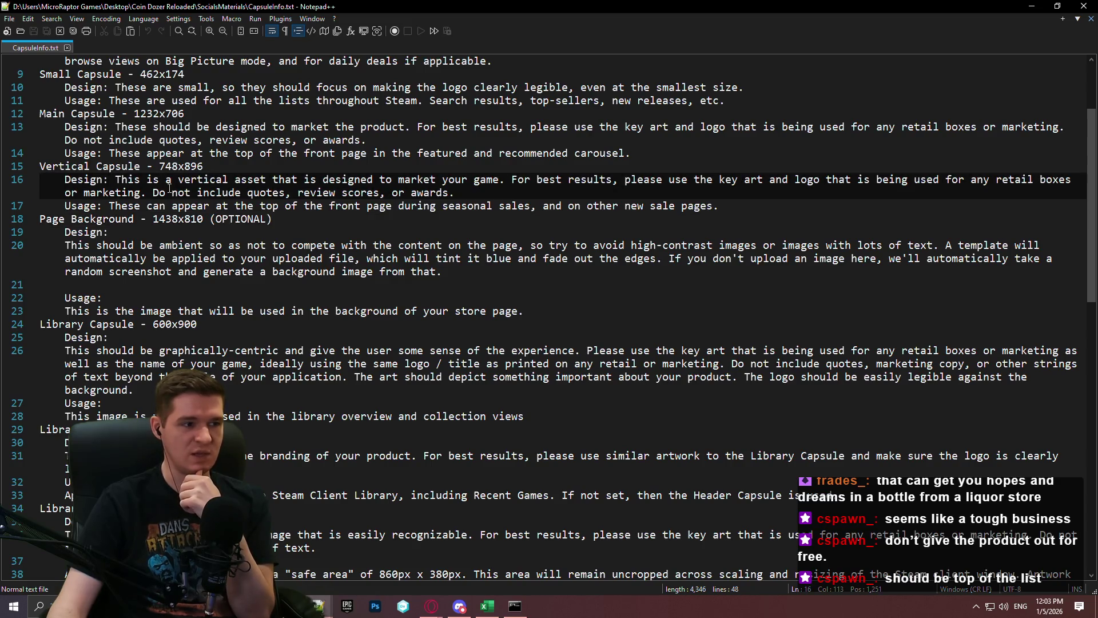
{"action": "left_click", "coordinate": [198, 180]}
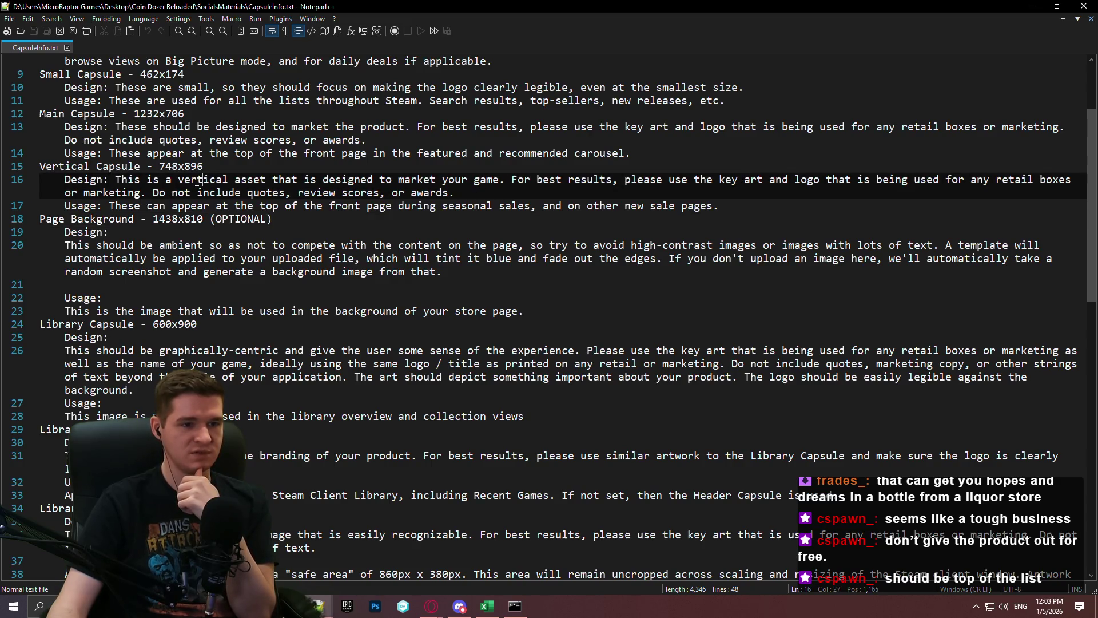
{"action": "left_click", "coordinate": [907, 181]}
{"action": "left_click", "coordinate": [178, 285]}
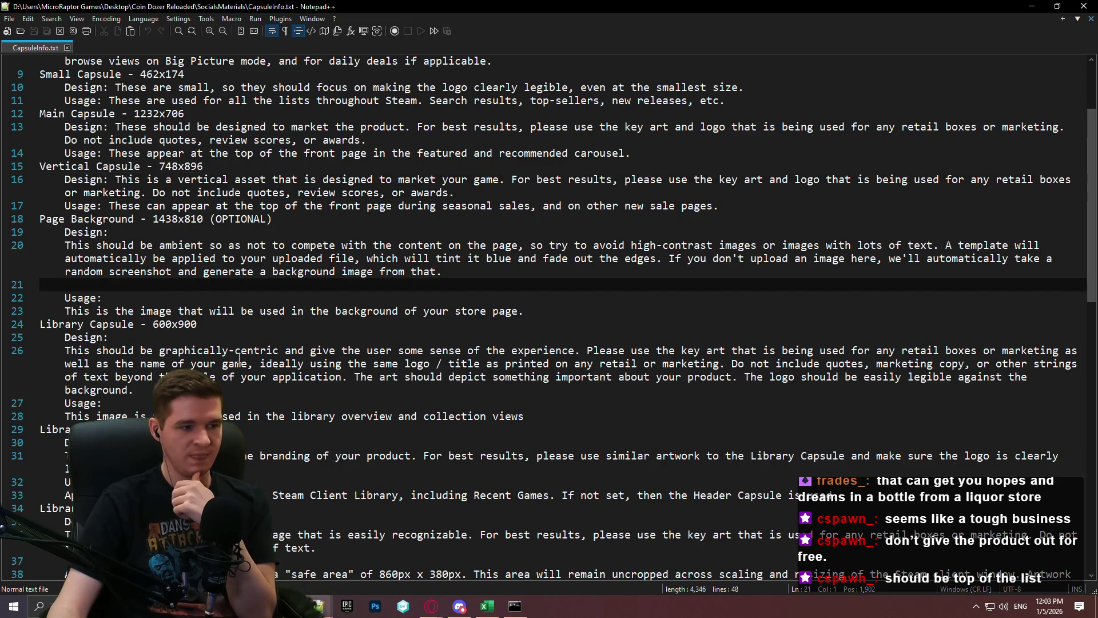
{"action": "left_click", "coordinate": [172, 482]}
Step: Read the safe area description and Library Logo notes further down the file
{"action": "scroll", "coordinate": [156, 299], "scroll_direction": "down", "scroll_amount": 7}
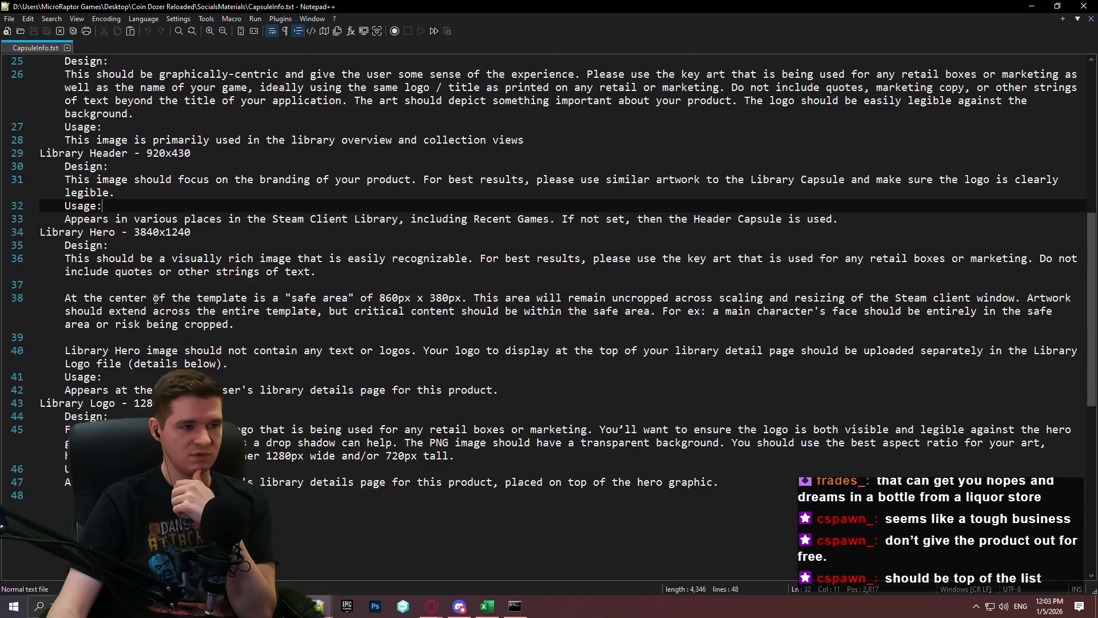
{"action": "left_click_drag", "start_coordinate": [65, 298], "coordinate": [320, 310]}
{"action": "left_click", "coordinate": [374, 284]}
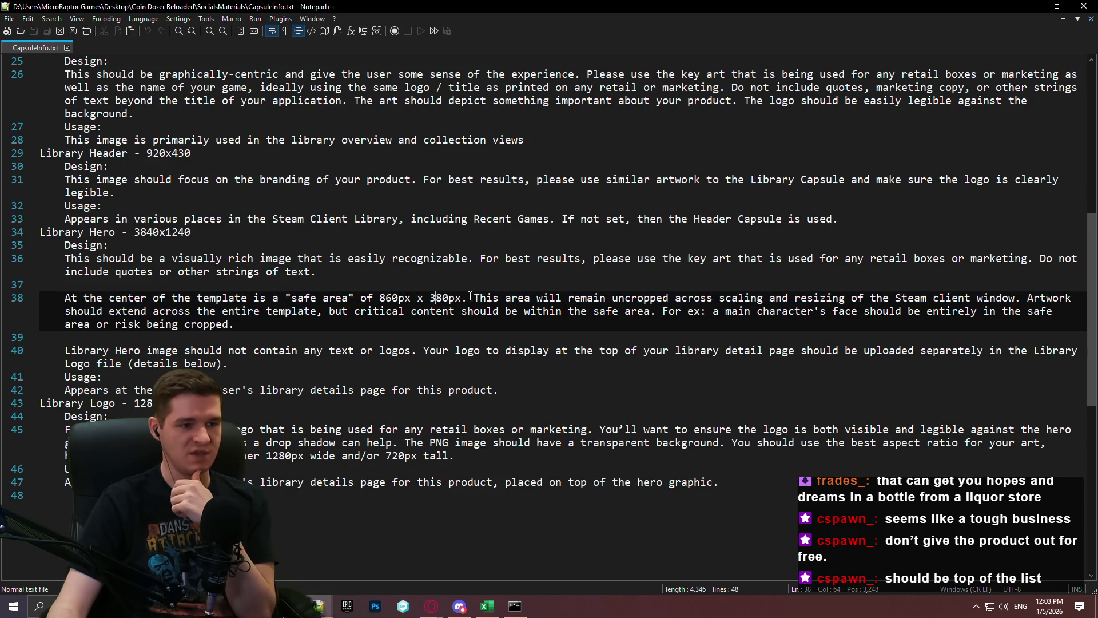
{"action": "left_click", "coordinate": [788, 298], "text": "shift"}
{"action": "left_click", "coordinate": [996, 310]}
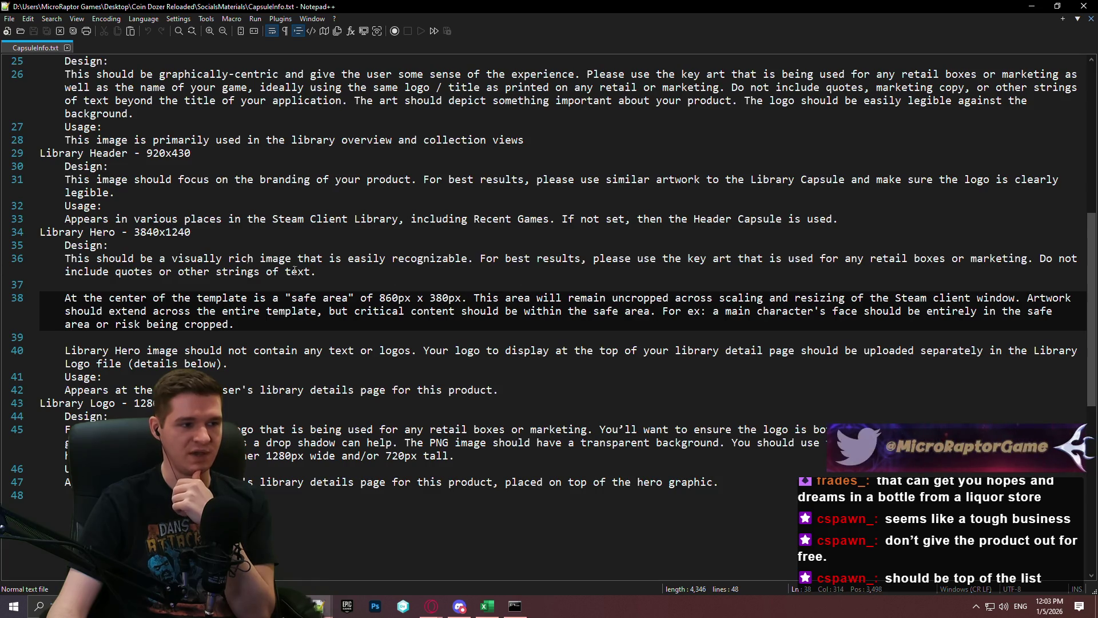
{"action": "left_click", "coordinate": [479, 298]}
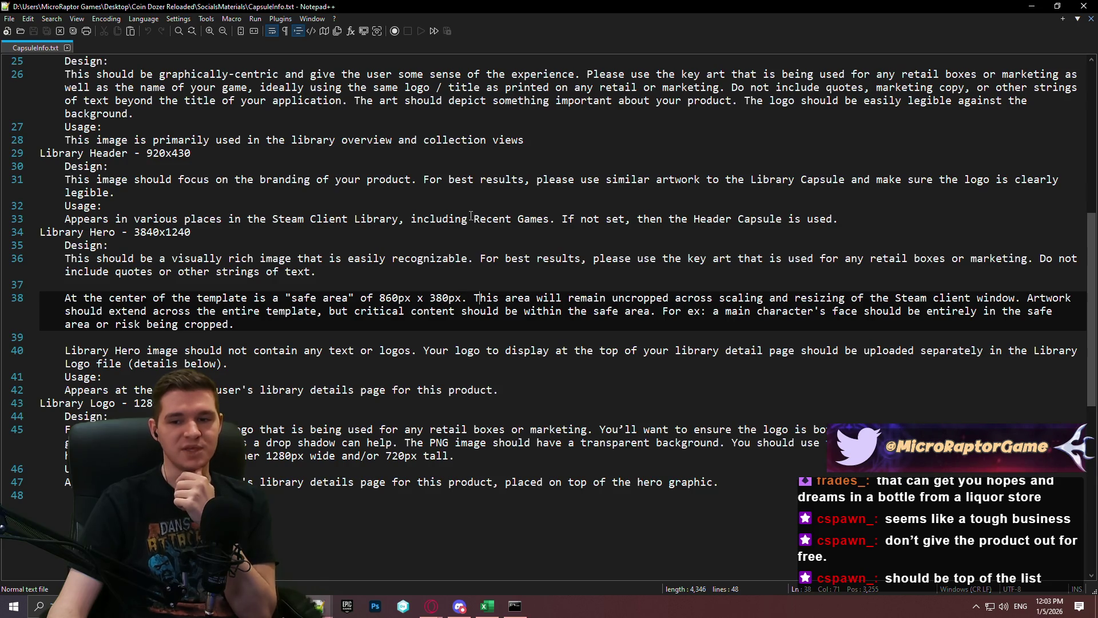
{"action": "left_click", "coordinate": [610, 454]}
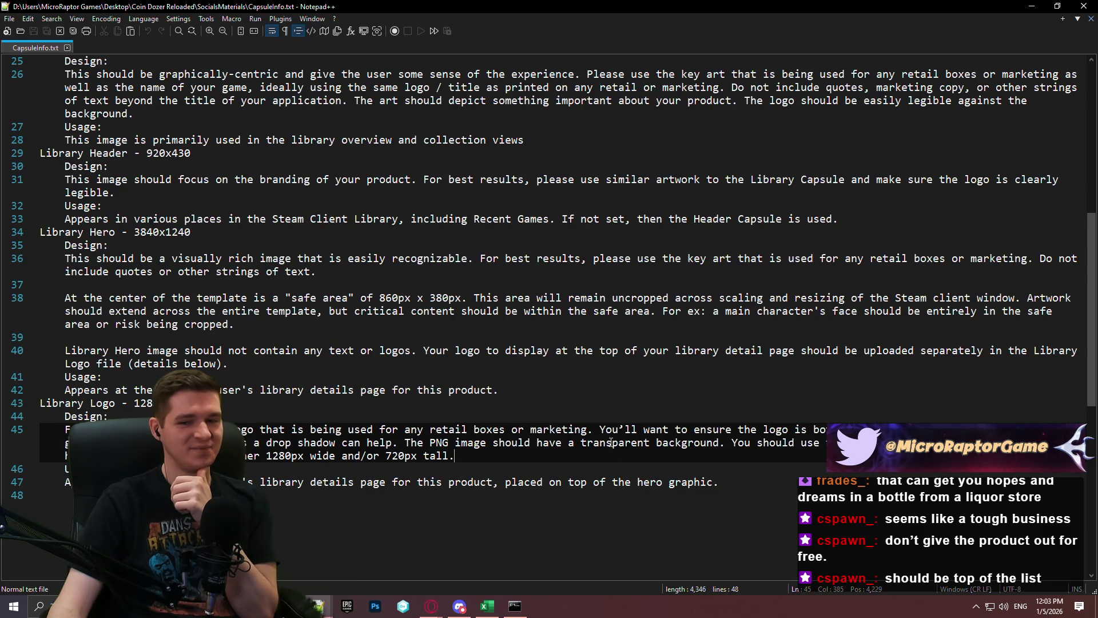
{"action": "scroll", "coordinate": [610, 453], "scroll_direction": "up", "scroll_amount": 8}
{"action": "scroll", "coordinate": [370, 192], "scroll_direction": "up", "scroll_amount": 2}
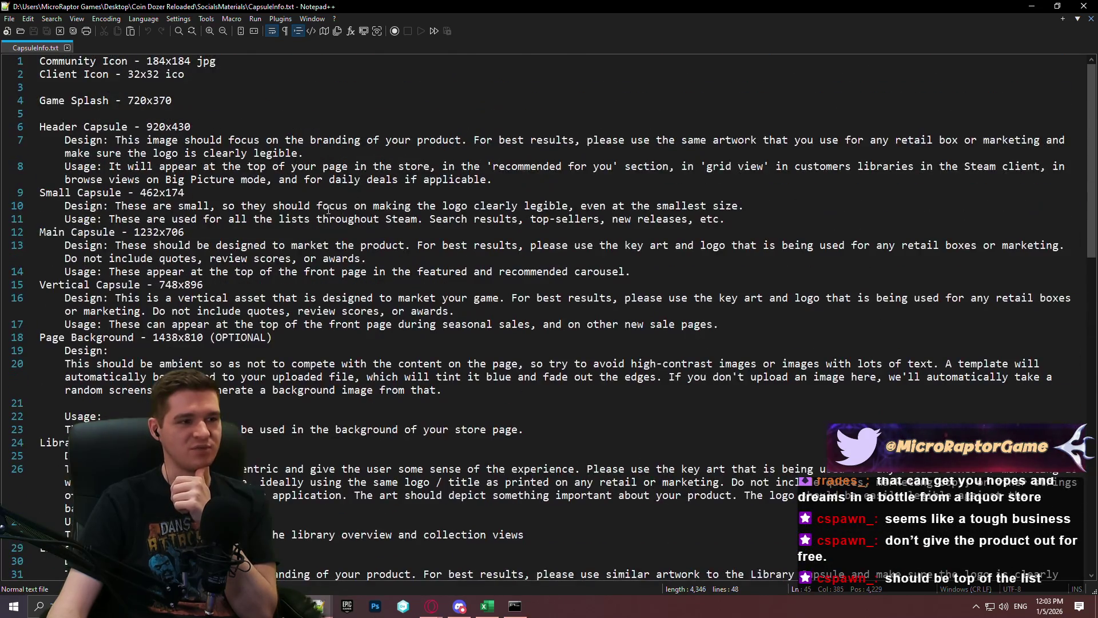
Step: Check the Client Icon and other top lines, then minimize the CapsuleInfo.txt window
{"action": "left_click", "coordinate": [231, 92]}
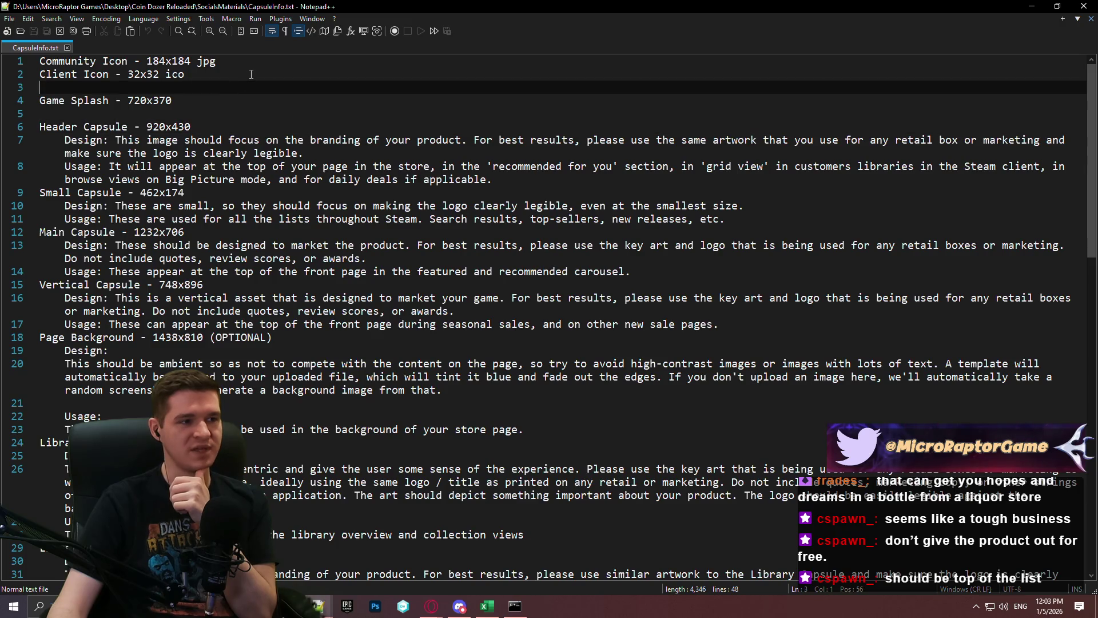
{"action": "left_click", "coordinate": [251, 74]}
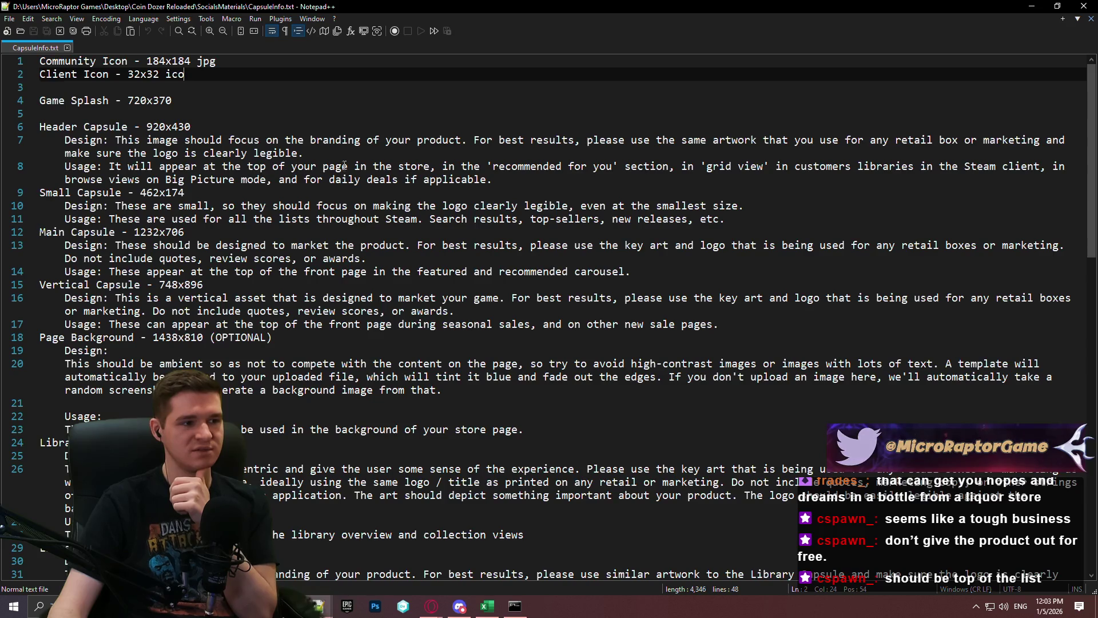
{"action": "left_click", "coordinate": [846, 207]}
{"action": "left_click", "coordinate": [855, 217]}
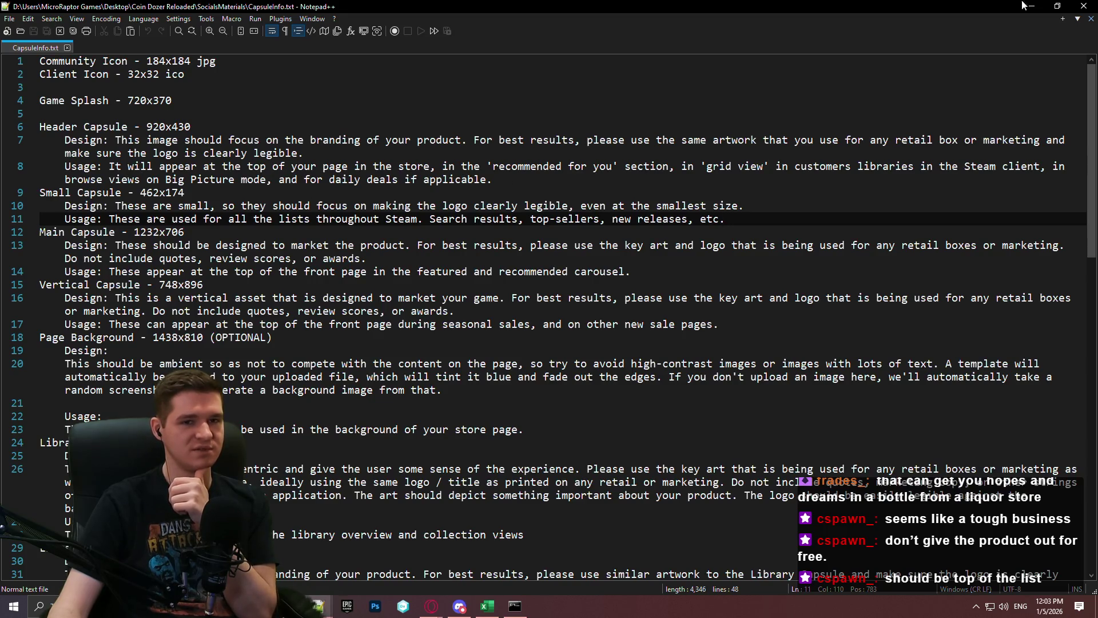
{"action": "left_click", "coordinate": [1030, 6]}
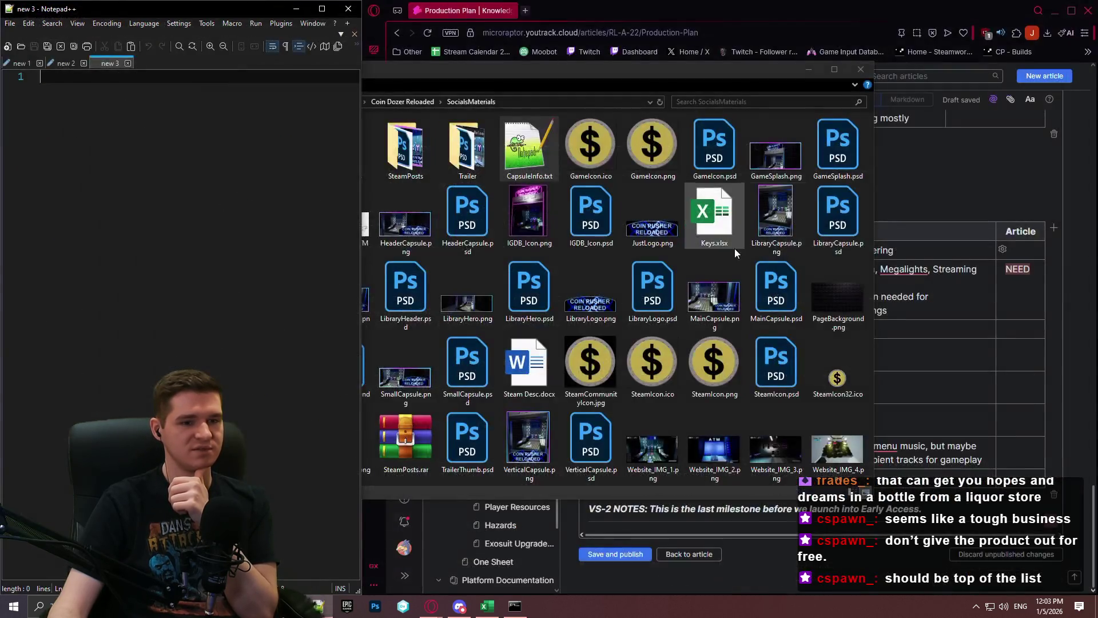
Step: Move the SocialsMaterials folder window aside to reveal the YouTrack Production Plan article
{"action": "left_click", "coordinate": [735, 69]}
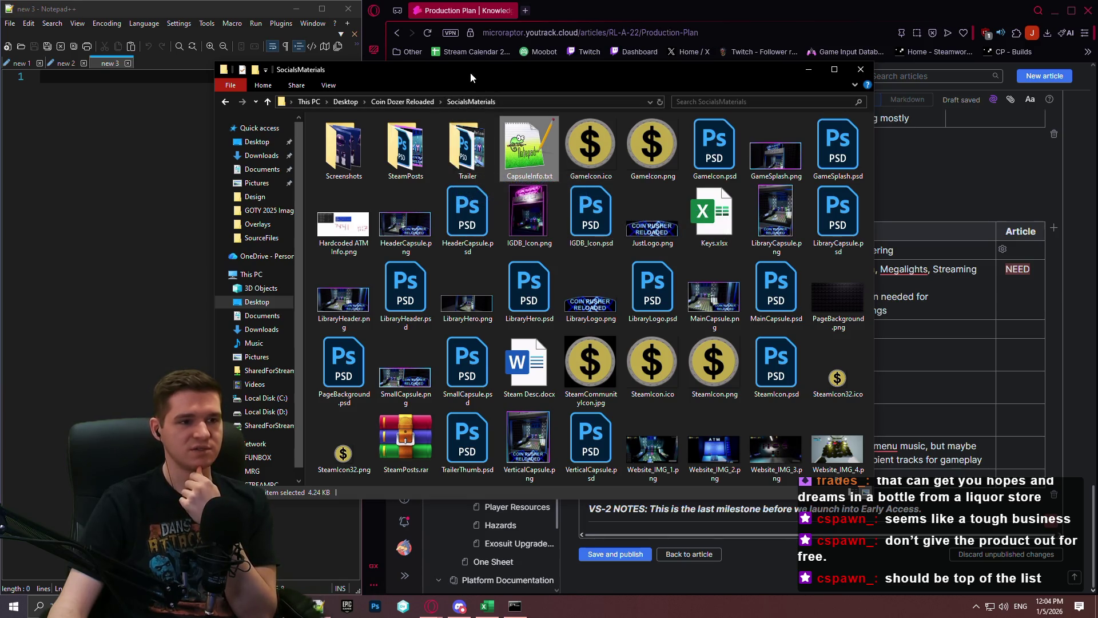
{"action": "left_click_drag", "start_coordinate": [460, 72], "coordinate": [1097, 63]}
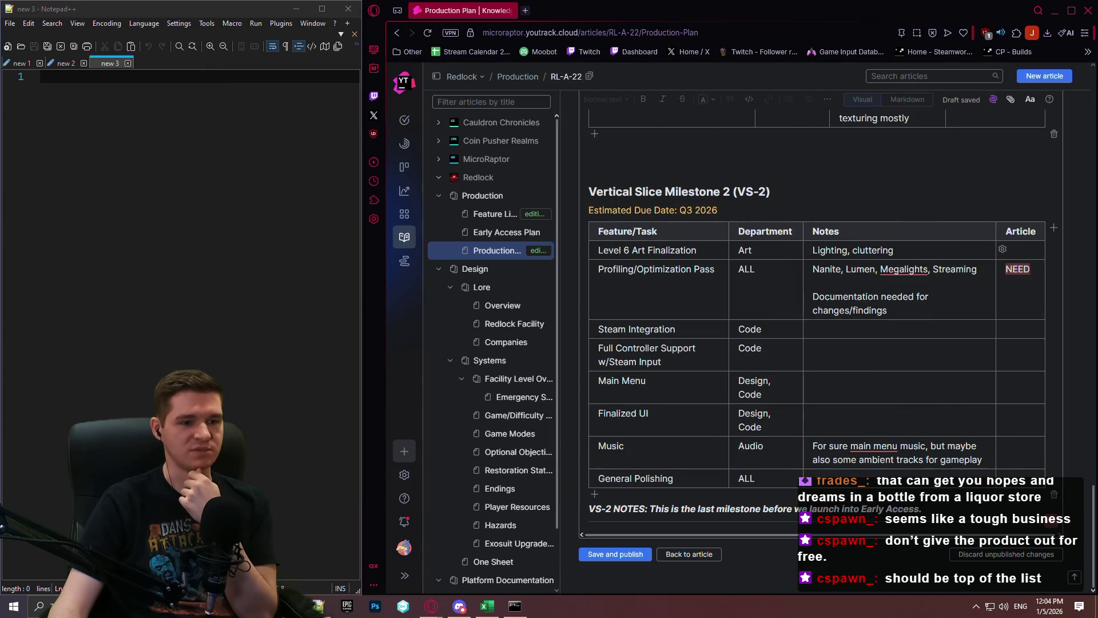
{"action": "scroll", "coordinate": [620, 250], "scroll_direction": "up", "scroll_amount": 10}
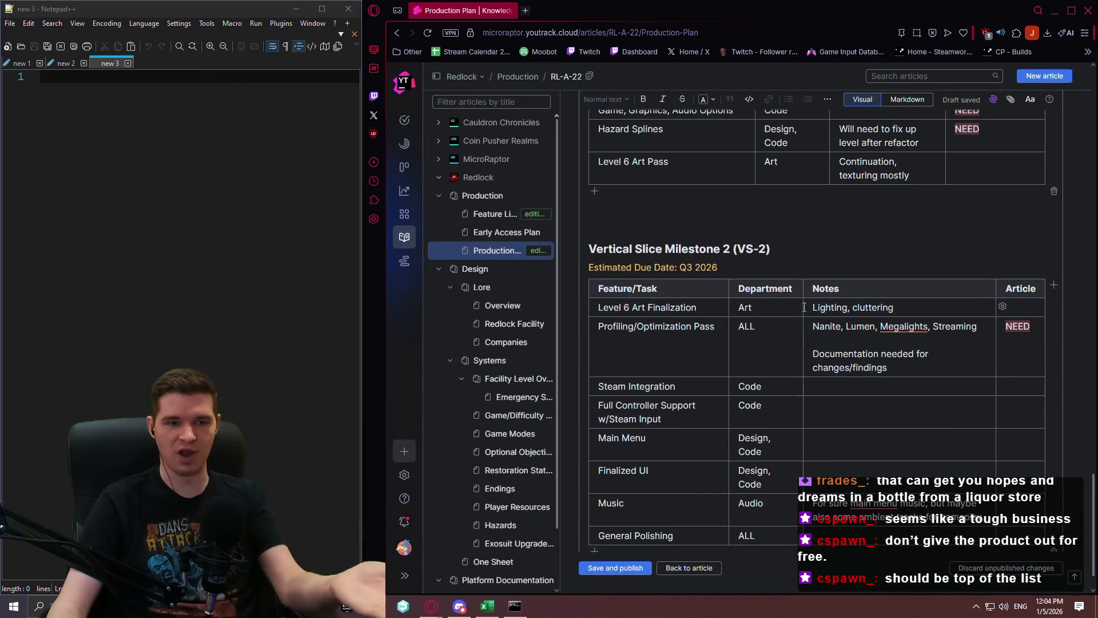
{"action": "scroll", "coordinate": [784, 265], "scroll_direction": "down", "scroll_amount": 10}
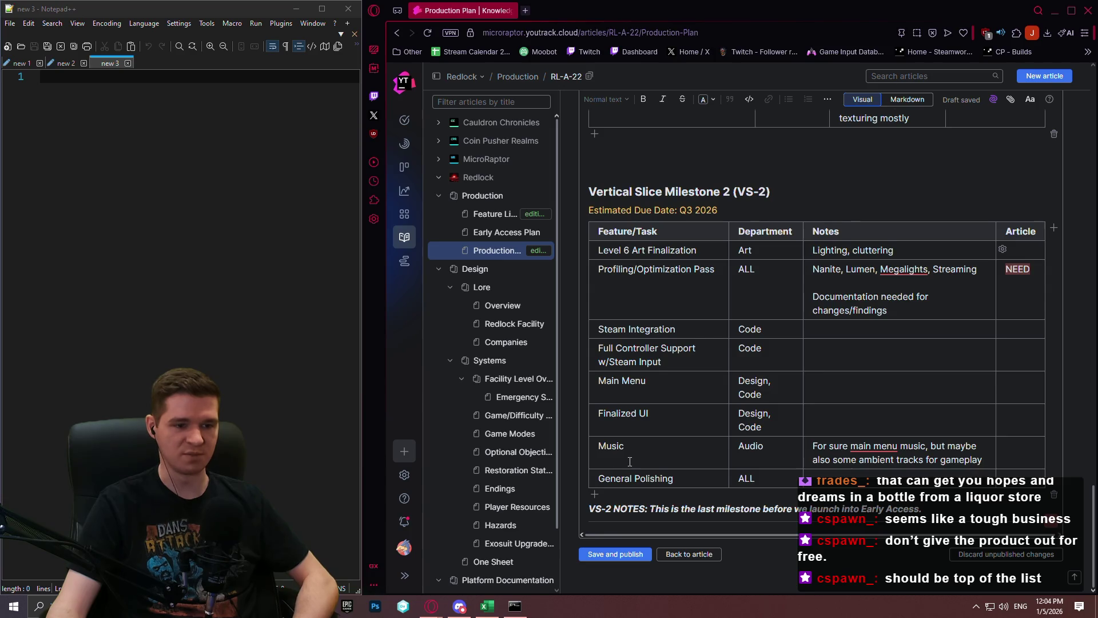
Step: Add an empty row below General Polishing in the VS-2 table and place the caret in its first cell
{"action": "left_click", "coordinate": [595, 494]}
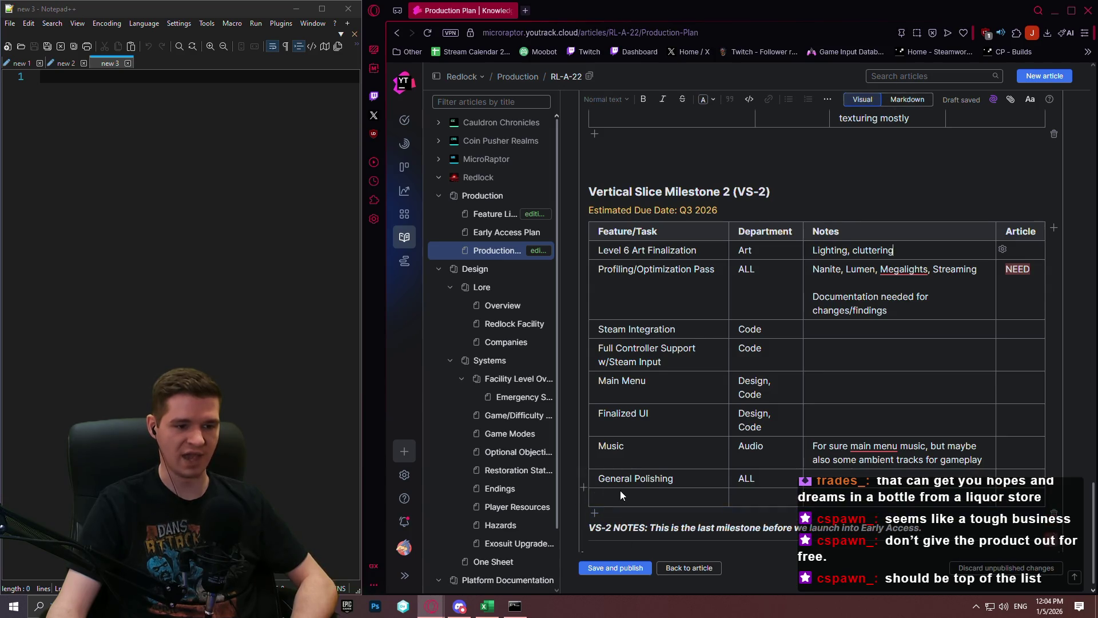
{"action": "left_click", "coordinate": [623, 499]}
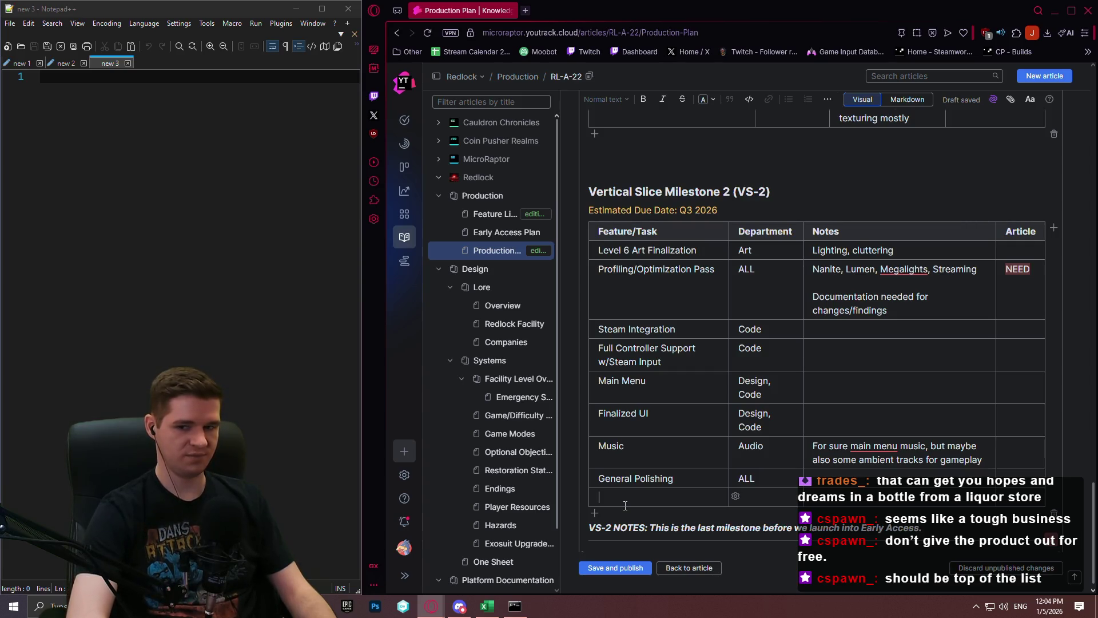
{"action": "scroll", "coordinate": [655, 195], "scroll_direction": "up", "scroll_amount": 10}
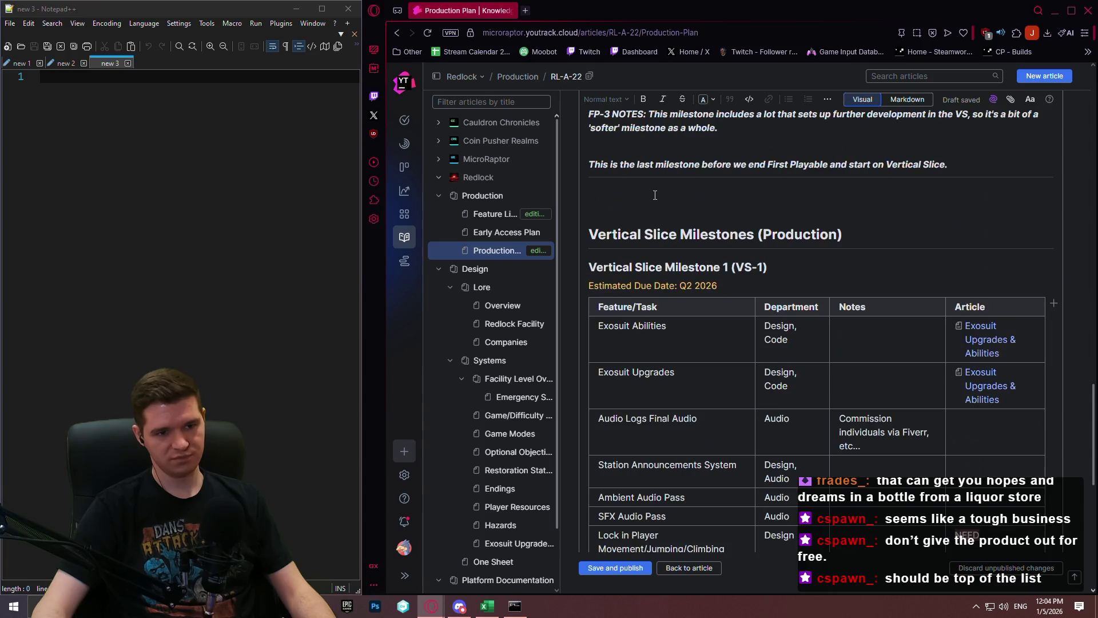
{"action": "scroll", "coordinate": [655, 195], "scroll_direction": "down", "scroll_amount": 10}
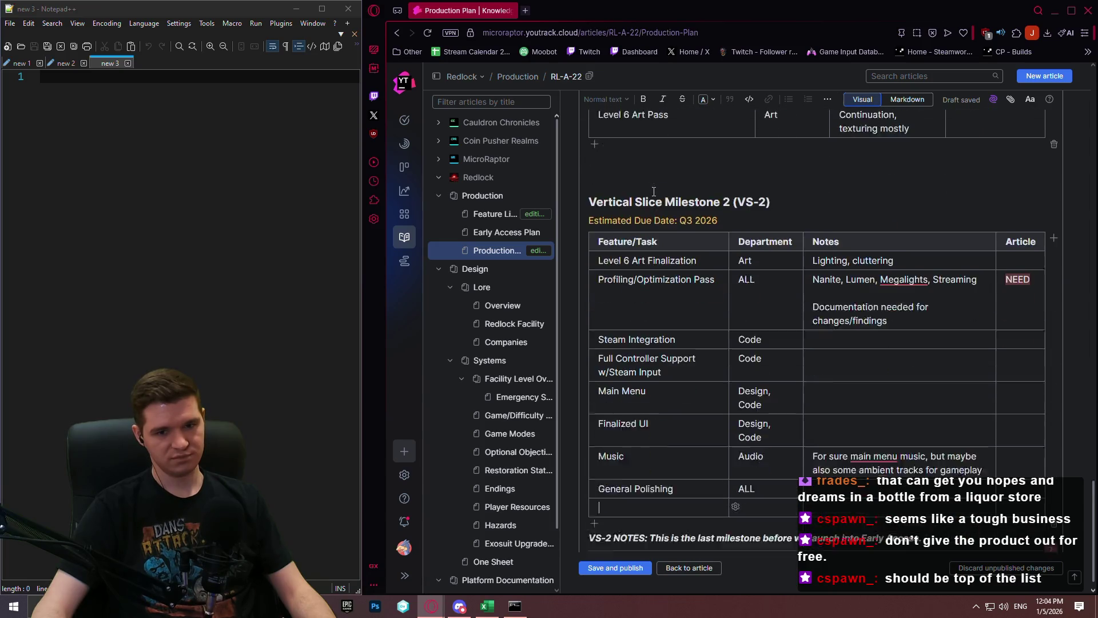
{"action": "scroll", "coordinate": [654, 192], "scroll_direction": "down", "scroll_amount": 1}
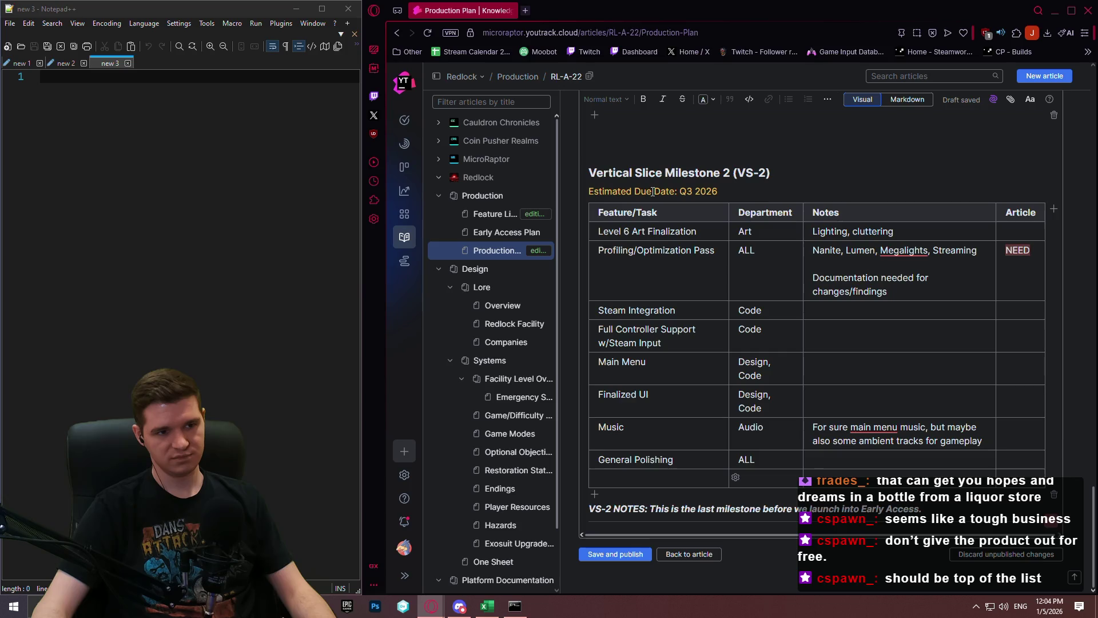
{"action": "scroll", "coordinate": [652, 191], "scroll_direction": "up", "scroll_amount": 10}
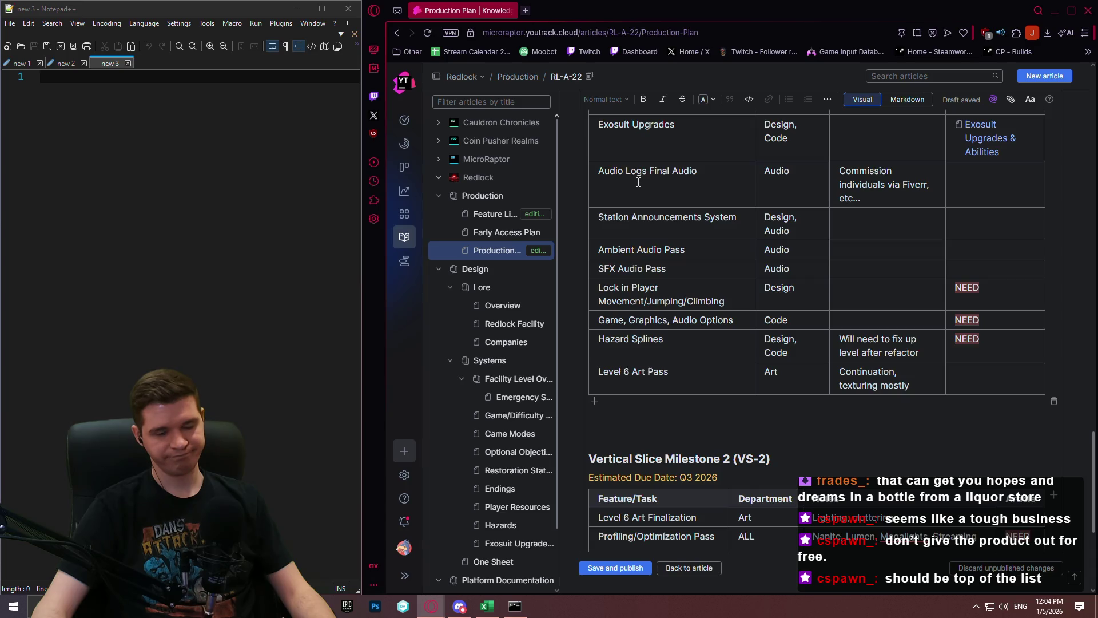
Step: Write Steam Page with indented English Only and Artwork, then top-level IGDB Page
{"action": "left_click", "coordinate": [93, 176]}
{"action": "type", "text": "Steam p"}
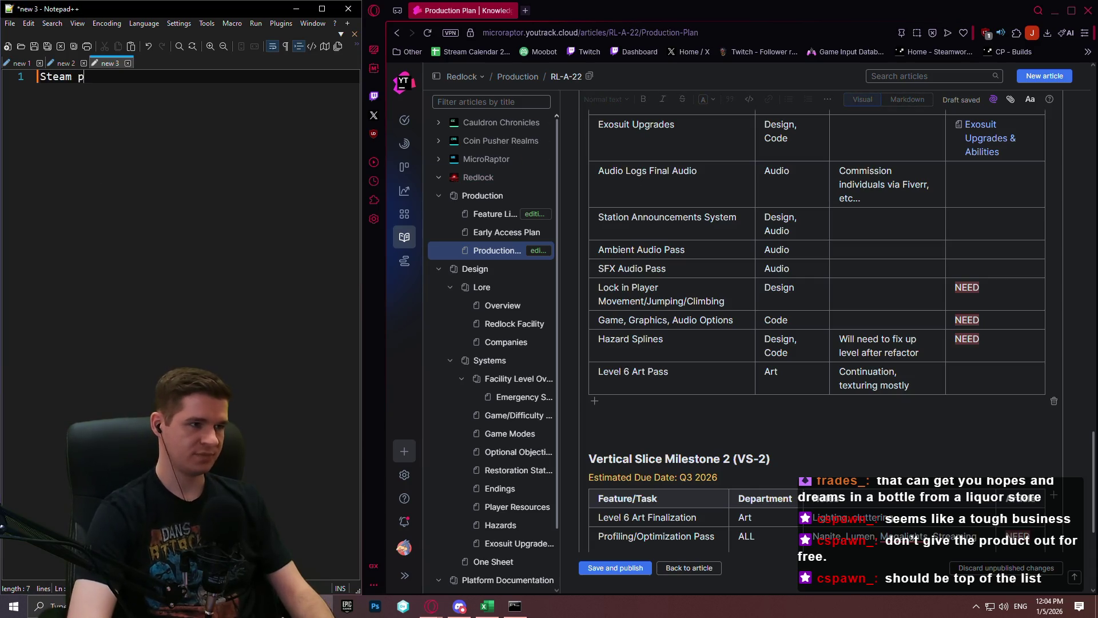
{"action": "key", "text": "BackSpace"}
{"action": "type", "text": "Page"}
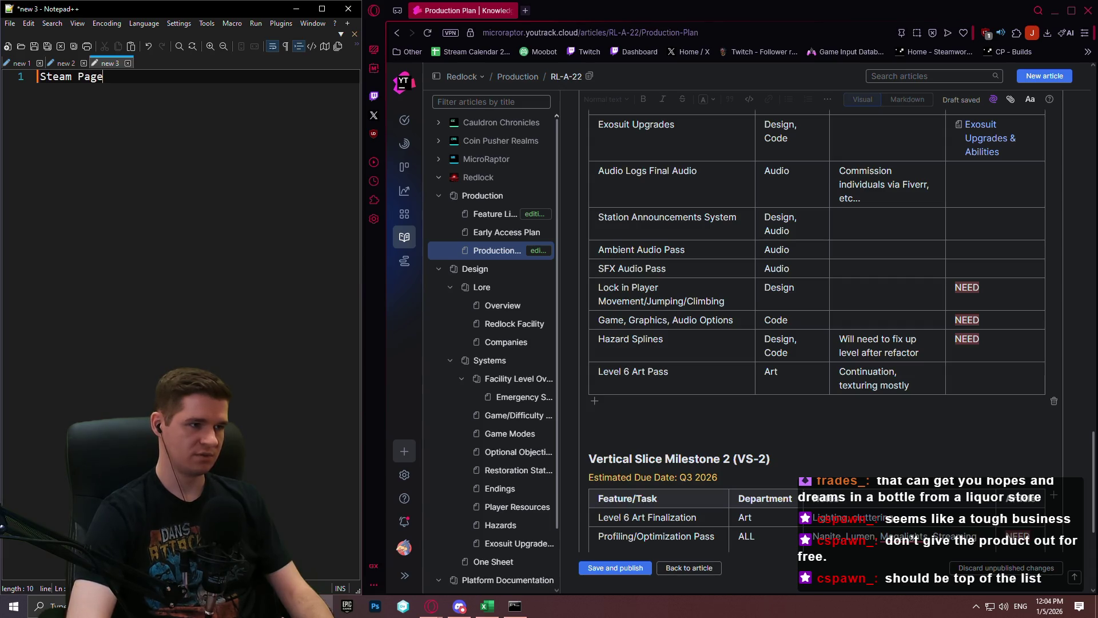
{"action": "key", "text": "Return"}
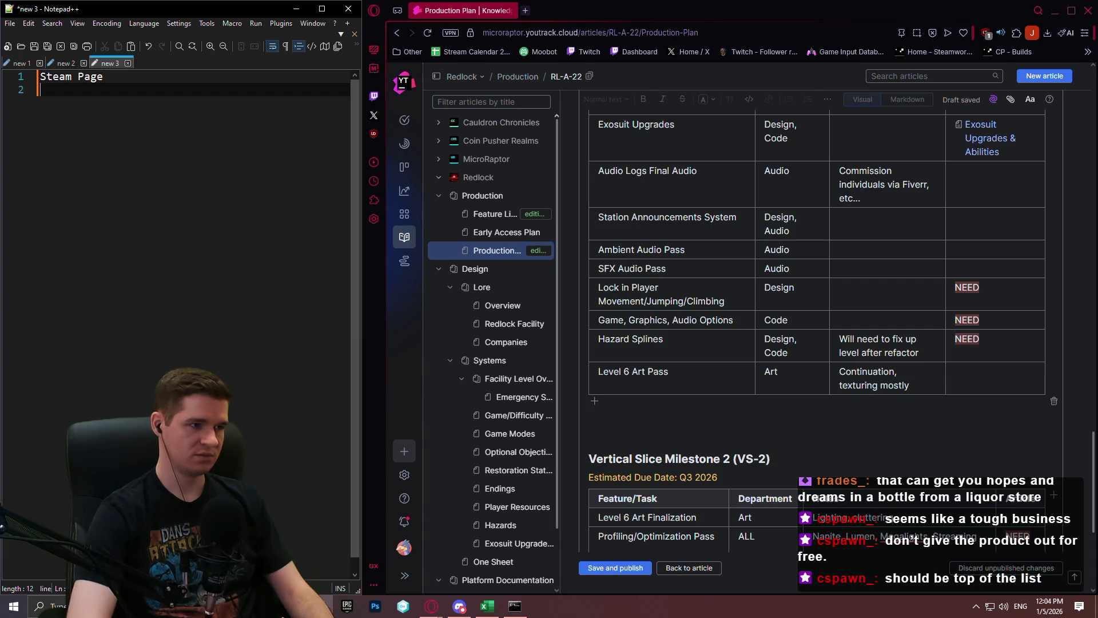
{"action": "type", "text": "En"}
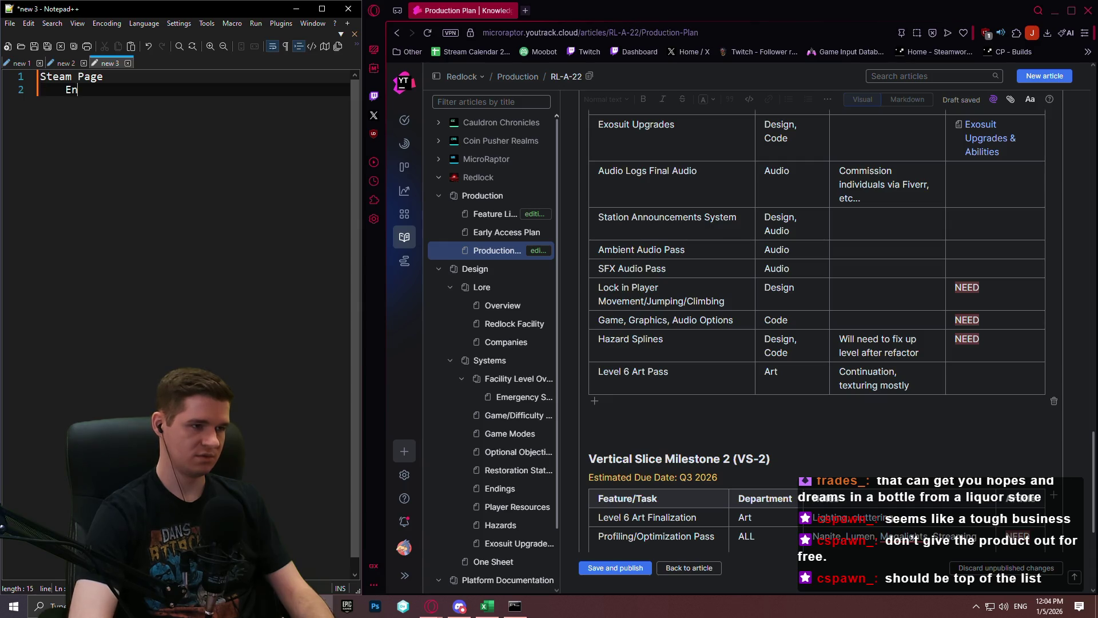
{"action": "type", "text": "glish Only"}
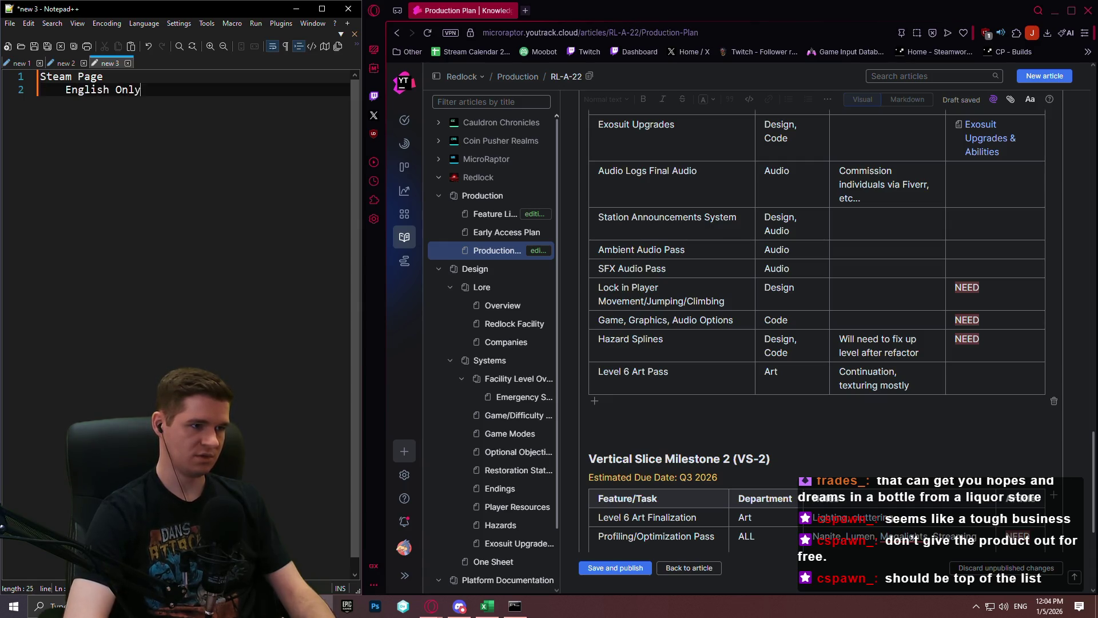
{"action": "key", "text": "Return"}
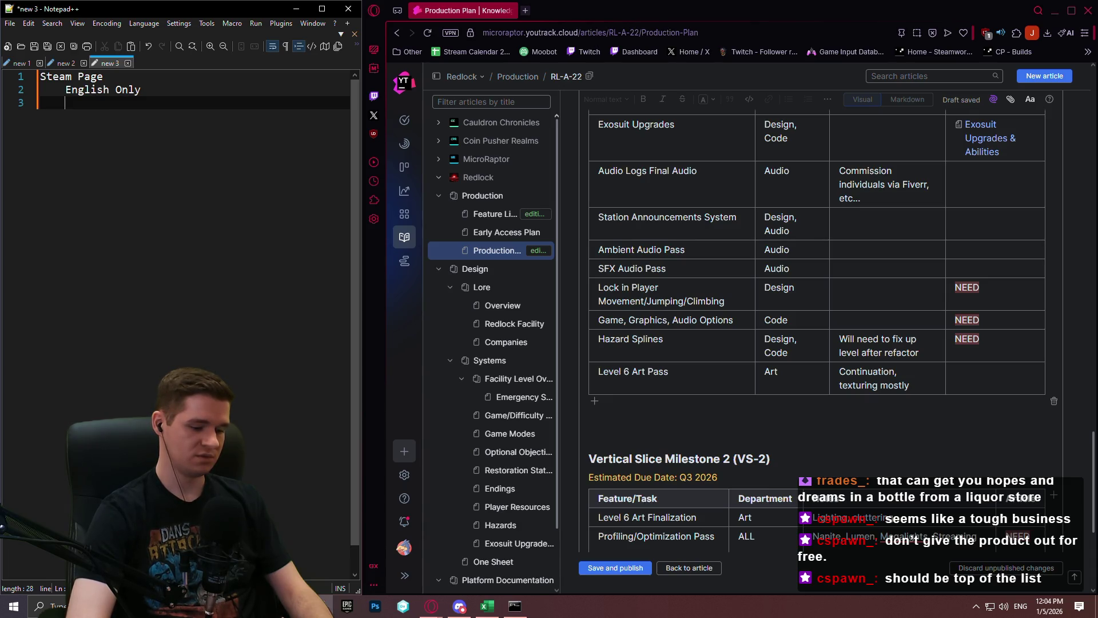
{"action": "type", "text": "Artwork"}
{"action": "key", "text": "Return"}
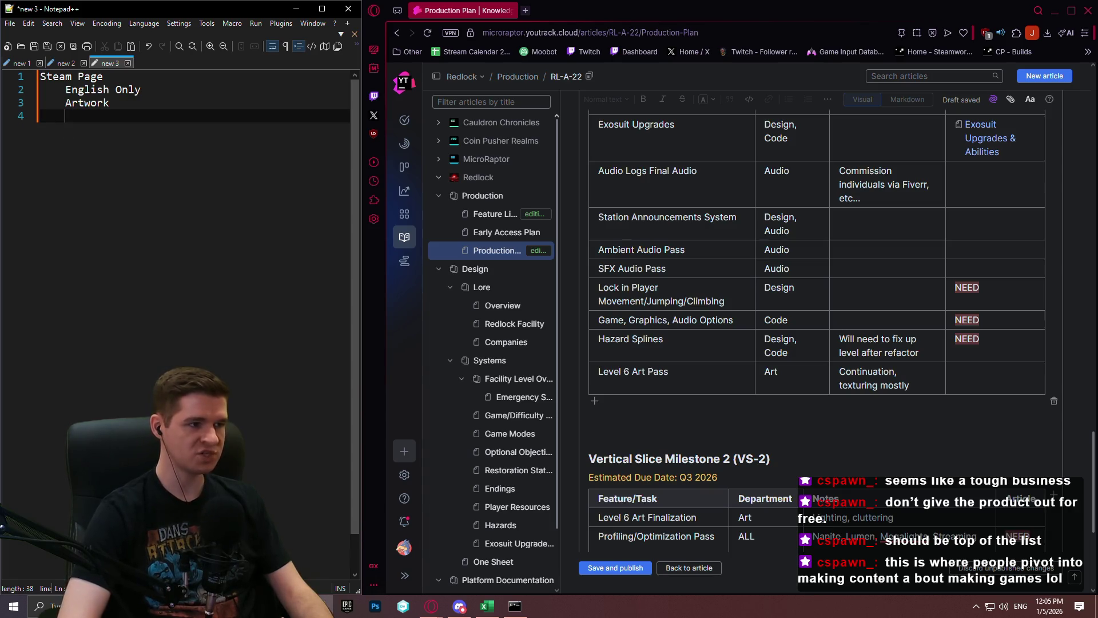
{"action": "key", "text": "BackSpace"}
{"action": "type", "text": "IGD"}
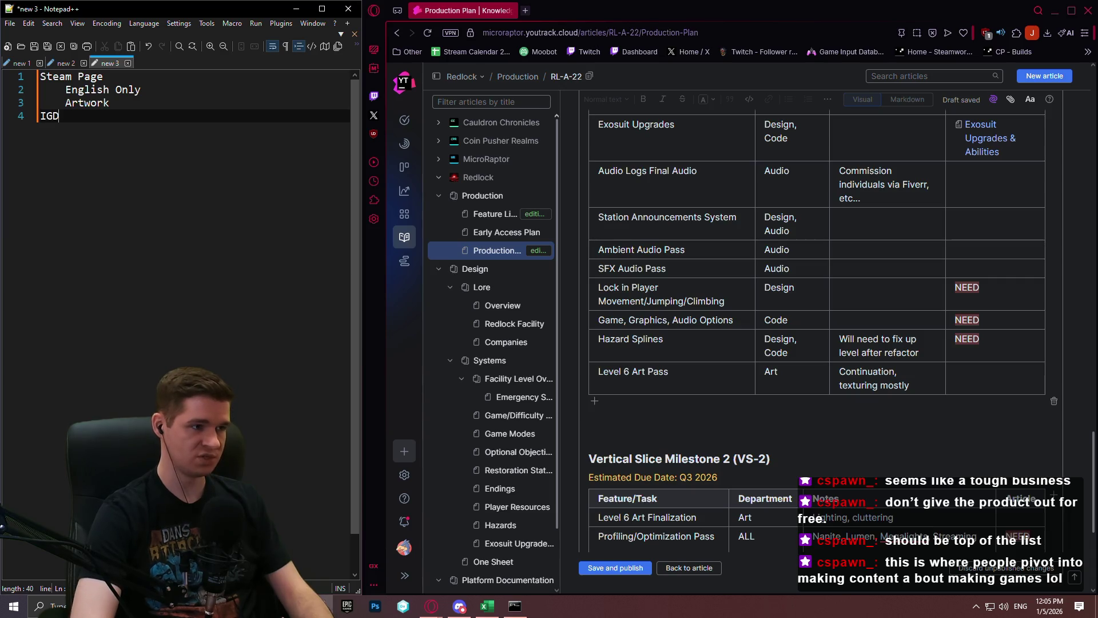
{"action": "type", "text": "B Page"}
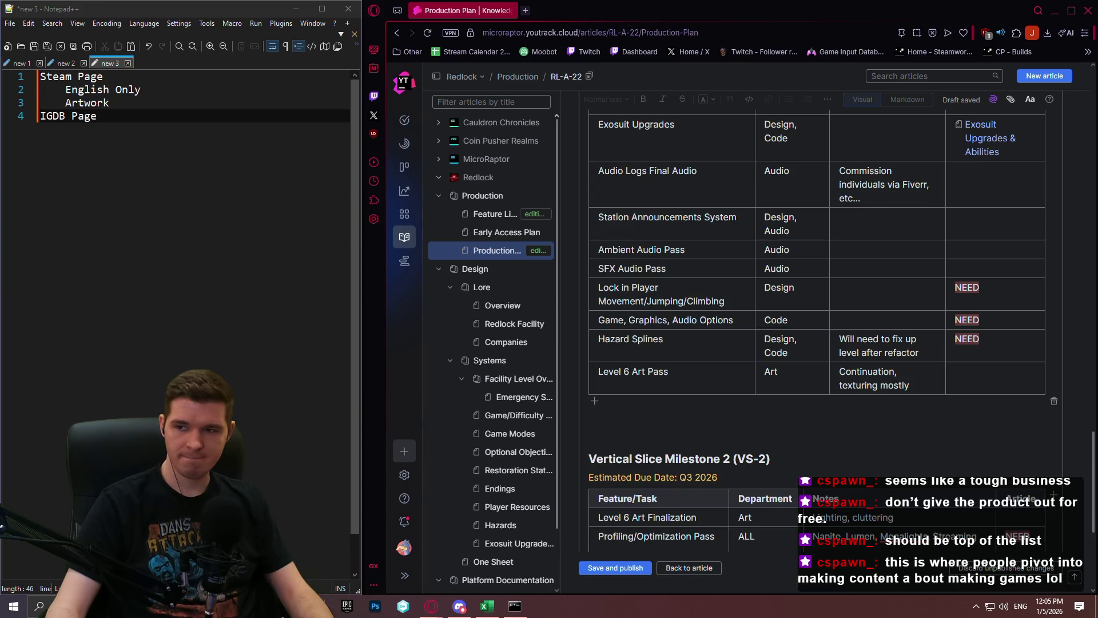
Step: Insert an indented Trailer sub-item below Artwork
{"action": "left_click", "coordinate": [242, 172]}
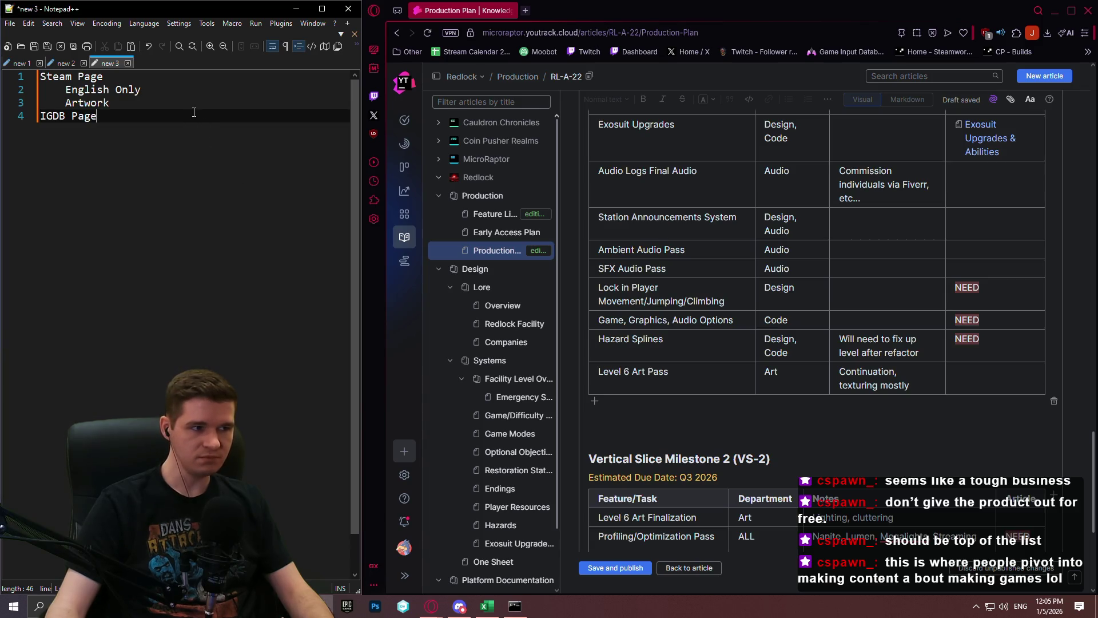
{"action": "key", "text": "Home"}
{"action": "key", "text": "Return"}
{"action": "key", "text": "Up"}
{"action": "key", "text": "Tab"}
{"action": "type", "text": "T"}
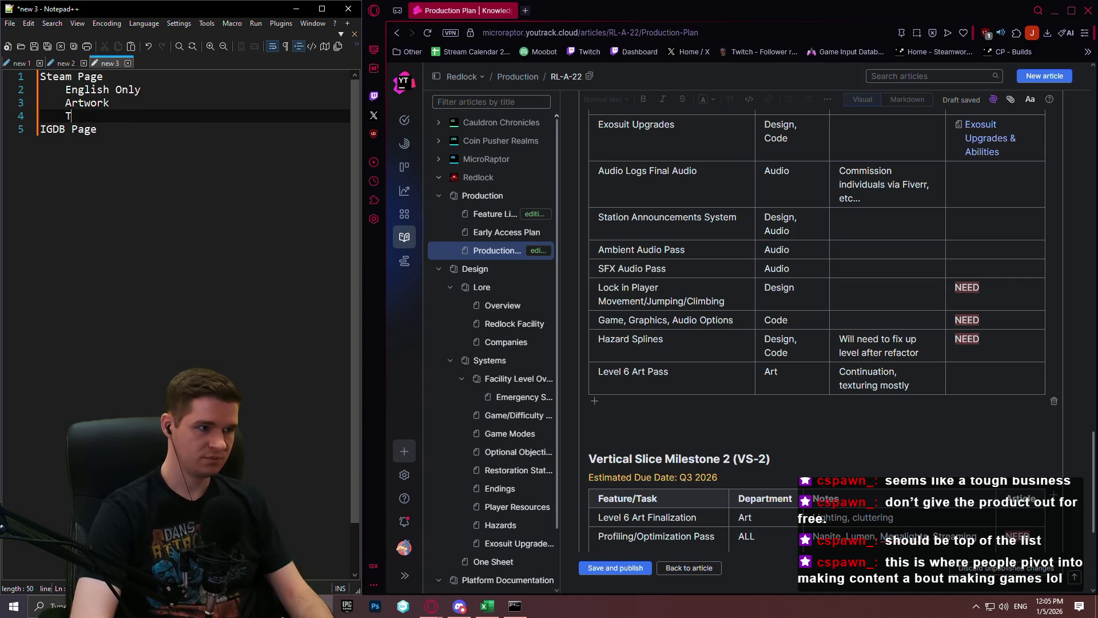
{"action": "type", "text": "railer"}
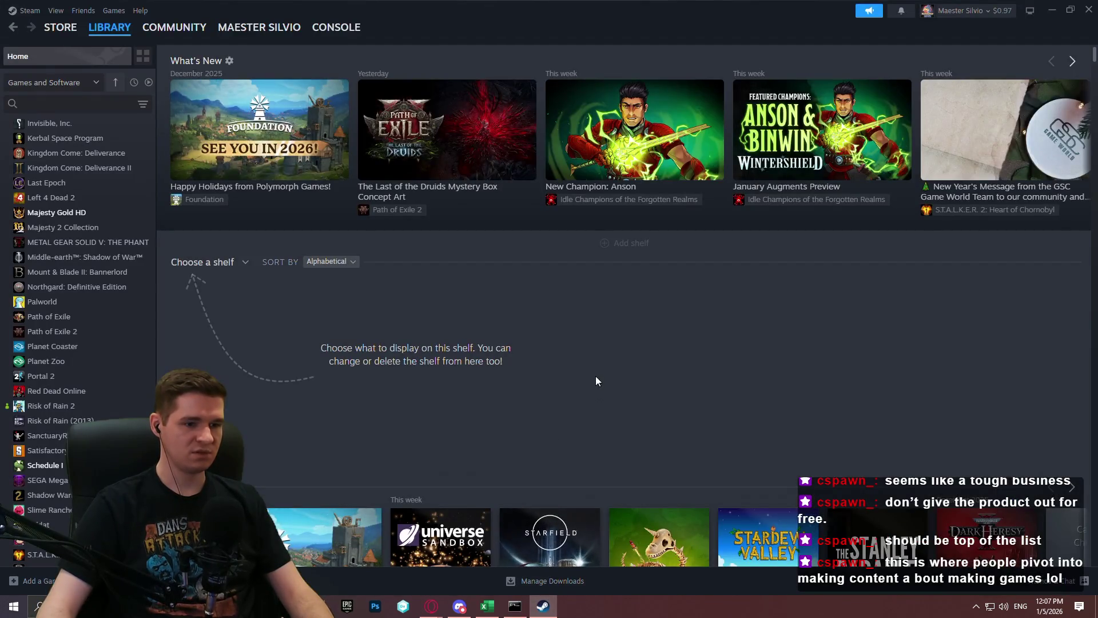
Step: Open Foundation's Steam store page from What's New and look at its editions and prices
{"action": "left_click", "coordinate": [338, 535]}
{"action": "left_click", "coordinate": [262, 280]}
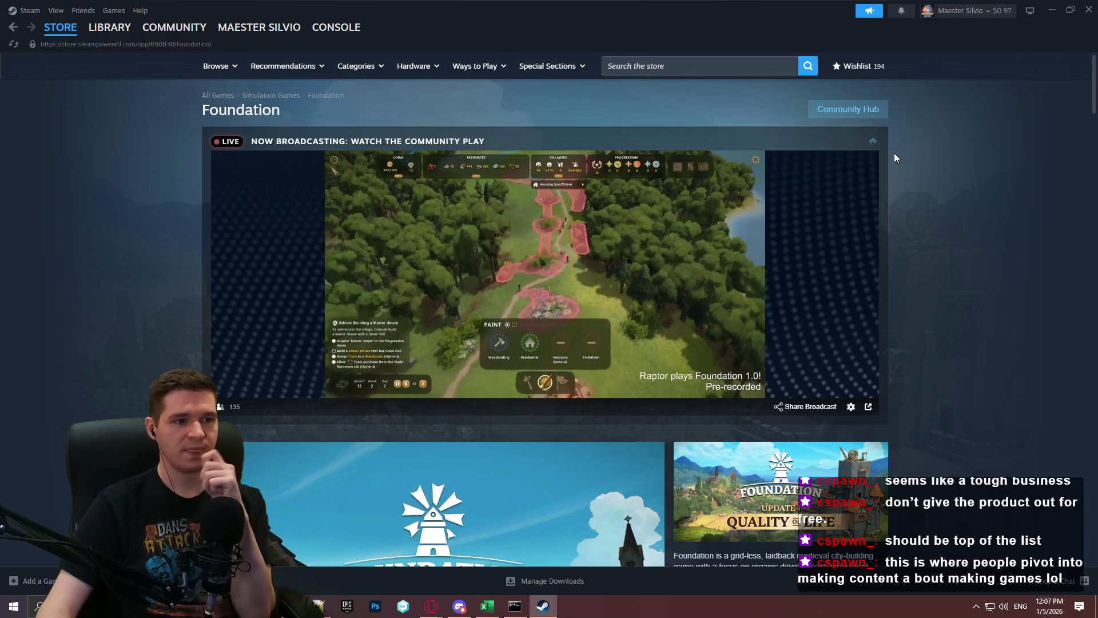
{"action": "scroll", "coordinate": [971, 180], "scroll_direction": "down", "scroll_amount": 3}
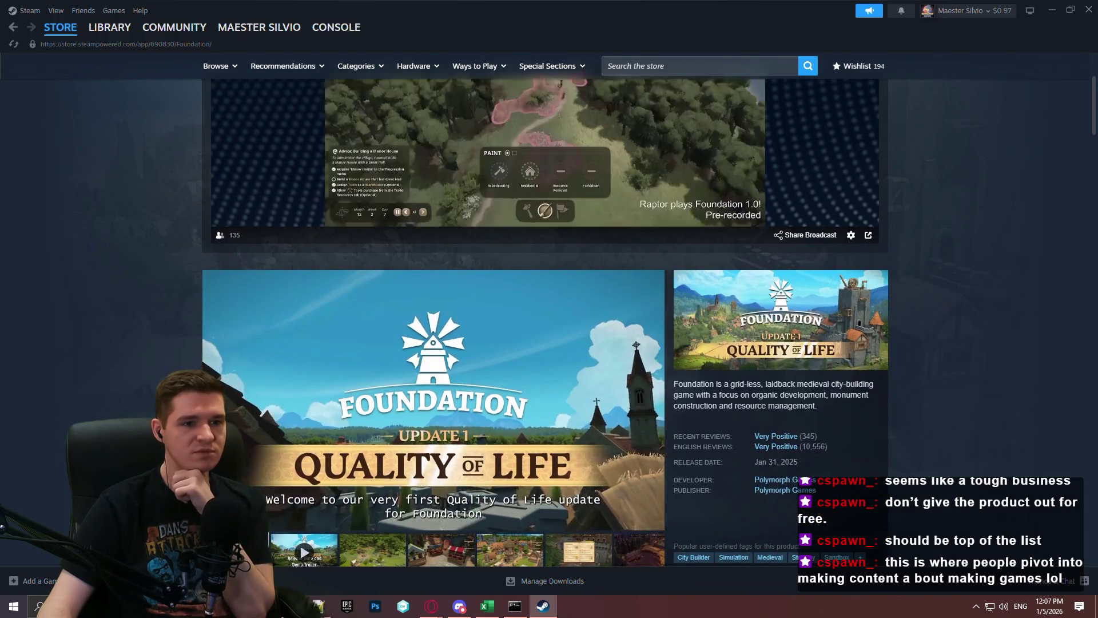
{"action": "scroll", "coordinate": [1070, 200], "scroll_direction": "down", "scroll_amount": 4}
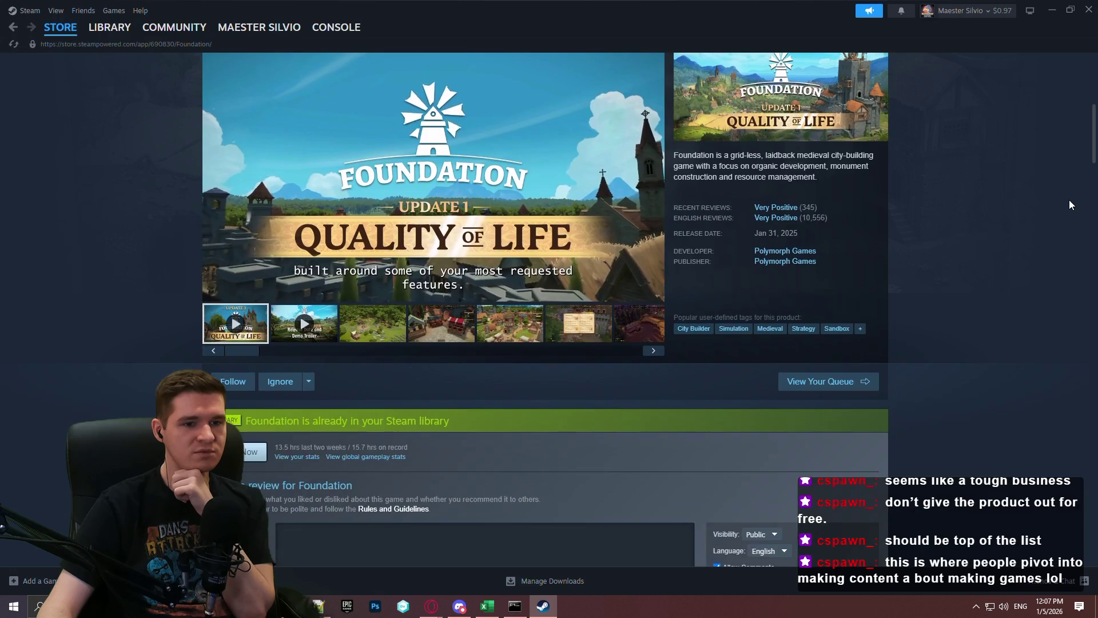
{"action": "scroll", "coordinate": [1069, 196], "scroll_direction": "down", "scroll_amount": 3}
{"action": "scroll", "coordinate": [1069, 194], "scroll_direction": "down", "scroll_amount": 6}
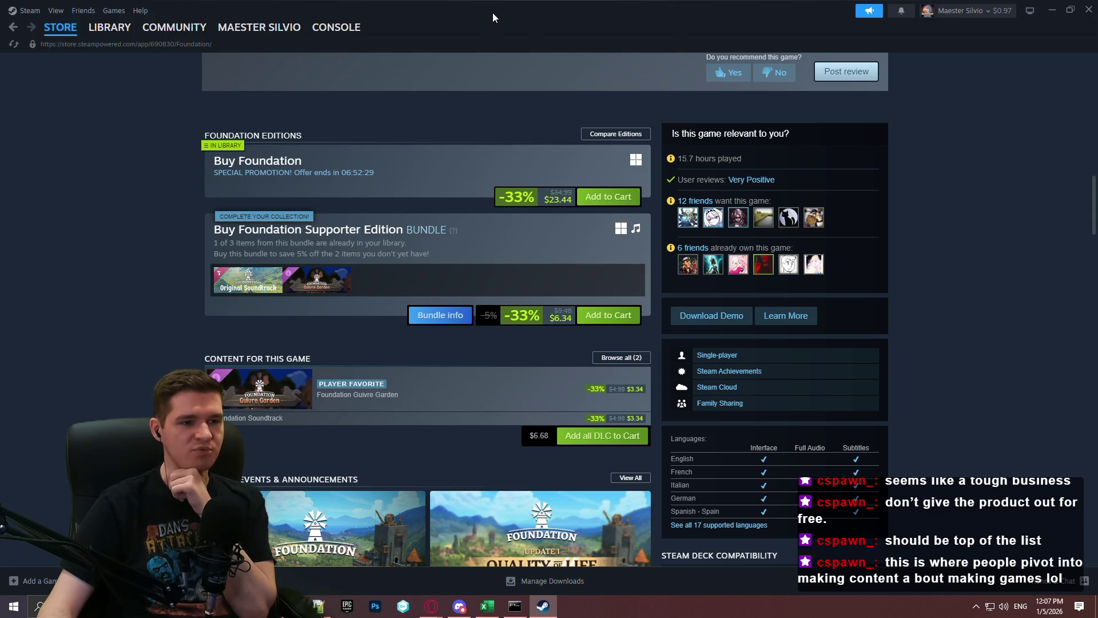
{"action": "key", "text": "alt+Tab"}
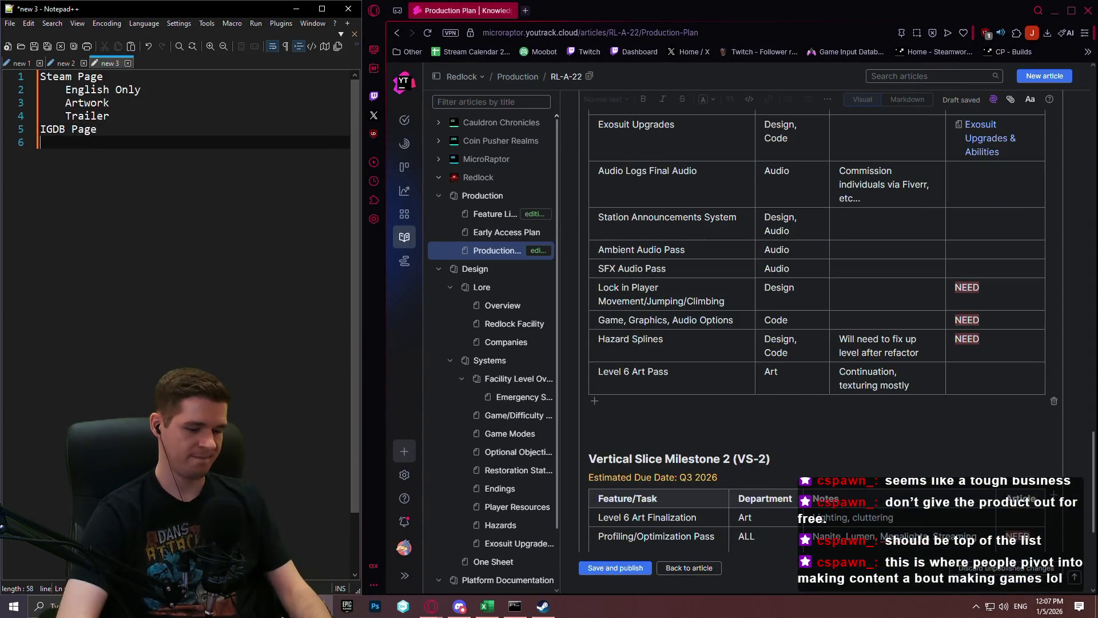
Step: Fix the IGDB Page line and begin a Regional Pricing sub-item below Trailer
{"action": "key", "text": "BackSpace"}
{"action": "type", "text": "e"}
{"action": "left_click", "coordinate": [96, 115]}
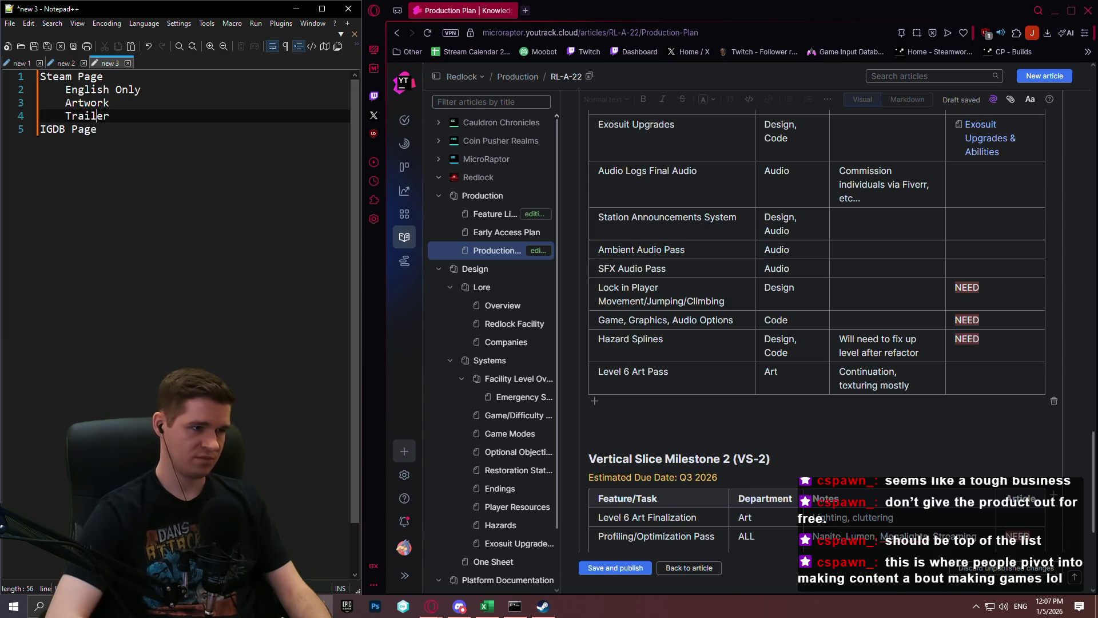
{"action": "key", "text": "Return"}
{"action": "type", "text": "Pri"}
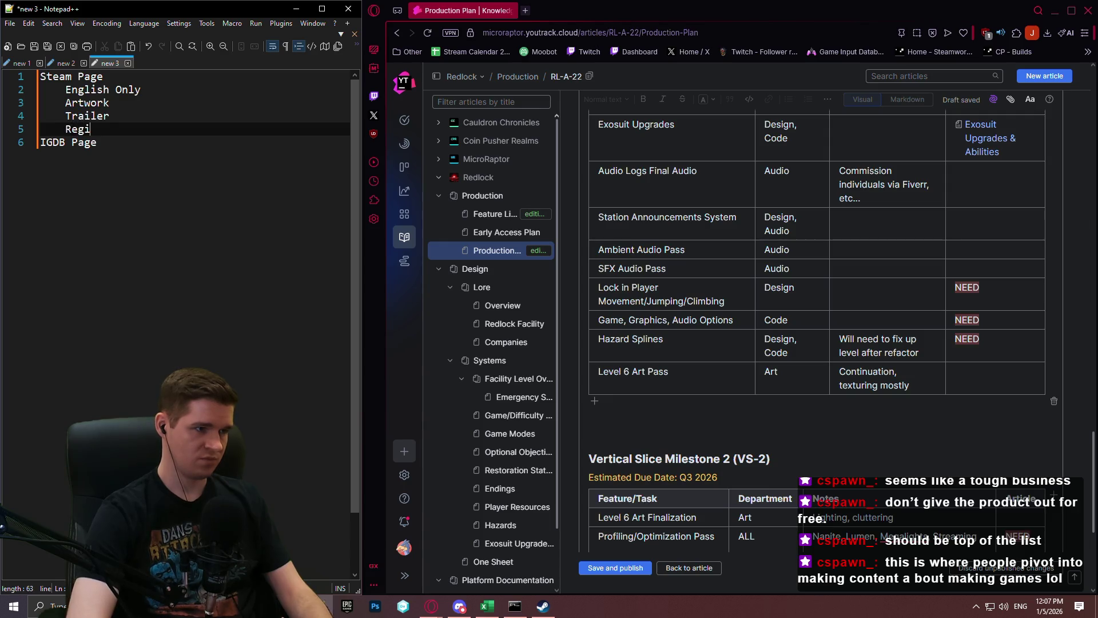
{"action": "type", "text": "onalng"}
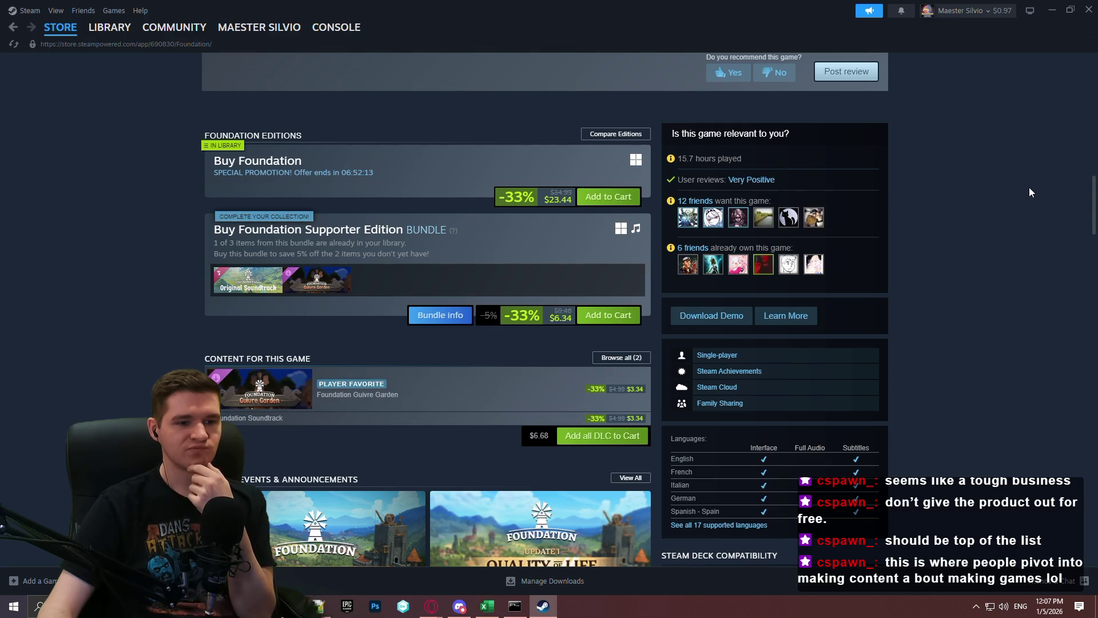
Step: Scroll through the Steam page looking over the Early Access details
{"action": "scroll", "coordinate": [1001, 189], "scroll_direction": "down", "scroll_amount": 4}
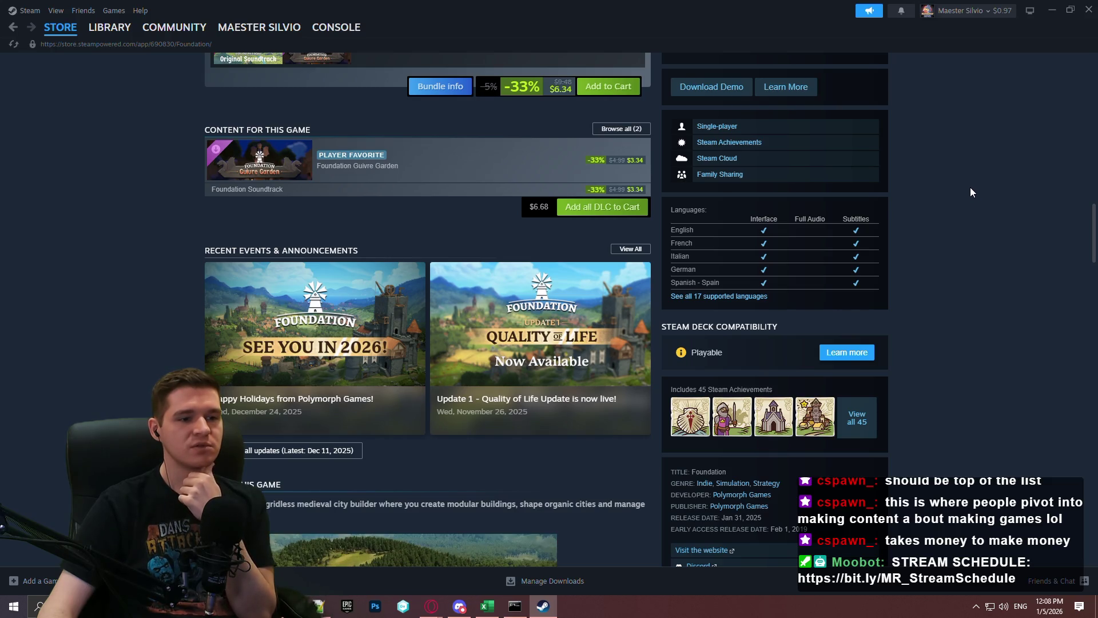
{"action": "scroll", "coordinate": [970, 191], "scroll_direction": "down", "scroll_amount": 2}
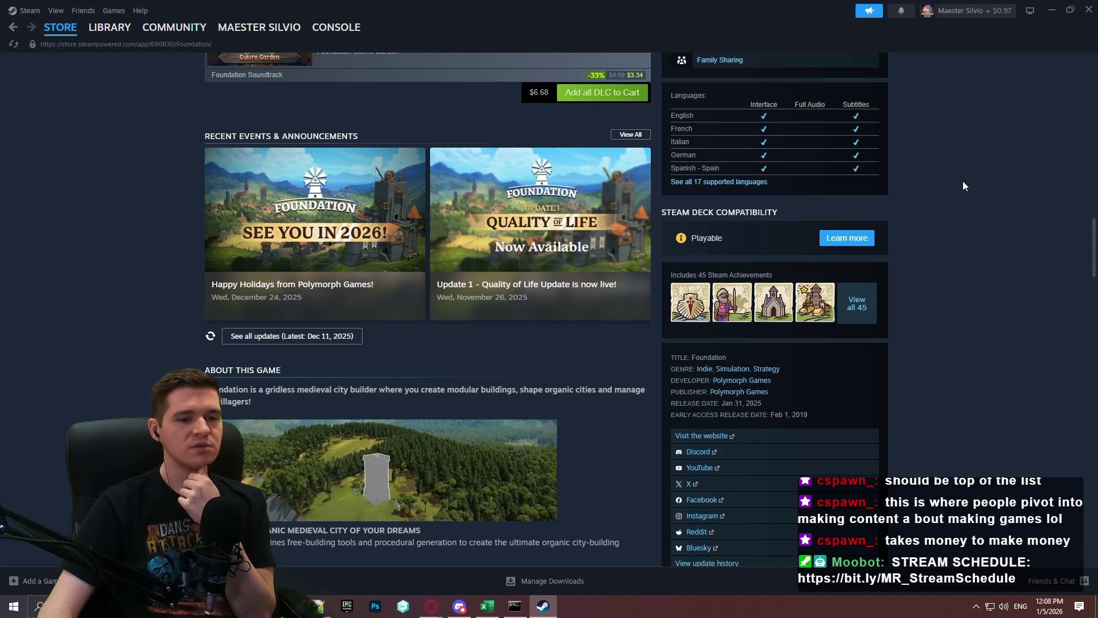
{"action": "scroll", "coordinate": [963, 181], "scroll_direction": "down", "scroll_amount": 3}
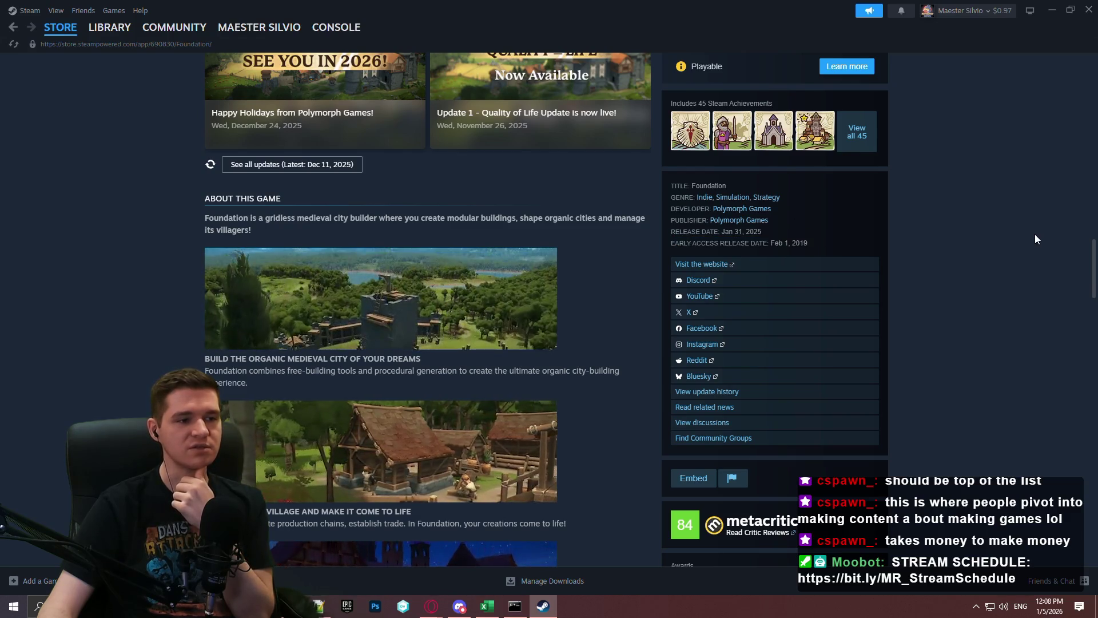
{"action": "scroll", "coordinate": [1028, 222], "scroll_direction": "down", "scroll_amount": 4}
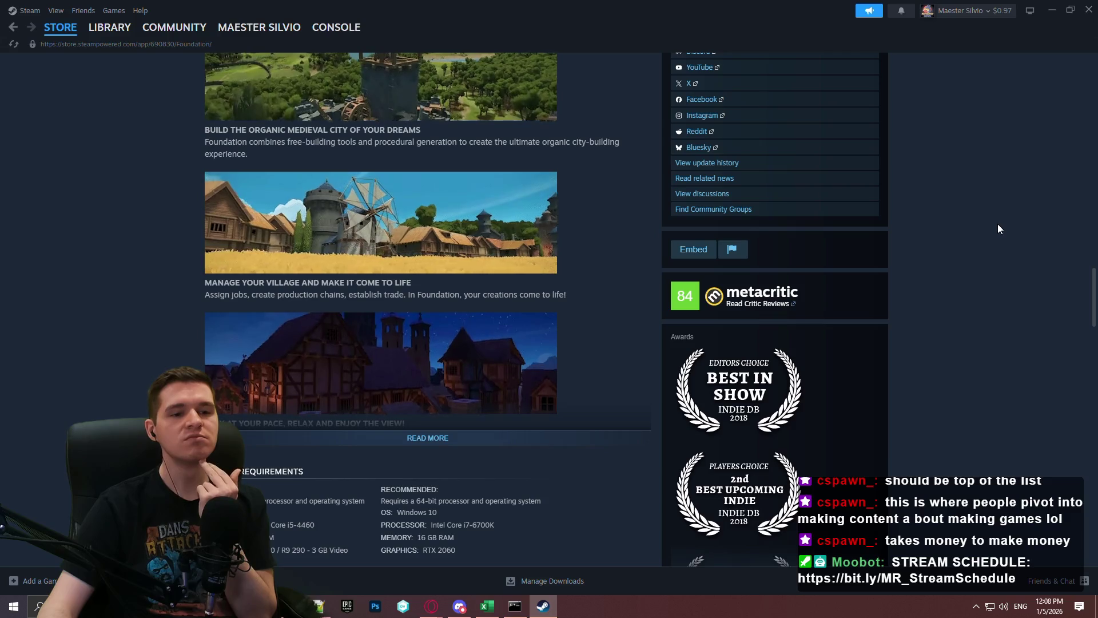
{"action": "scroll", "coordinate": [993, 237], "scroll_direction": "down", "scroll_amount": 3}
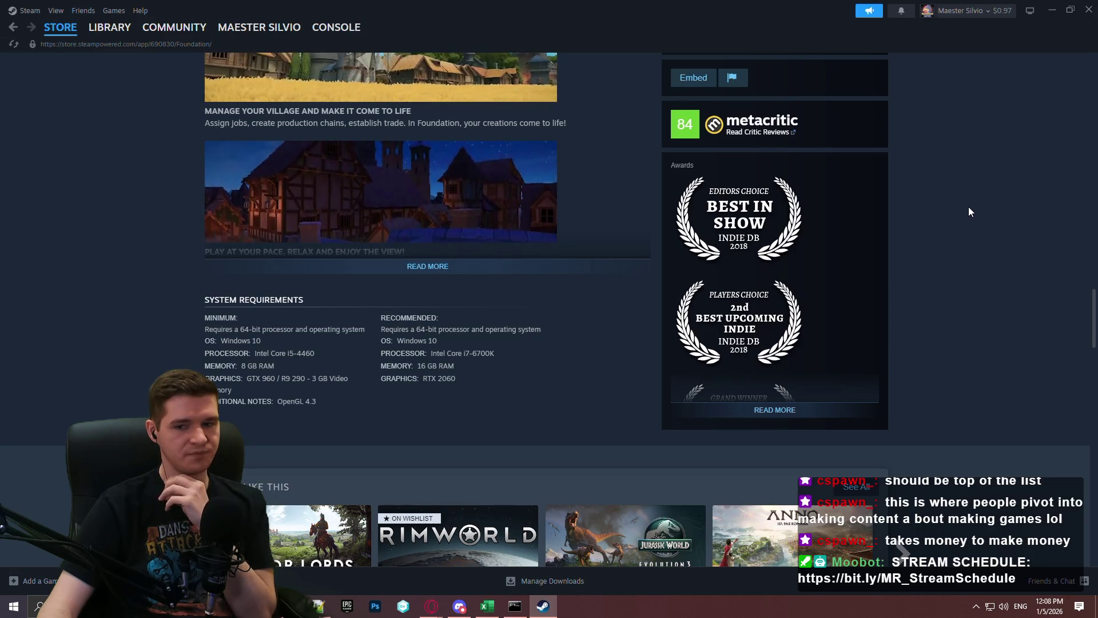
{"action": "scroll", "coordinate": [959, 183], "scroll_direction": "down", "scroll_amount": 4}
{"action": "scroll", "coordinate": [961, 149], "scroll_direction": "up", "scroll_amount": 6}
{"action": "scroll", "coordinate": [938, 189], "scroll_direction": "up", "scroll_amount": 6}
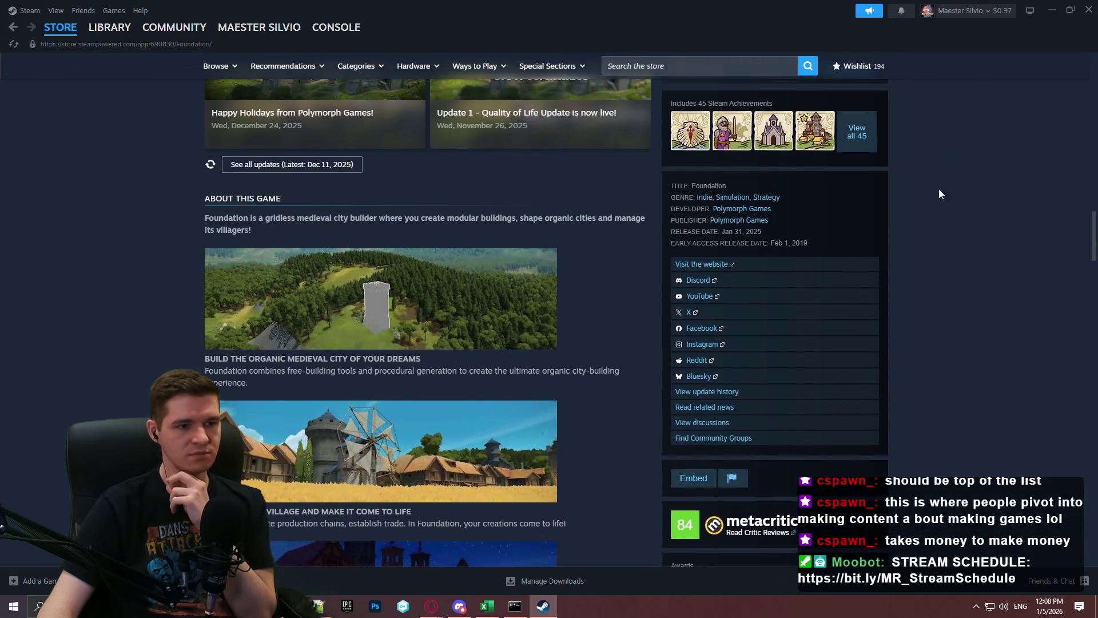
{"action": "scroll", "coordinate": [967, 221], "scroll_direction": "down", "scroll_amount": 5}
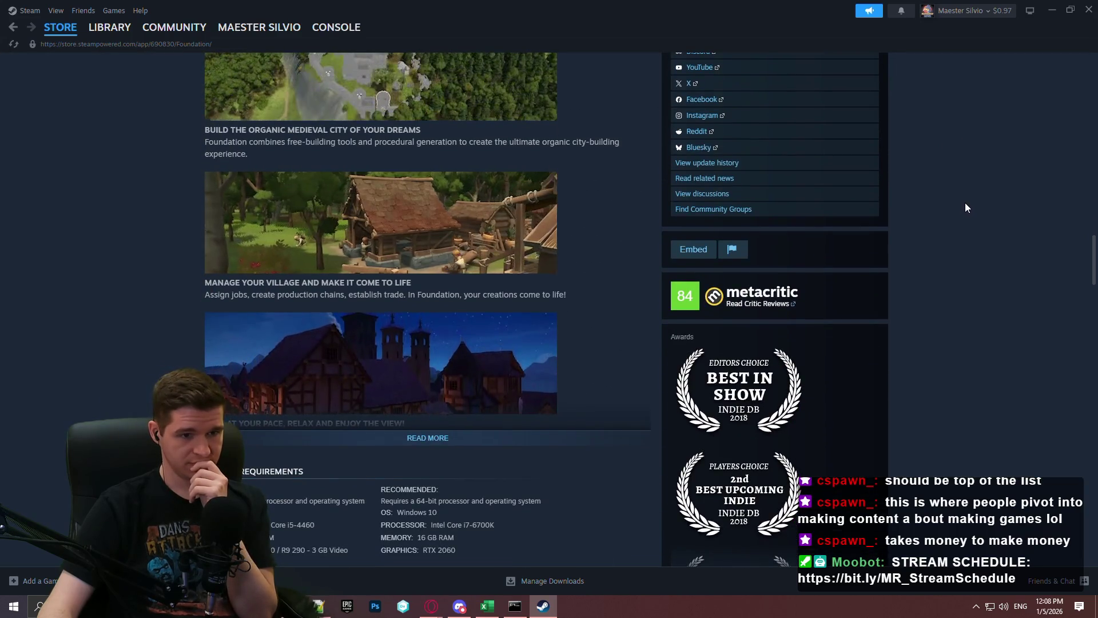
{"action": "scroll", "coordinate": [936, 221], "scroll_direction": "down", "scroll_amount": 5}
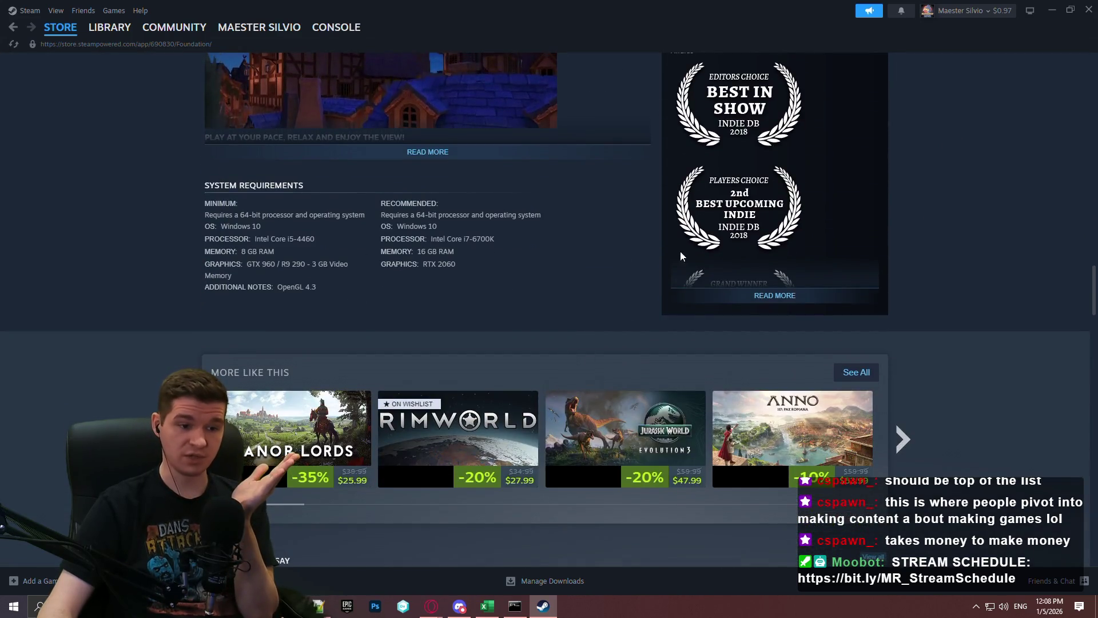
Step: Open the Manor Lords store page, skim it, and return to the Notepad++ notes
{"action": "mouse_move", "coordinate": [326, 424]}
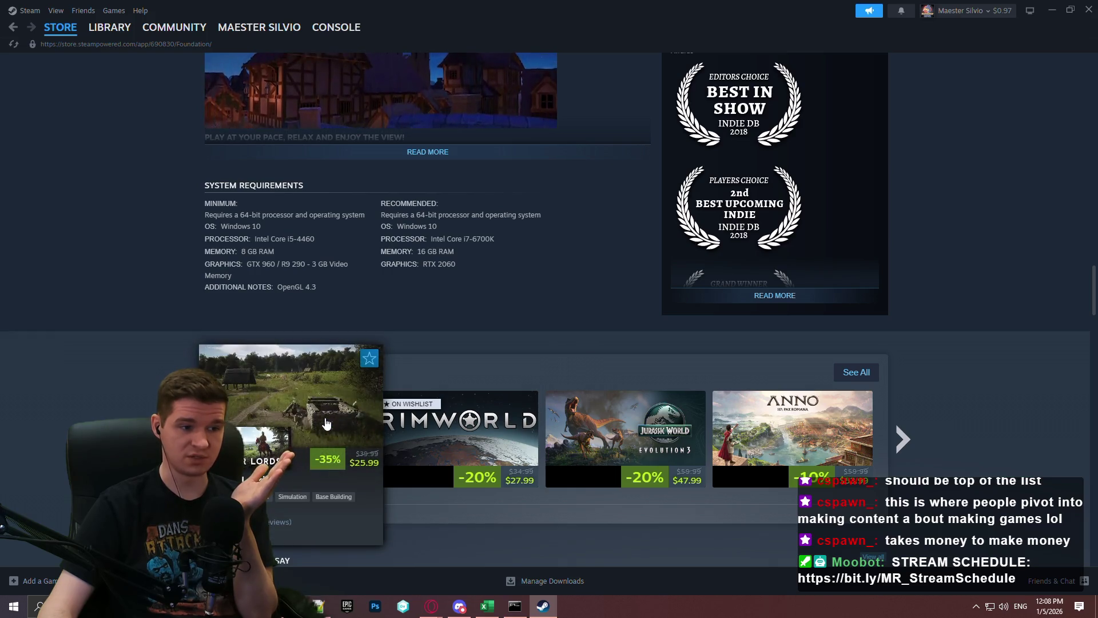
{"action": "left_click", "coordinate": [326, 423]}
{"action": "scroll", "coordinate": [413, 349], "scroll_direction": "down", "scroll_amount": 6}
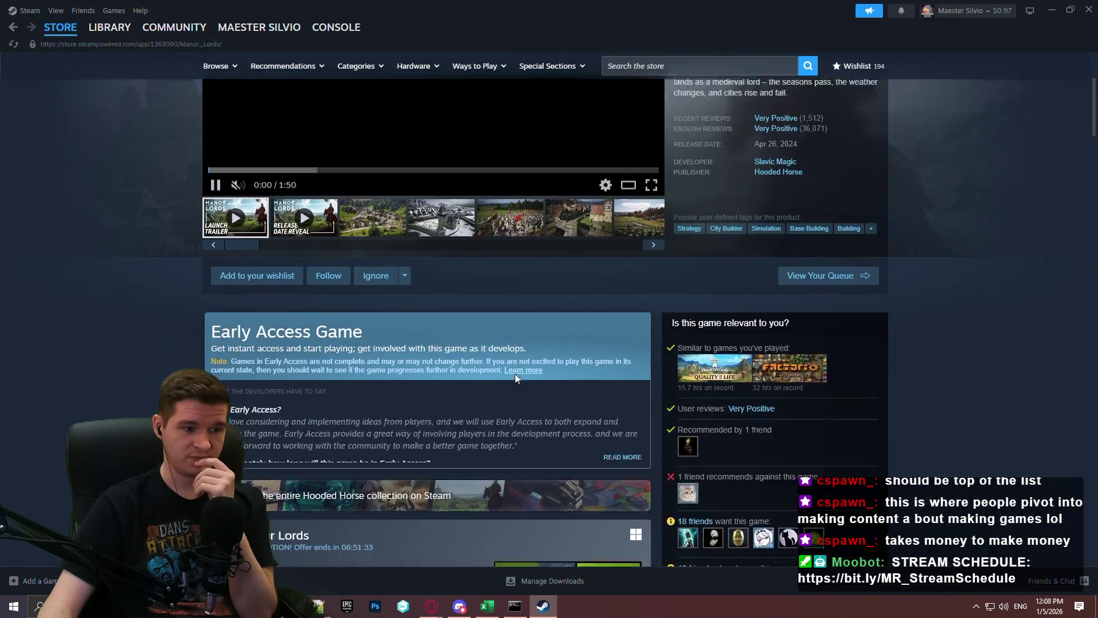
{"action": "scroll", "coordinate": [359, 378], "scroll_direction": "down", "scroll_amount": 2}
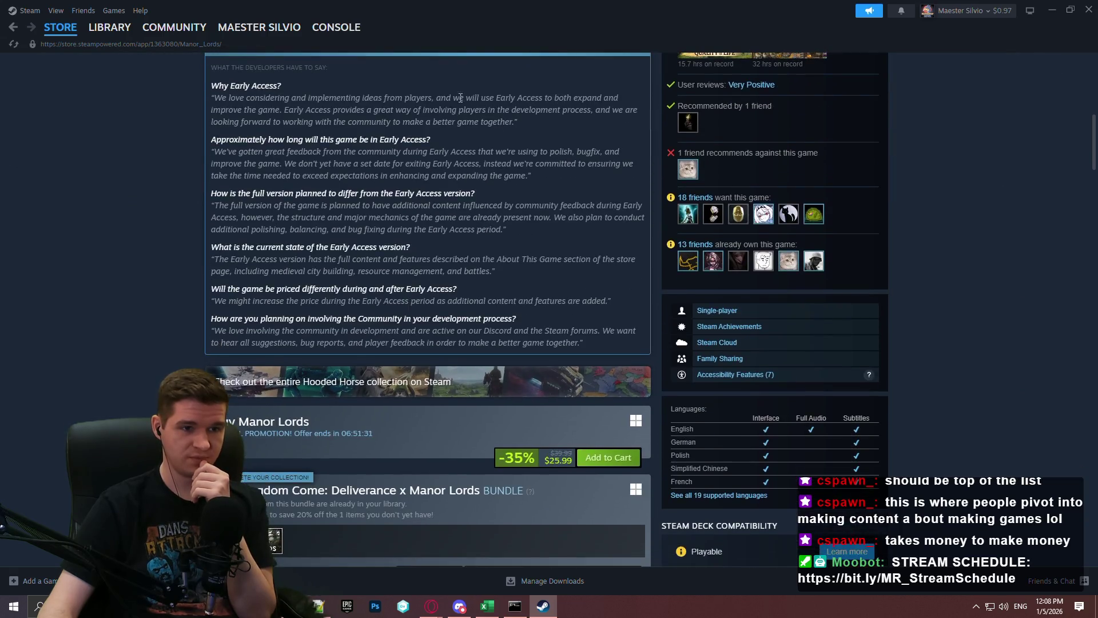
{"action": "scroll", "coordinate": [352, 213], "scroll_direction": "up", "scroll_amount": 3}
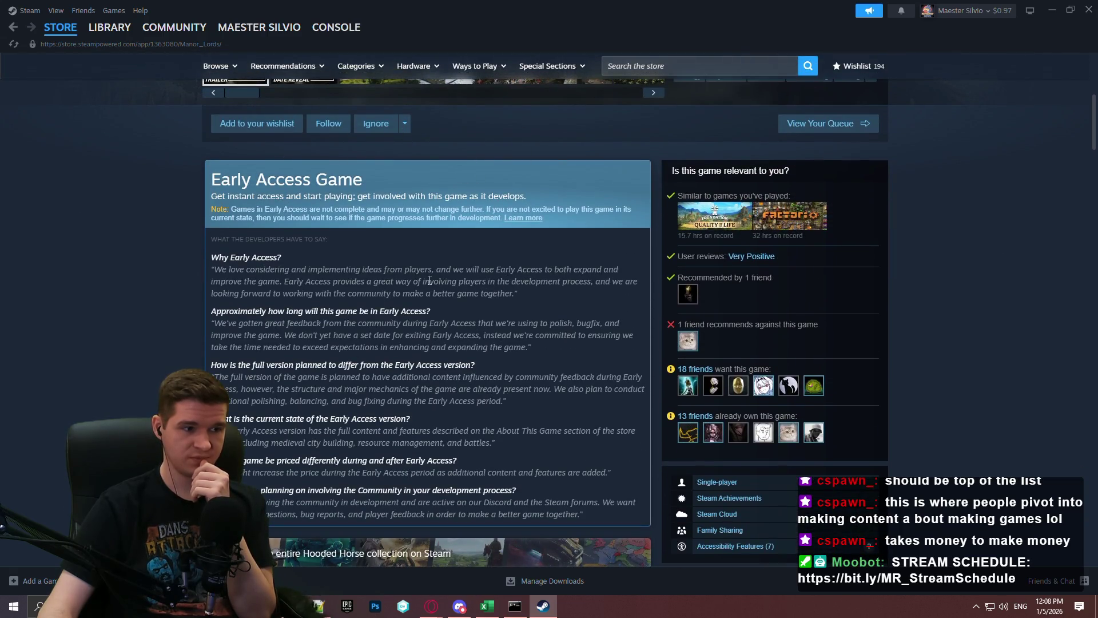
{"action": "key", "text": "super+Down"}
Step: Add an indented Early Access Info line below Regional Pricing, checking Manor Lords' page for reference
{"action": "left_click", "coordinate": [199, 134]}
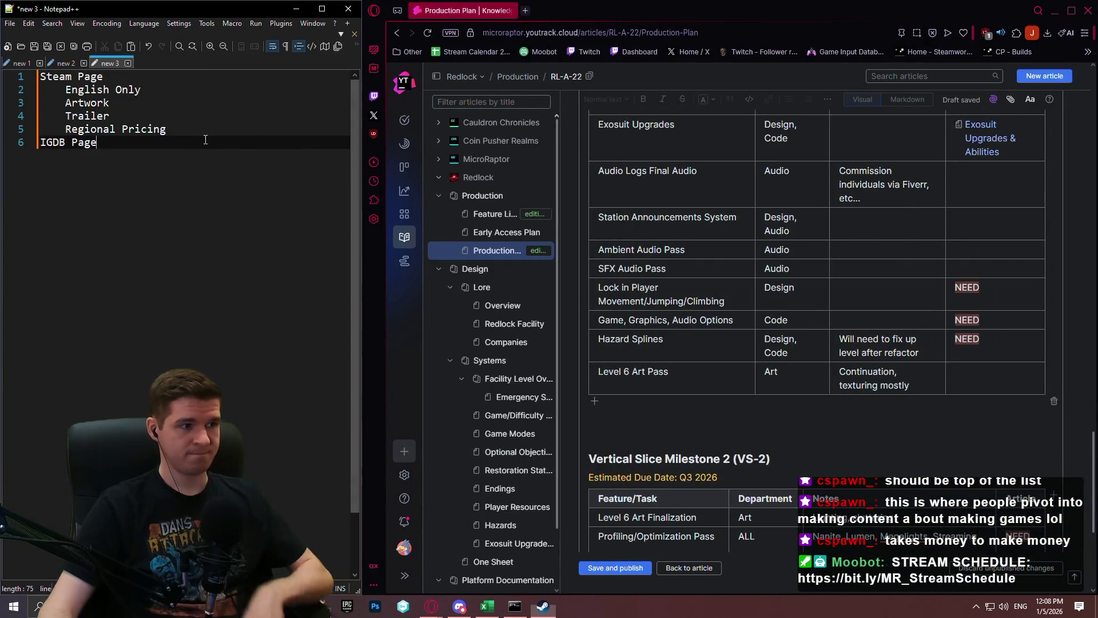
{"action": "left_click", "coordinate": [199, 135]}
{"action": "key", "text": "Return"}
{"action": "type", "text": "Ea"}
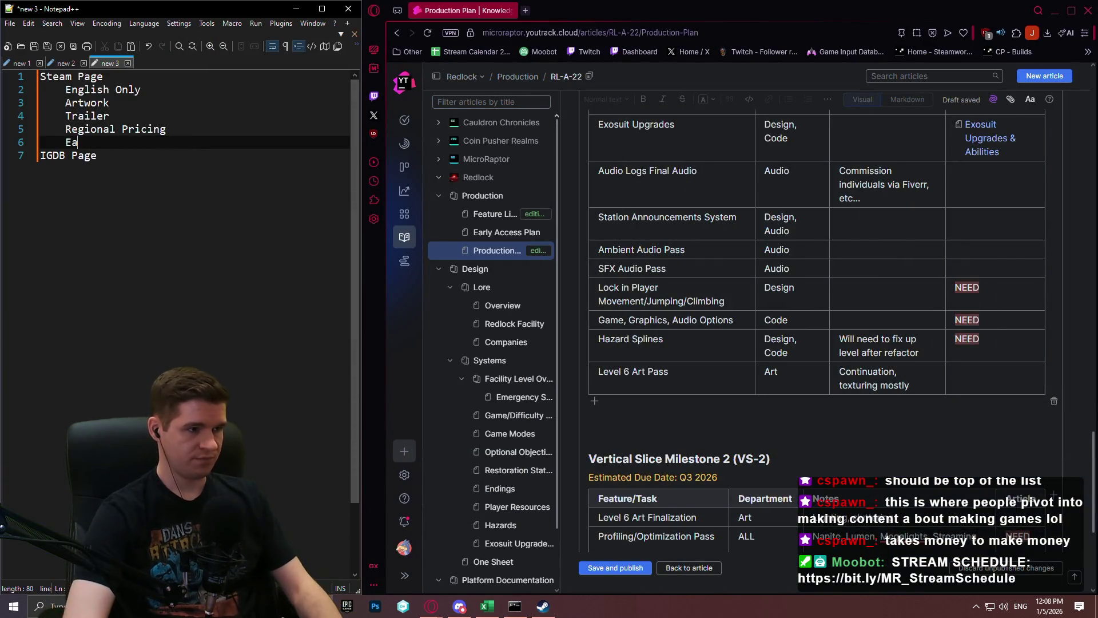
{"action": "type", "text": "rly Access In"}
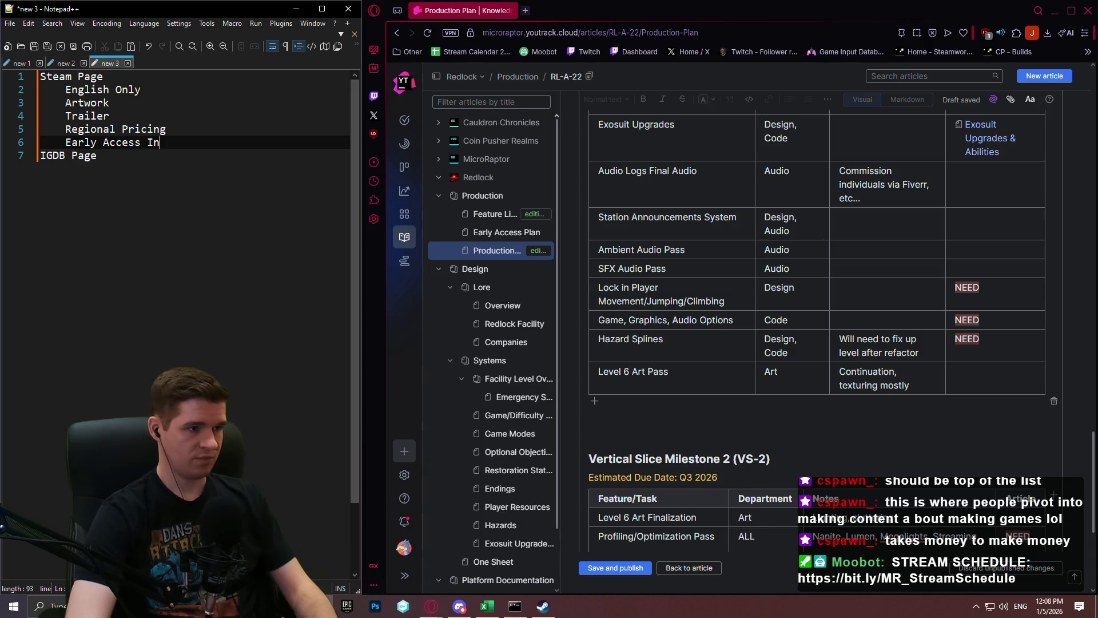
{"action": "type", "text": "fo"}
{"action": "key", "text": "alt+Tab"}
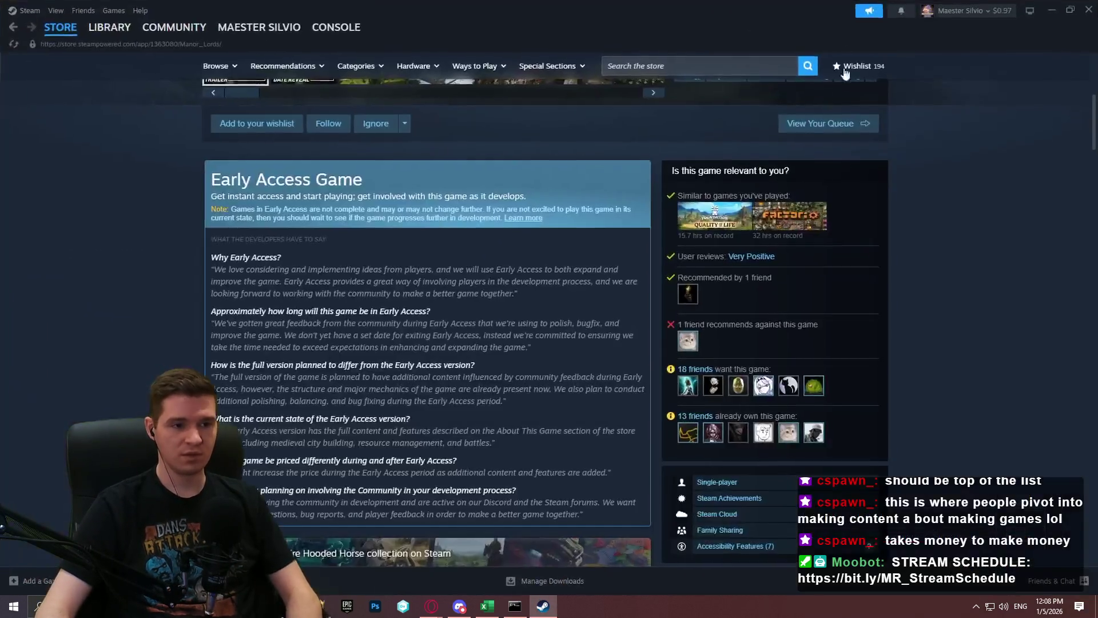
{"action": "scroll", "coordinate": [1020, 152], "scroll_direction": "down", "scroll_amount": 6}
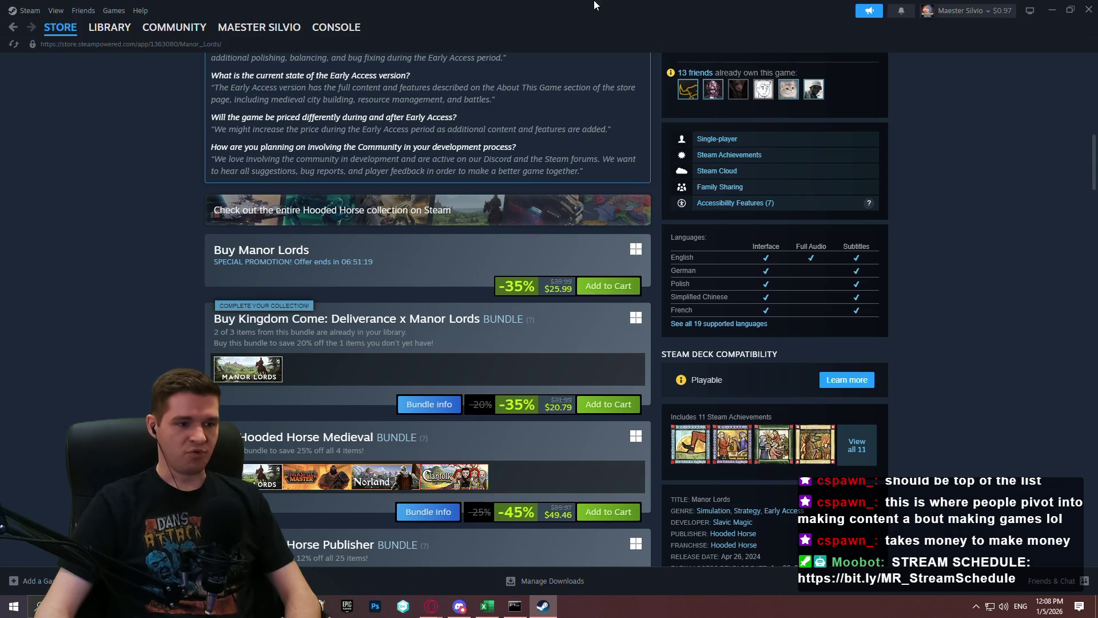
{"action": "scroll", "coordinate": [567, 91], "scroll_direction": "down", "scroll_amount": 5}
{"action": "key", "text": "super+Down"}
{"action": "key", "text": "super+Down"}
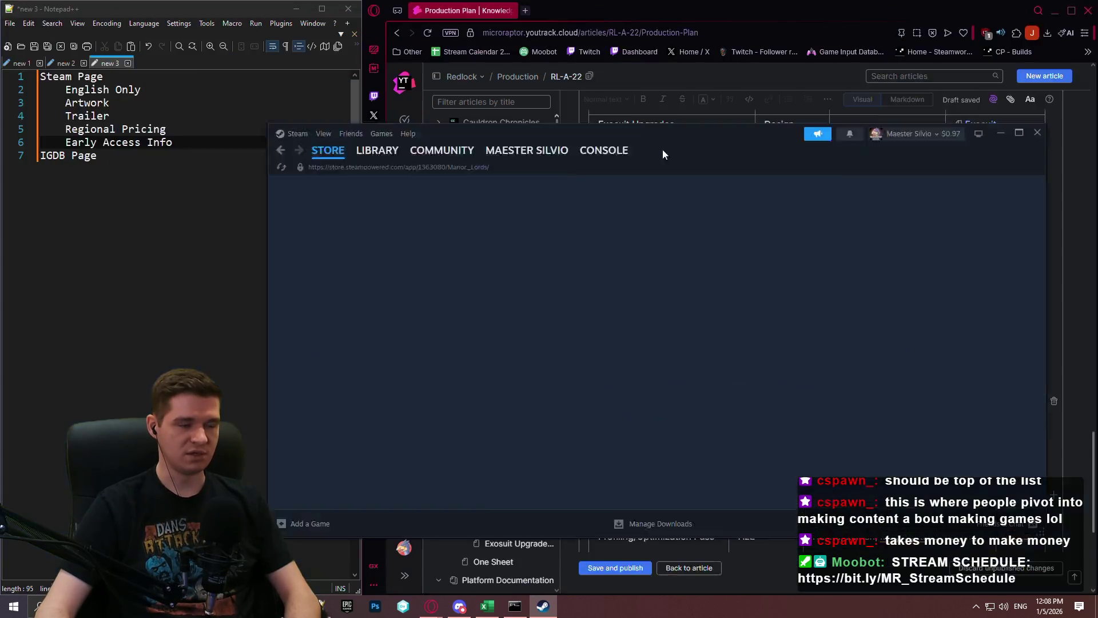
Step: Add indented Release Announcement and top-level Early Access Roadmap above IGDB Page
{"action": "left_click", "coordinate": [218, 143]}
{"action": "key", "text": "Return"}
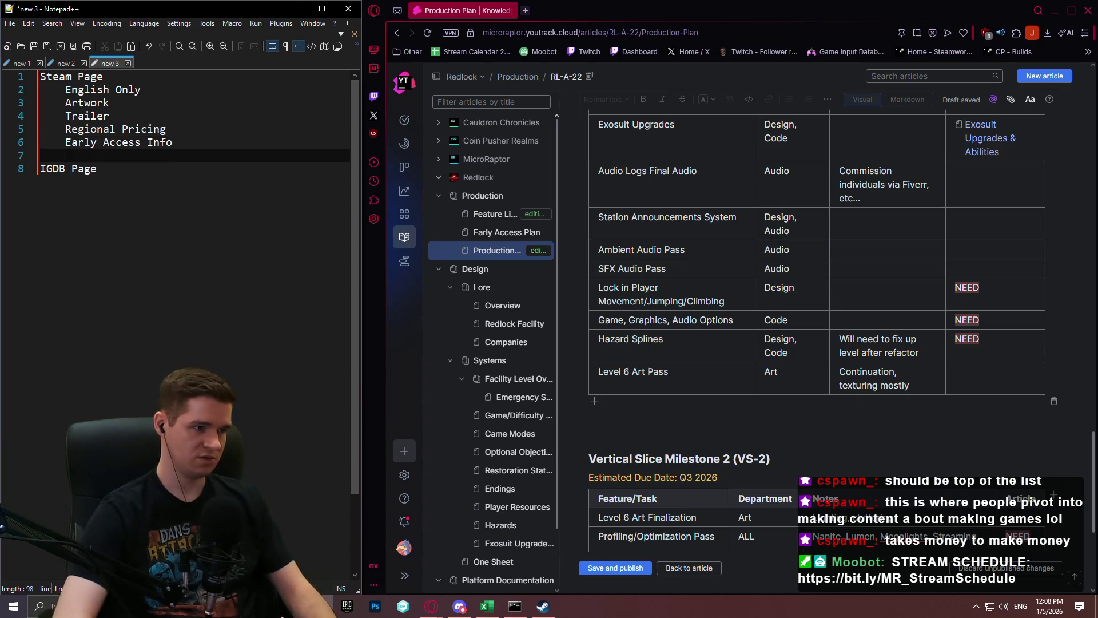
{"action": "type", "text": "Release An"}
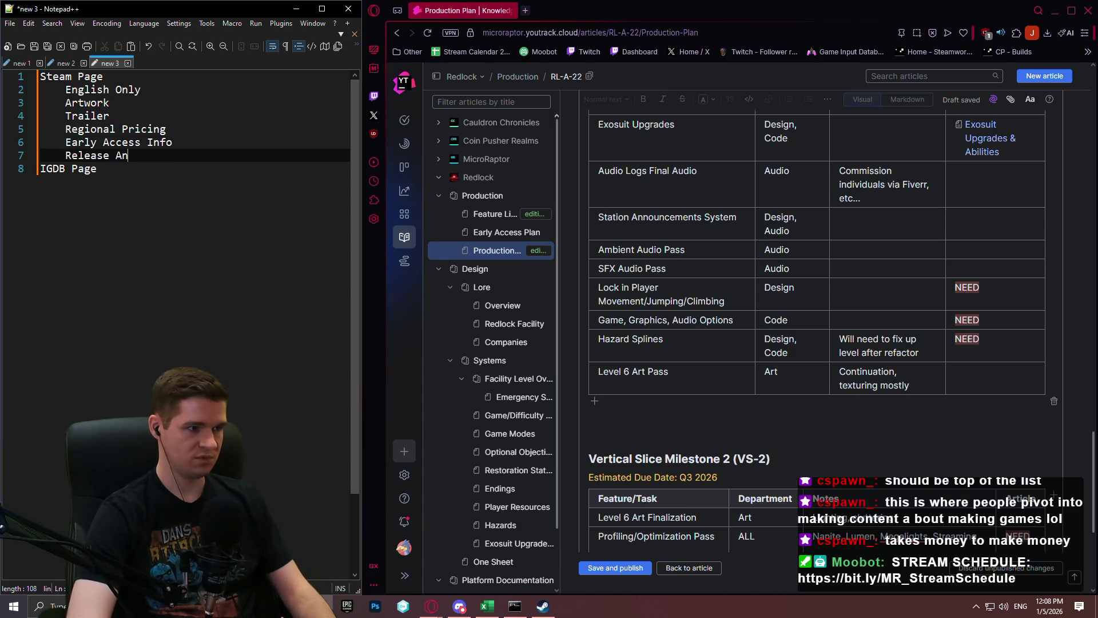
{"action": "type", "text": "nouncement"}
{"action": "key", "text": "Return"}
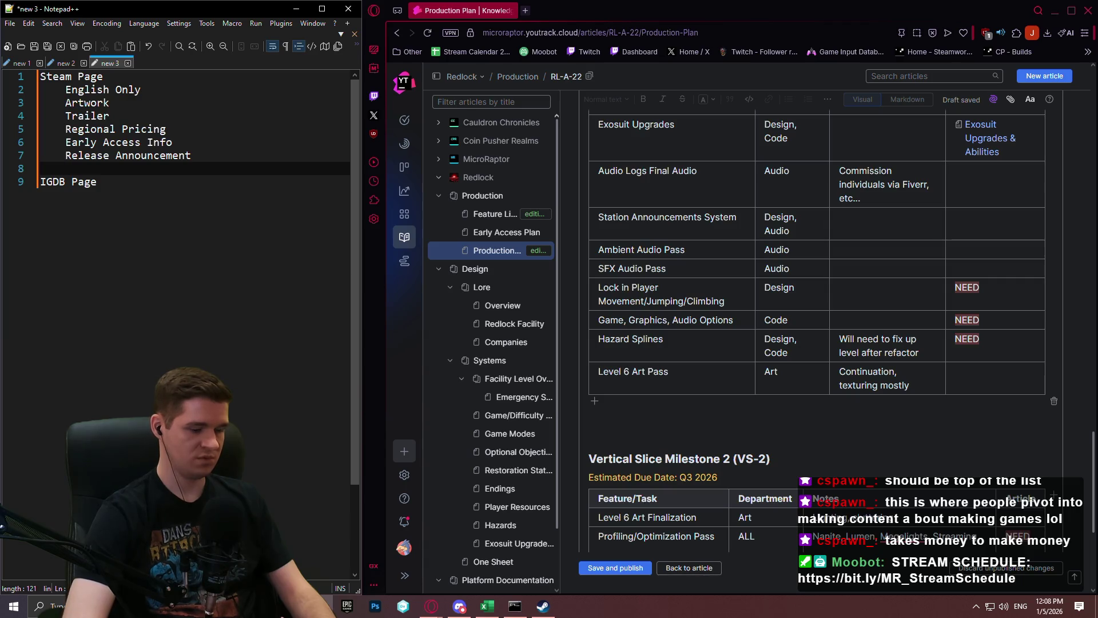
{"action": "type", "text": "Early Ac"}
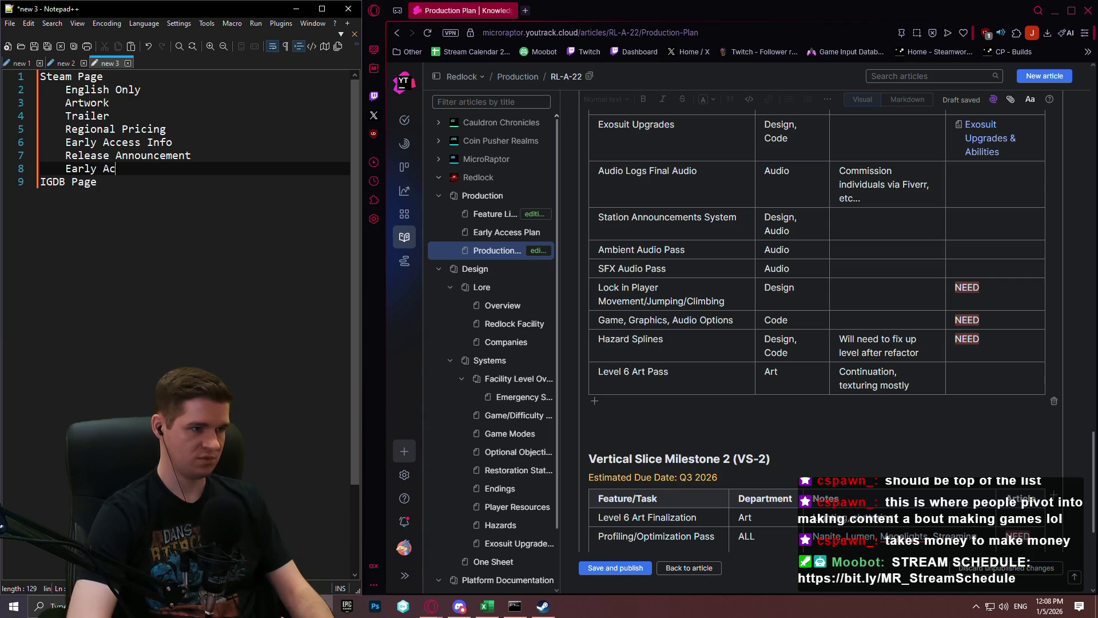
{"action": "type", "text": "cess Roadmap"}
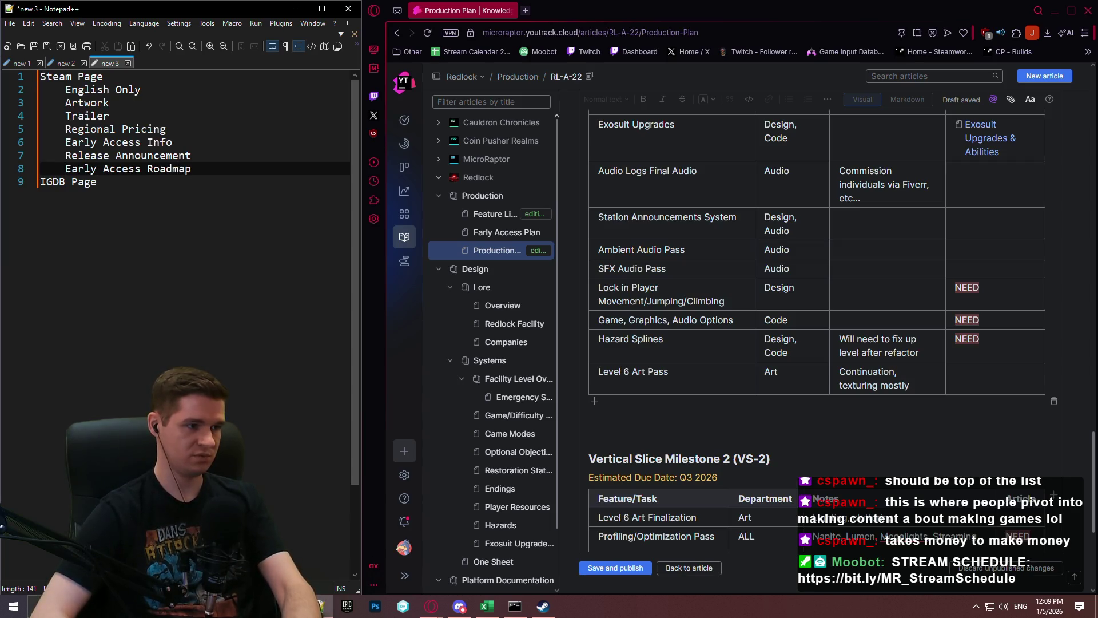
{"action": "key", "text": "BackSpace"}
{"action": "left_click", "coordinate": [234, 141]}
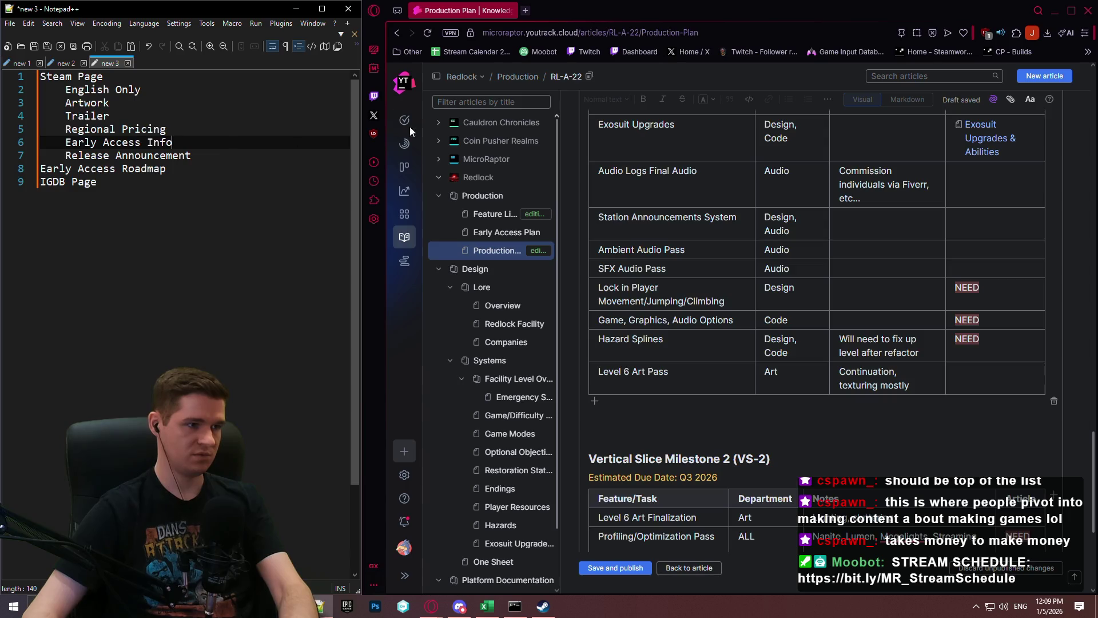
{"action": "left_click", "coordinate": [543, 606]}
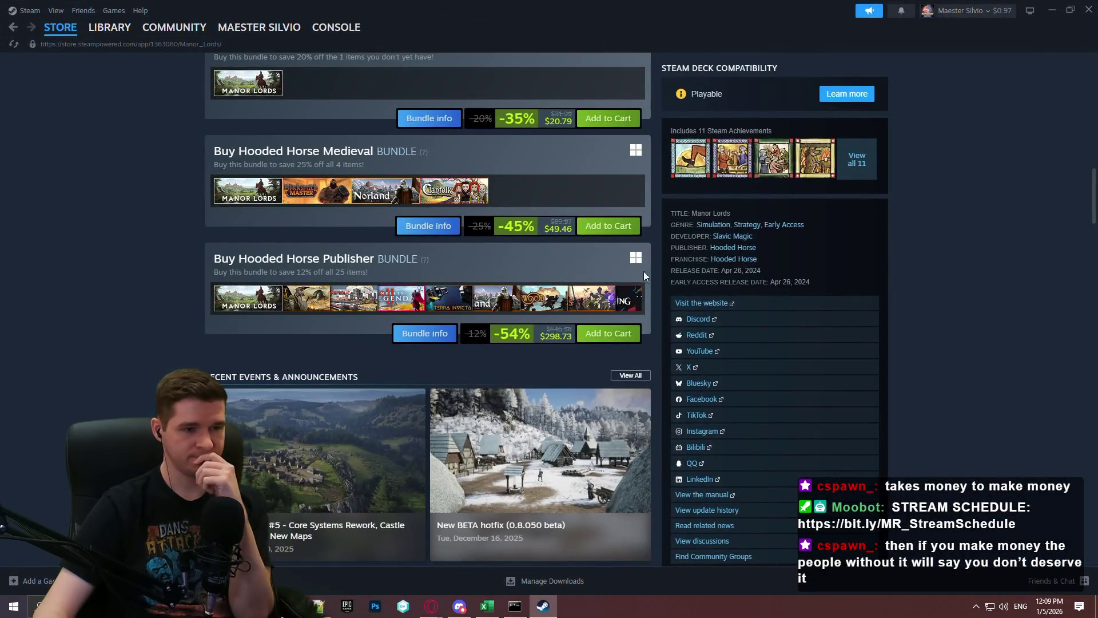
Step: Finish browsing the Manor Lords page, go to the Winter Sale store front, and close Steam
{"action": "scroll", "coordinate": [643, 271], "scroll_direction": "down", "scroll_amount": 4}
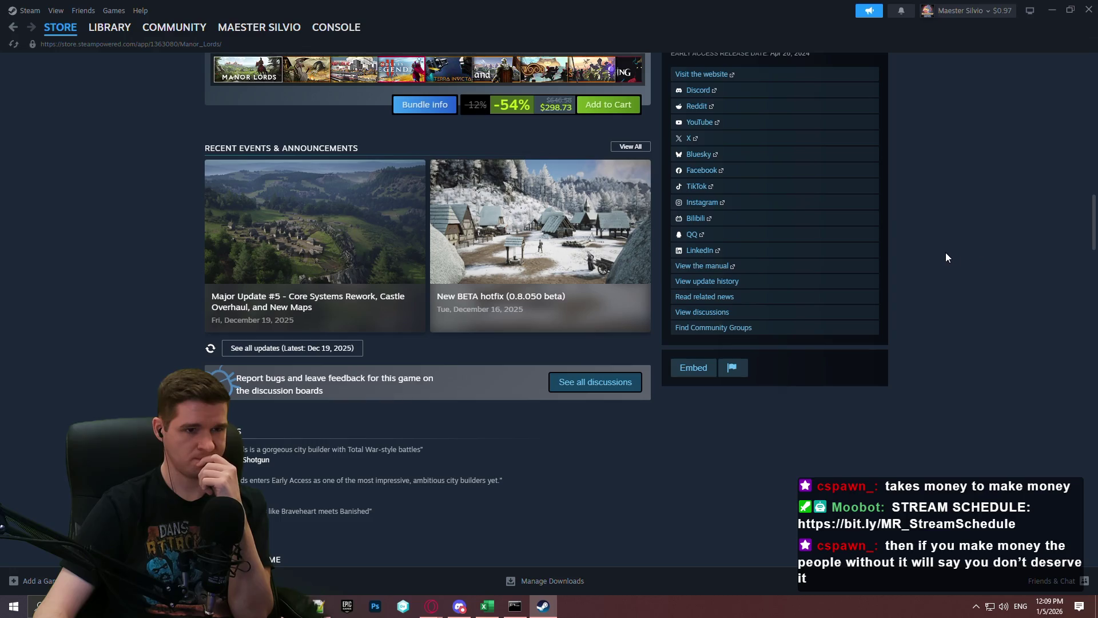
{"action": "scroll", "coordinate": [905, 251], "scroll_direction": "down", "scroll_amount": 4}
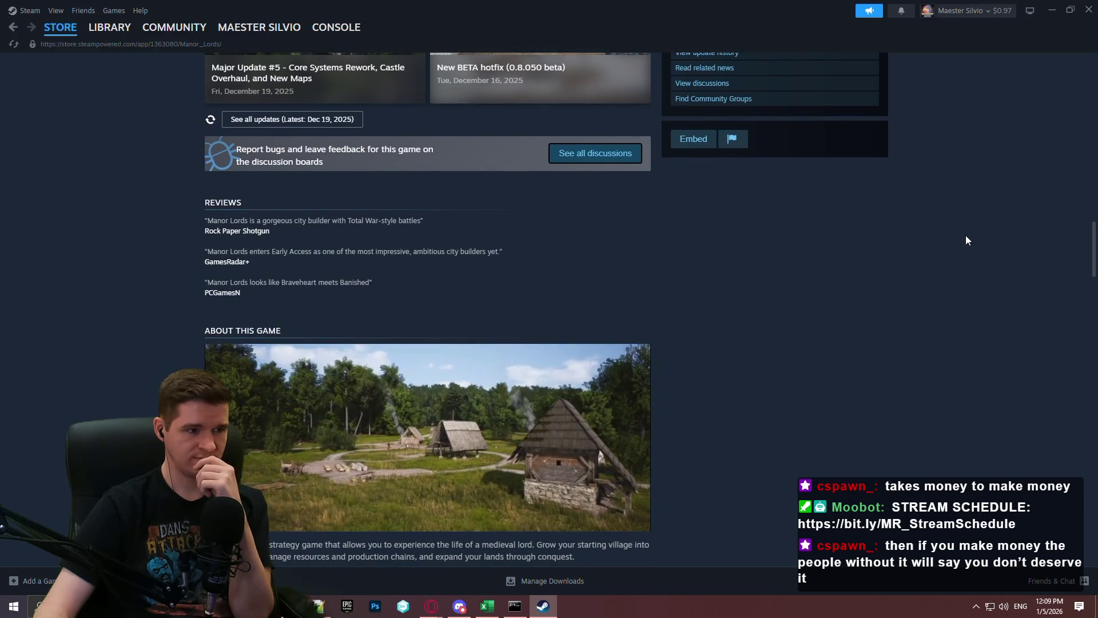
{"action": "scroll", "coordinate": [972, 238], "scroll_direction": "down", "scroll_amount": 3}
{"action": "scroll", "coordinate": [1094, 289], "scroll_direction": "down", "scroll_amount": 5}
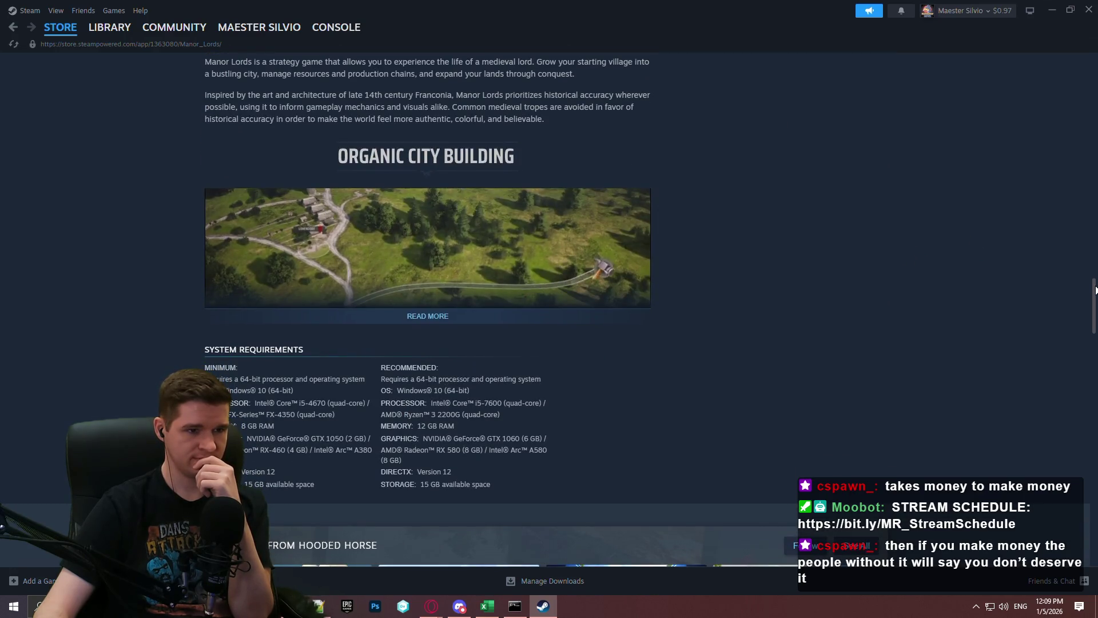
{"action": "left_click_drag", "start_coordinate": [1095, 290], "coordinate": [1078, 5]}
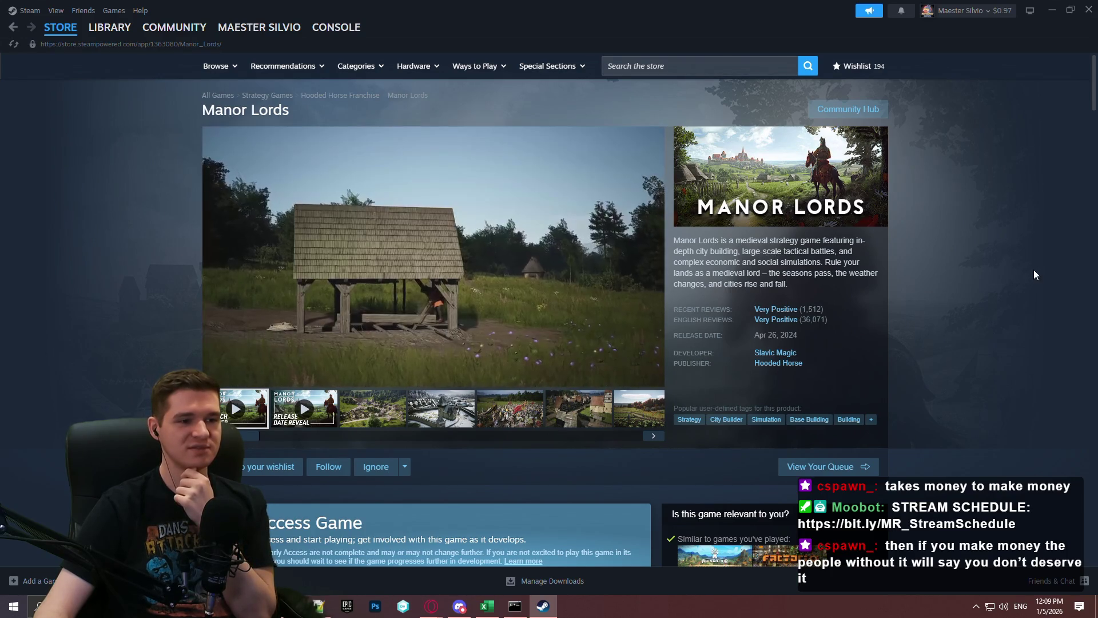
{"action": "scroll", "coordinate": [1044, 275], "scroll_direction": "down", "scroll_amount": 5}
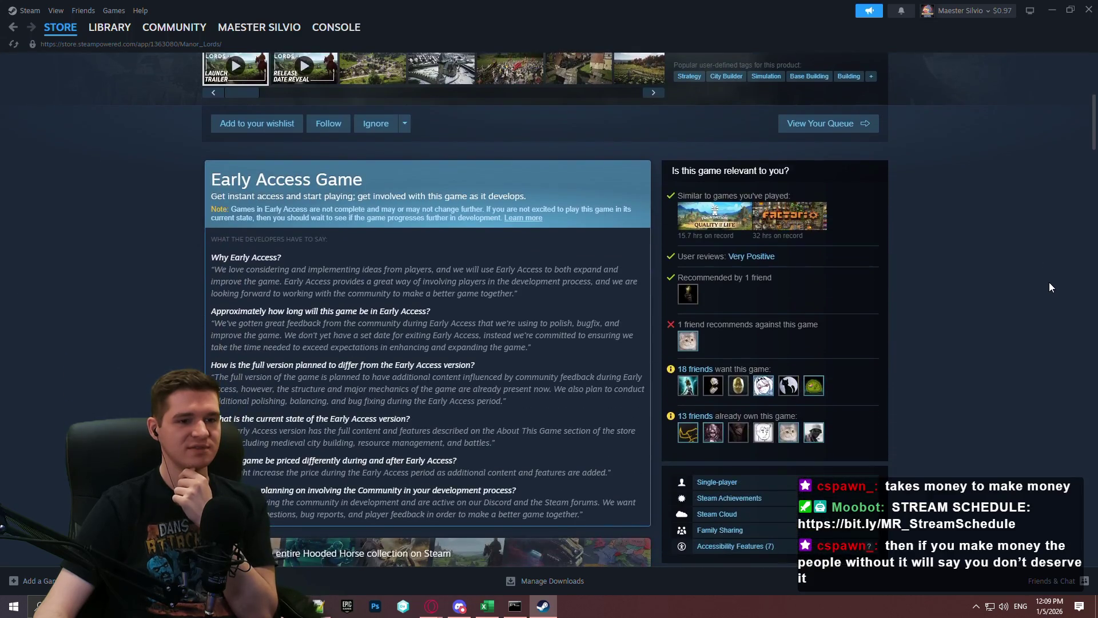
{"action": "scroll", "coordinate": [1060, 229], "scroll_direction": "down", "scroll_amount": 5}
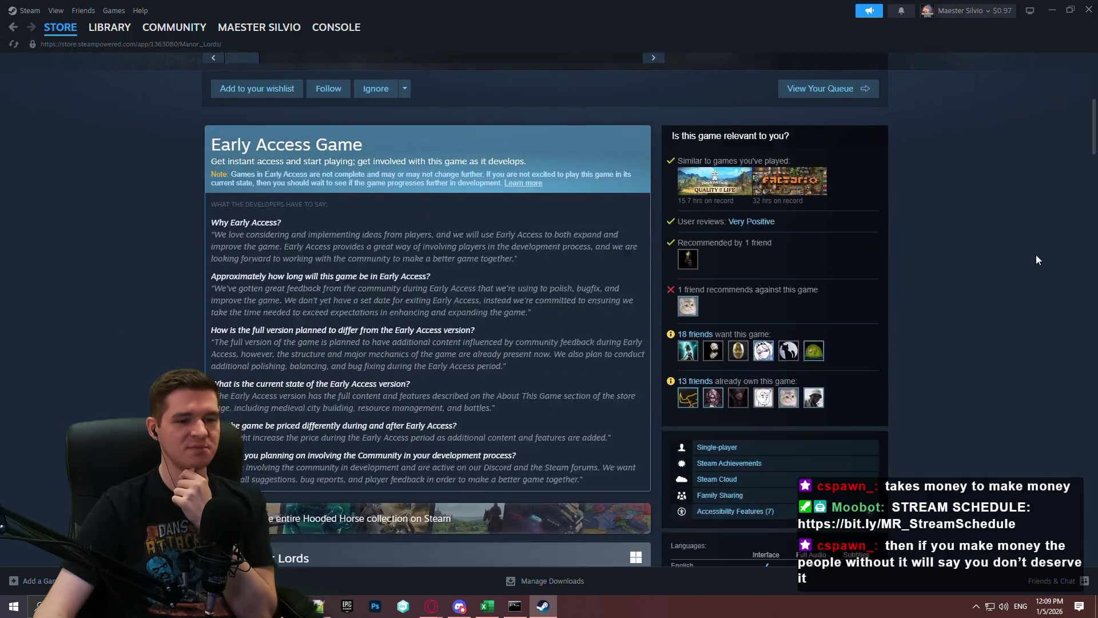
{"action": "scroll", "coordinate": [1040, 169], "scroll_direction": "down", "scroll_amount": 2}
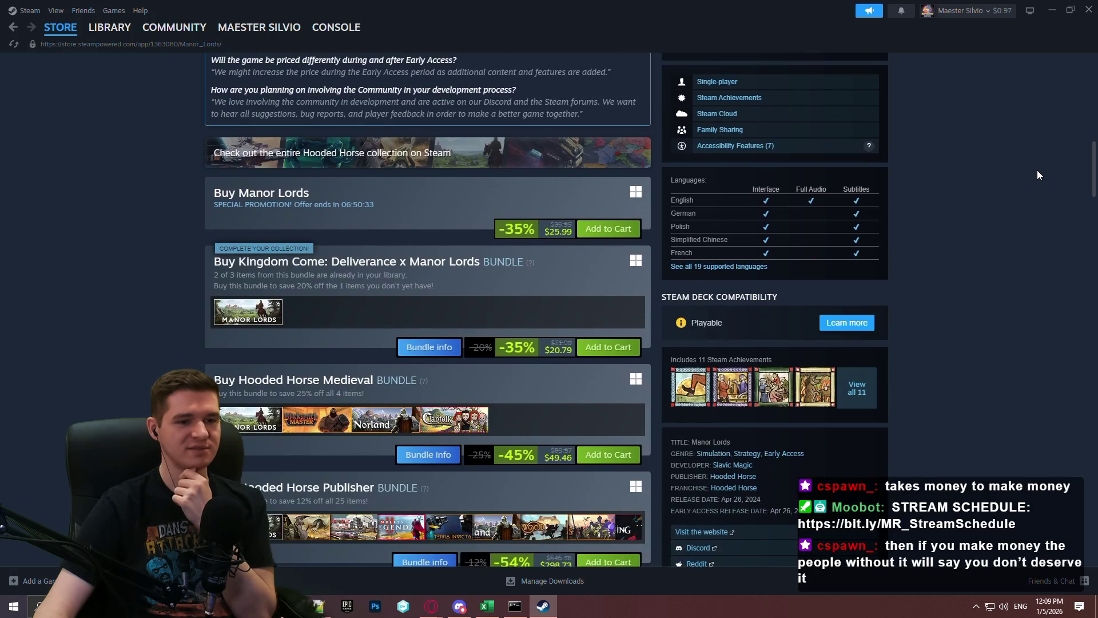
{"action": "mouse_move", "coordinate": [60, 29]}
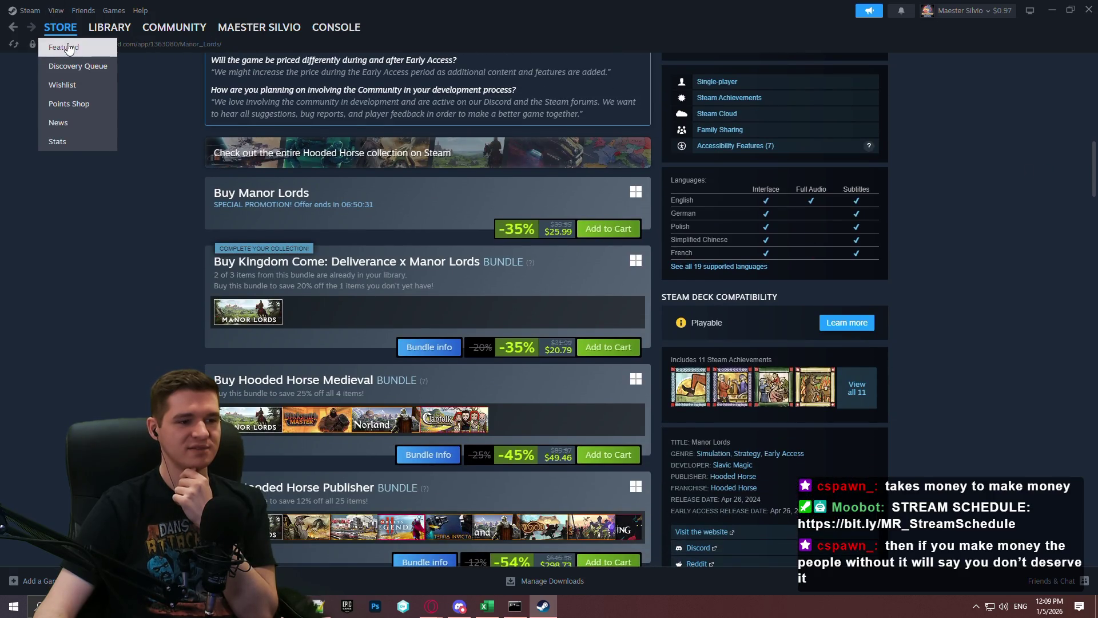
{"action": "left_click", "coordinate": [66, 50]}
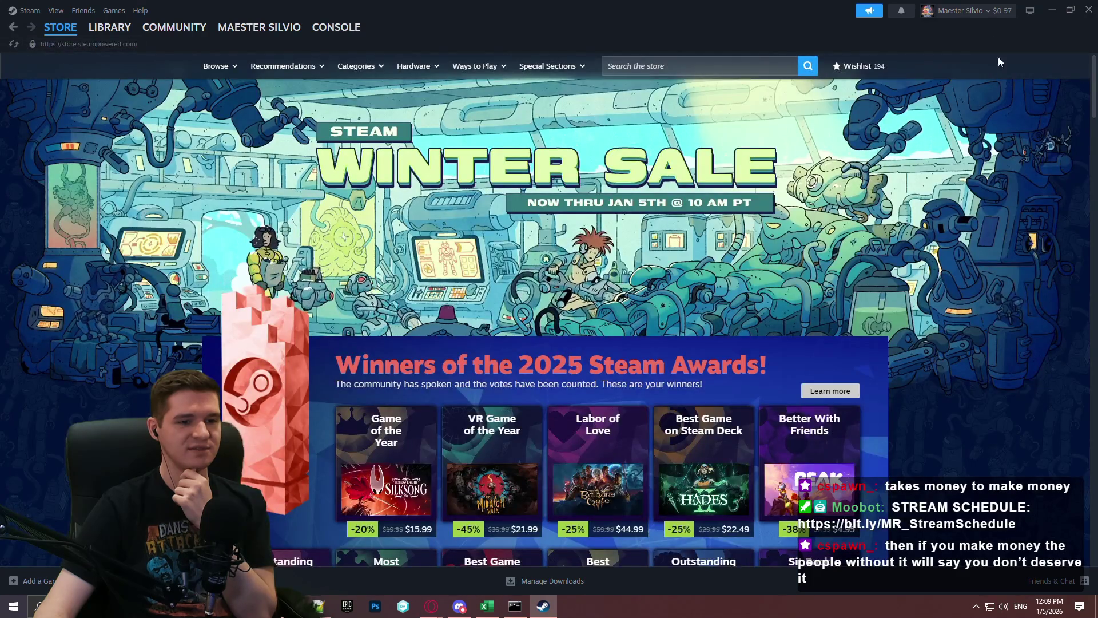
{"action": "left_click", "coordinate": [1091, 12]}
Step: Recheck the outline's Release Announcement and Early Access Roadmap lines, then open a Steamworks dashboard tab
{"action": "scroll", "coordinate": [839, 281], "scroll_direction": "down", "scroll_amount": 4}
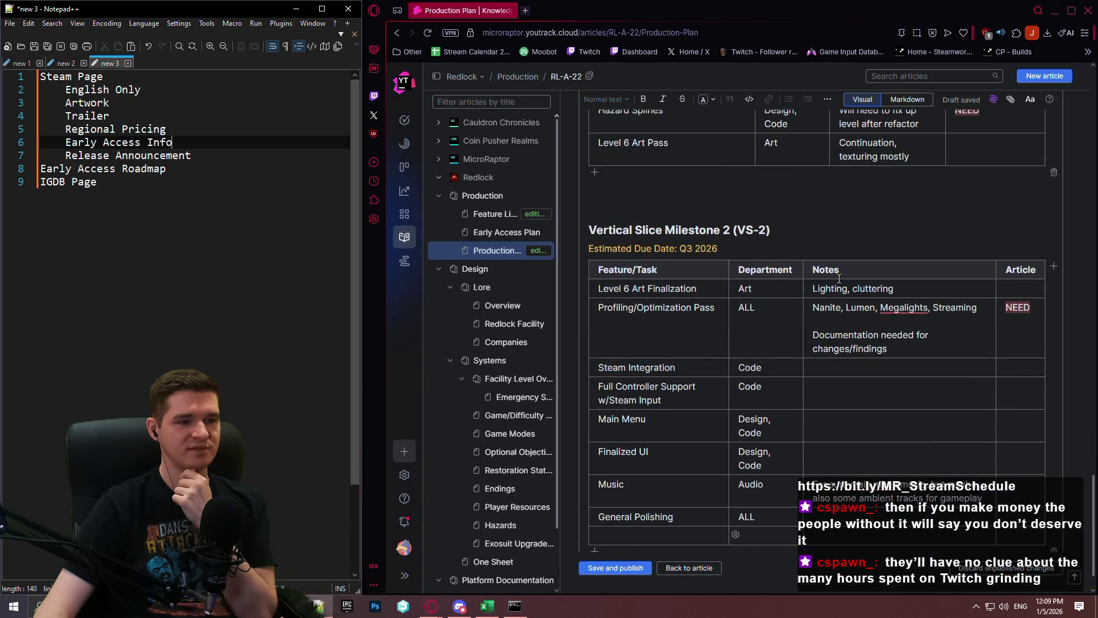
{"action": "left_click", "coordinate": [146, 242]}
{"action": "left_click", "coordinate": [242, 151]}
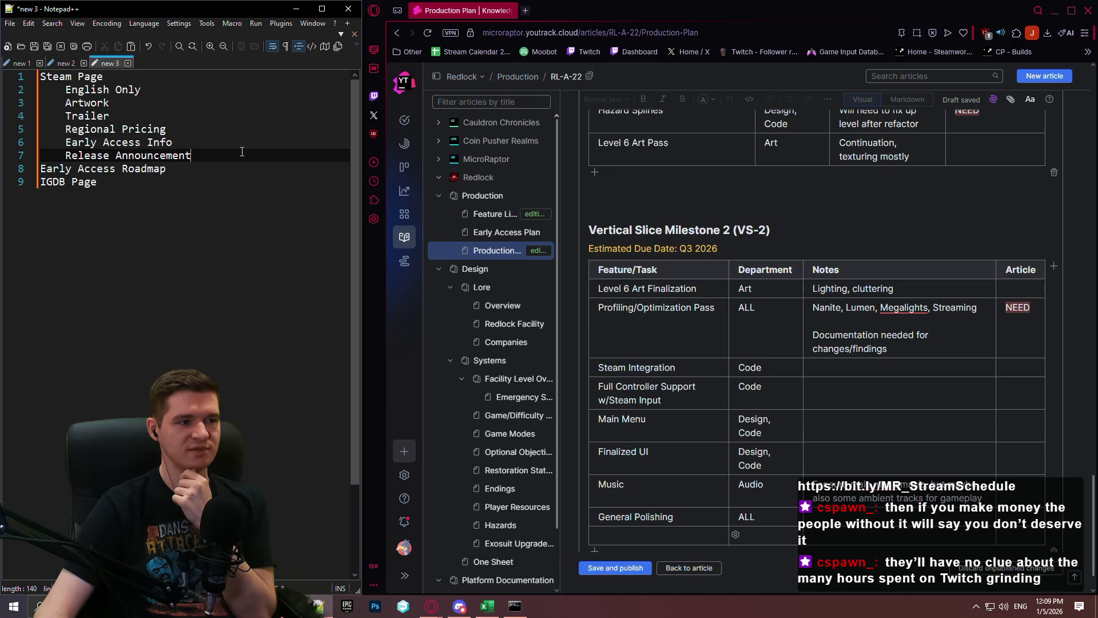
{"action": "left_click", "coordinate": [220, 173]}
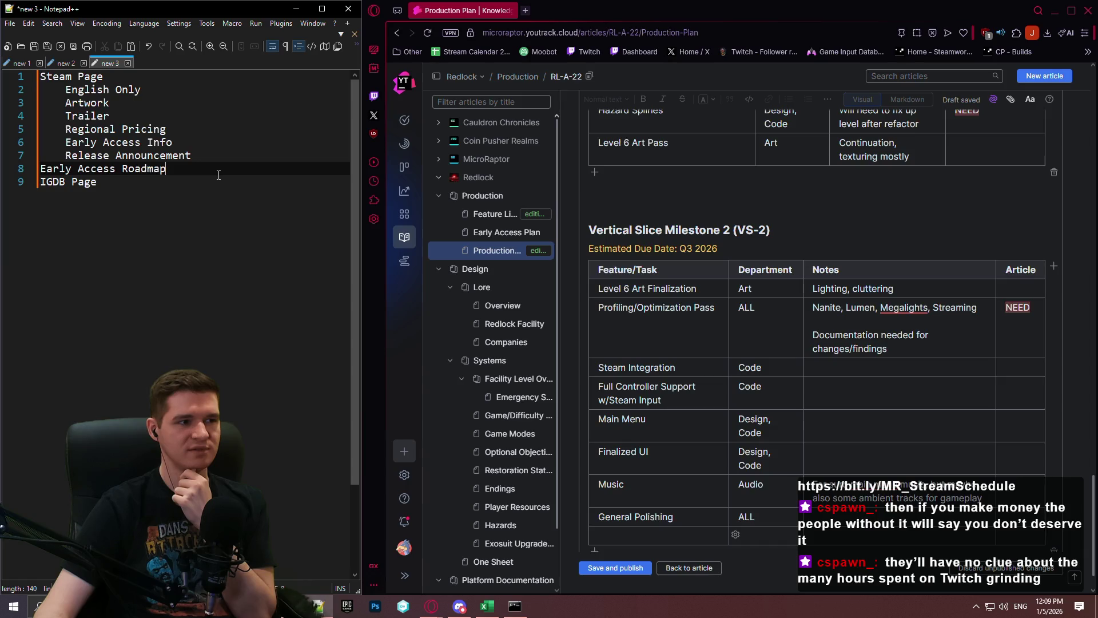
{"action": "left_click", "coordinate": [525, 11]}
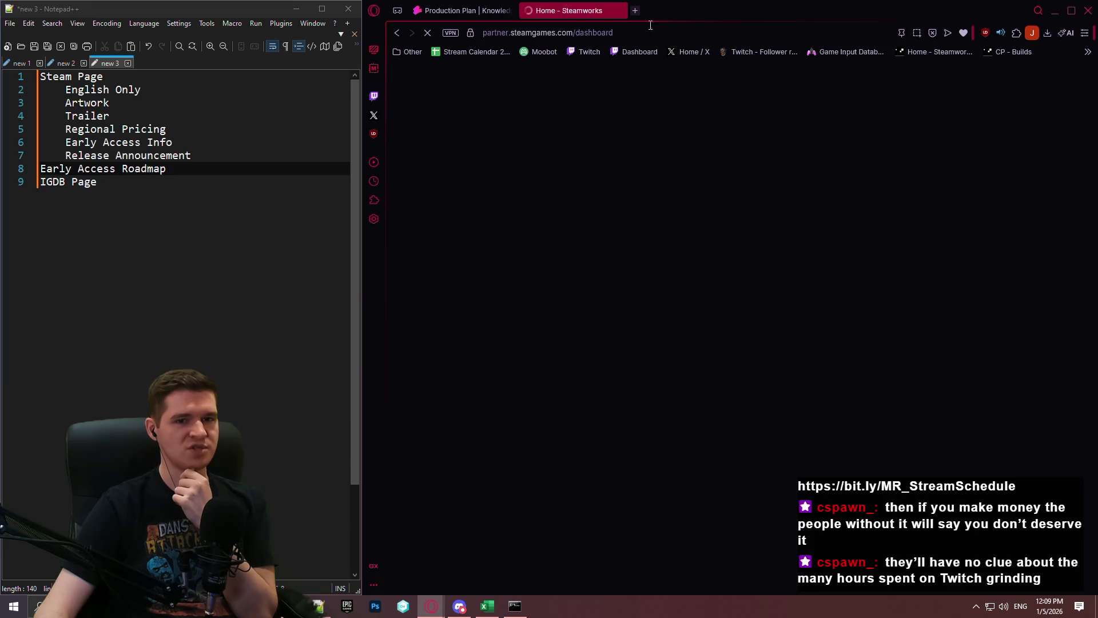
Step: Open the Coin Pusher Reloaded app in a new tab and close the Steamworks home tab
{"action": "scroll", "coordinate": [709, 301], "scroll_direction": "down", "scroll_amount": 3}
{"action": "scroll", "coordinate": [788, 341], "scroll_direction": "up", "scroll_amount": 3}
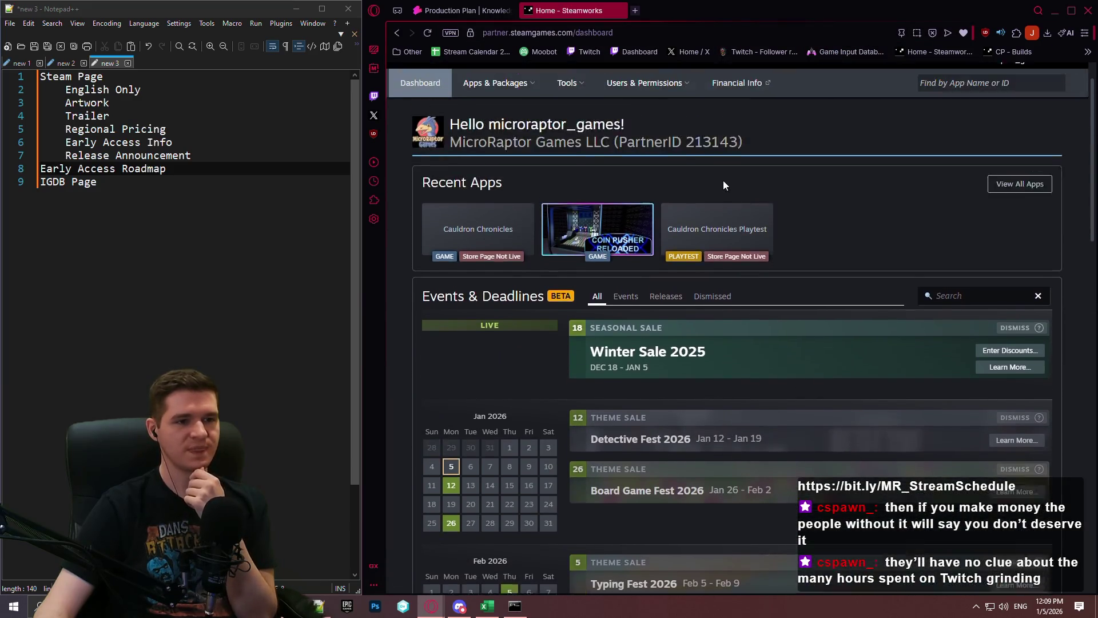
{"action": "scroll", "coordinate": [723, 181], "scroll_direction": "up", "scroll_amount": 1}
{"action": "left_click", "coordinate": [625, 245]}
{"action": "left_click", "coordinate": [616, 15]}
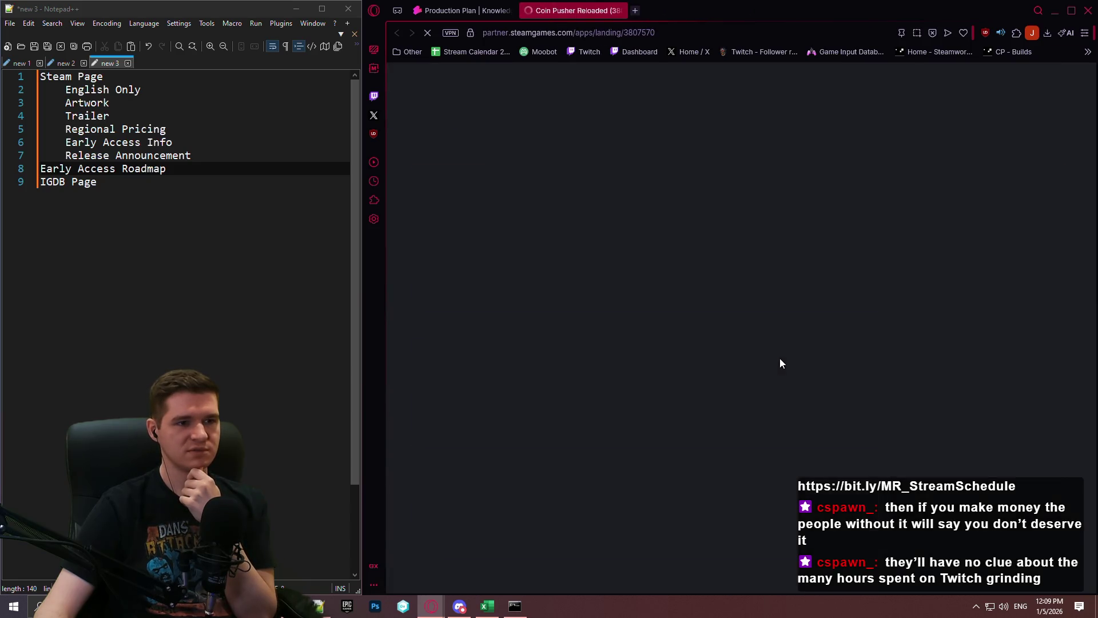
Step: Scroll through the app's store, technical, marketing and community sections, then place the cursor after IGDB Page
{"action": "scroll", "coordinate": [607, 339], "scroll_direction": "down", "scroll_amount": 3}
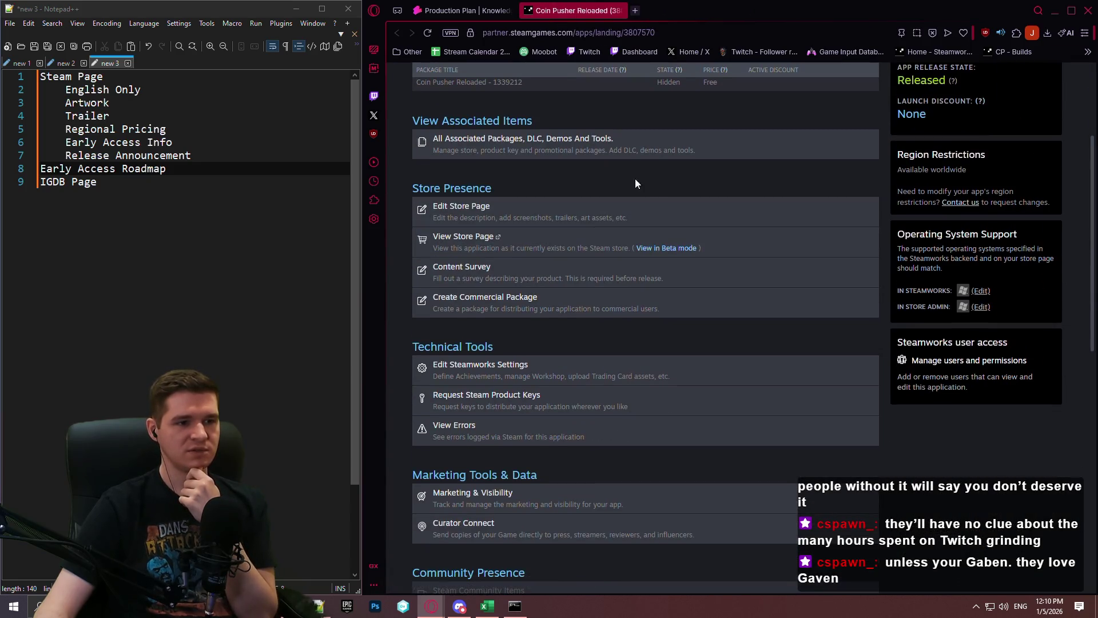
{"action": "scroll", "coordinate": [610, 168], "scroll_direction": "down", "scroll_amount": 1}
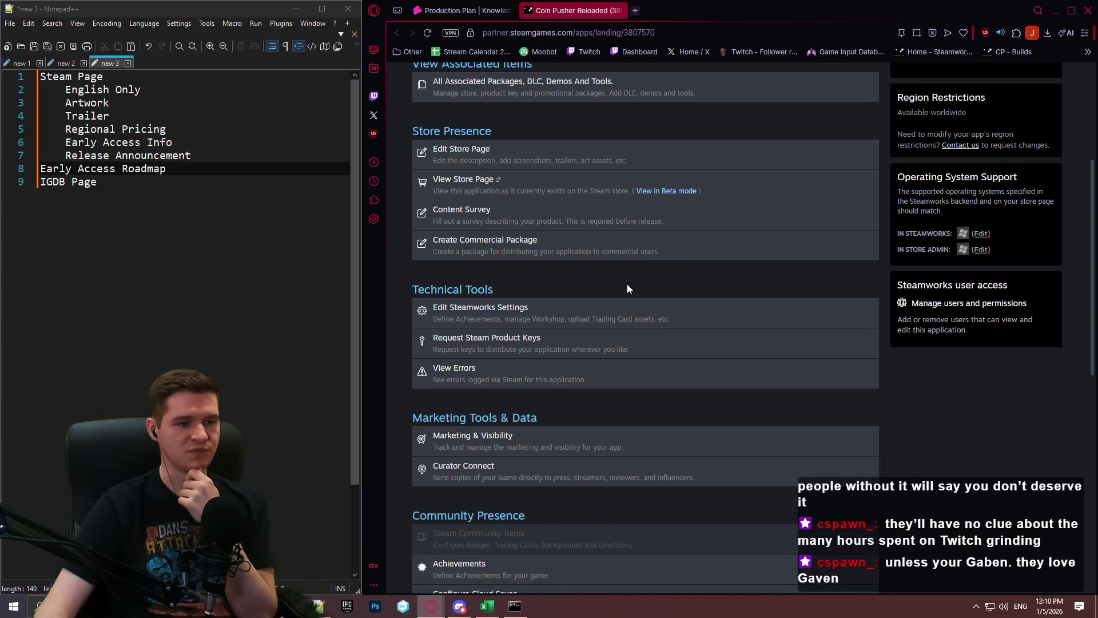
{"action": "scroll", "coordinate": [596, 291], "scroll_direction": "down", "scroll_amount": 3}
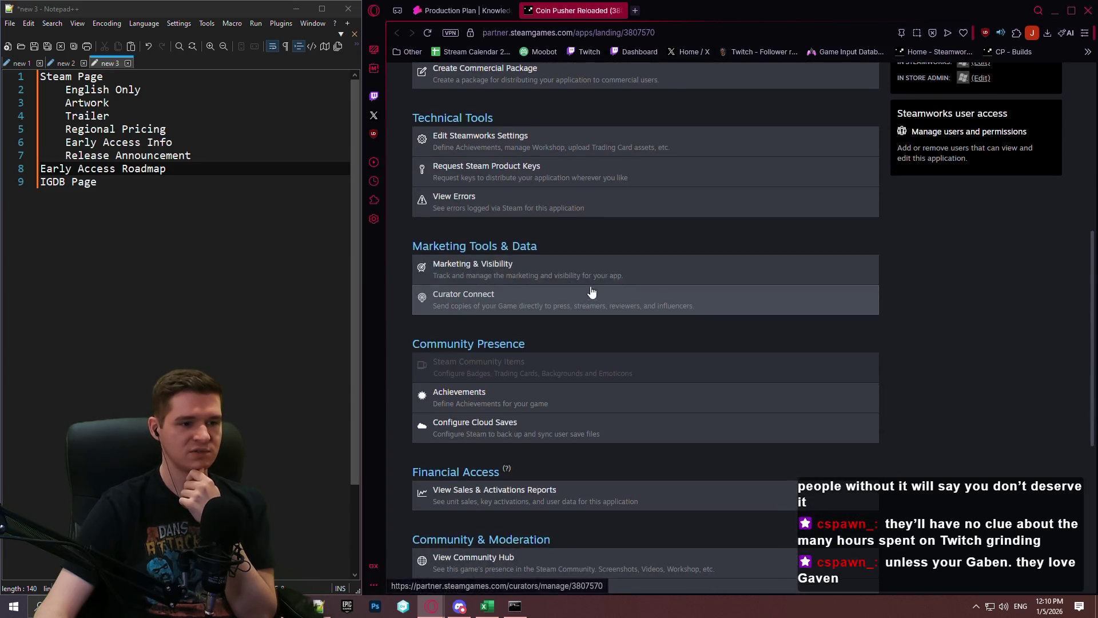
{"action": "triple_click", "coordinate": [1045, 274]}
{"action": "left_click", "coordinate": [956, 278]}
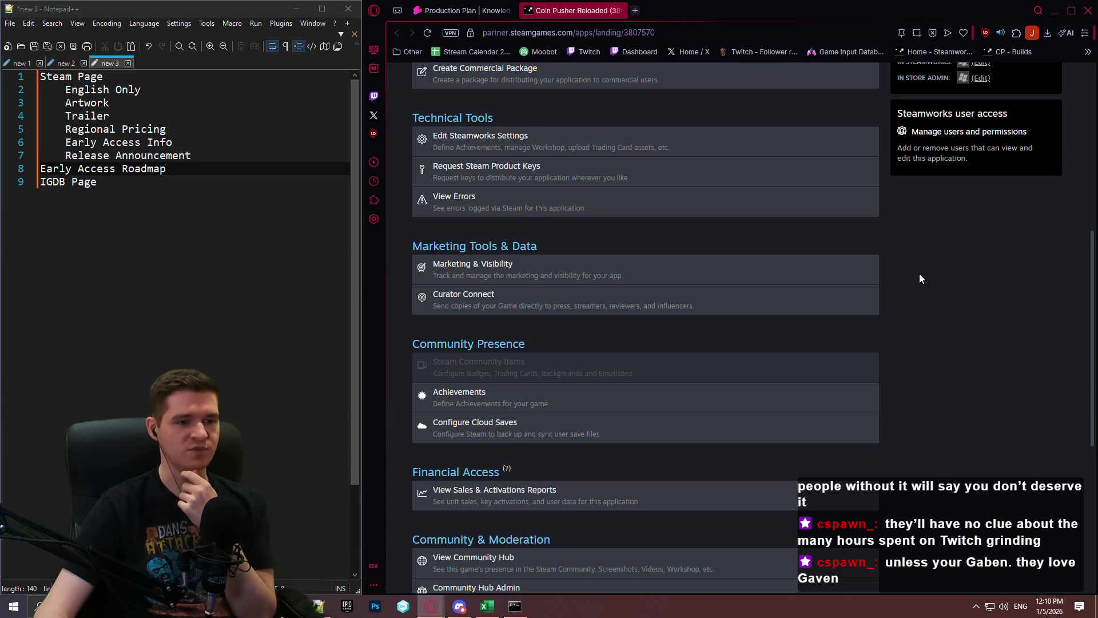
{"action": "left_click", "coordinate": [163, 209]}
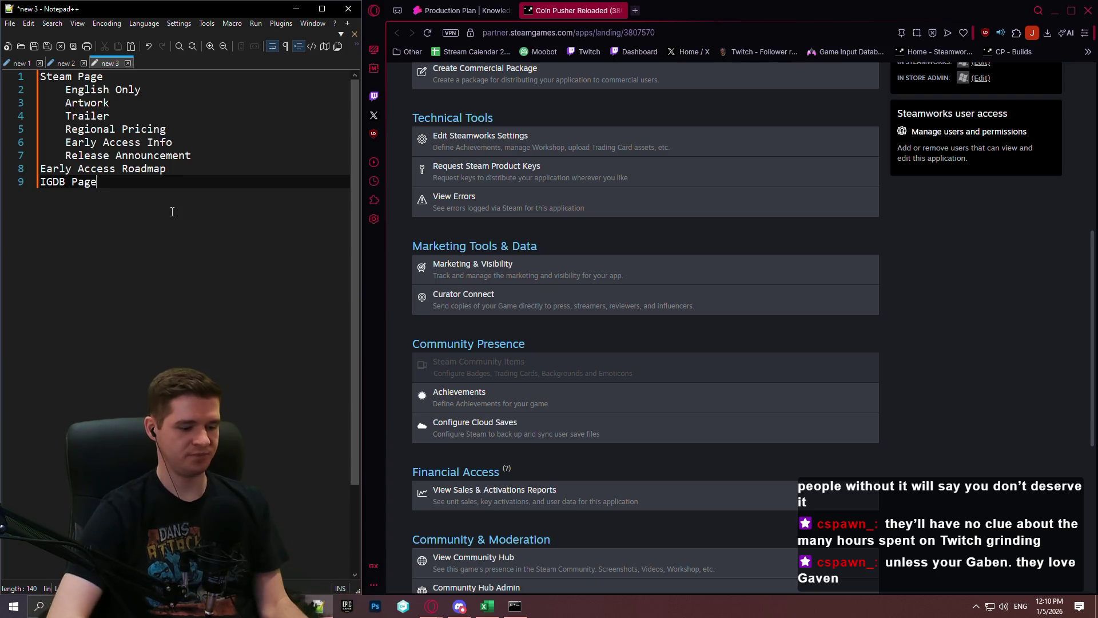
Step: Add 'Testing' as a new top-level line under IGDB Page in the Notepad++ plan
{"action": "key", "text": "Return"}
{"action": "type", "text": "Testing"}
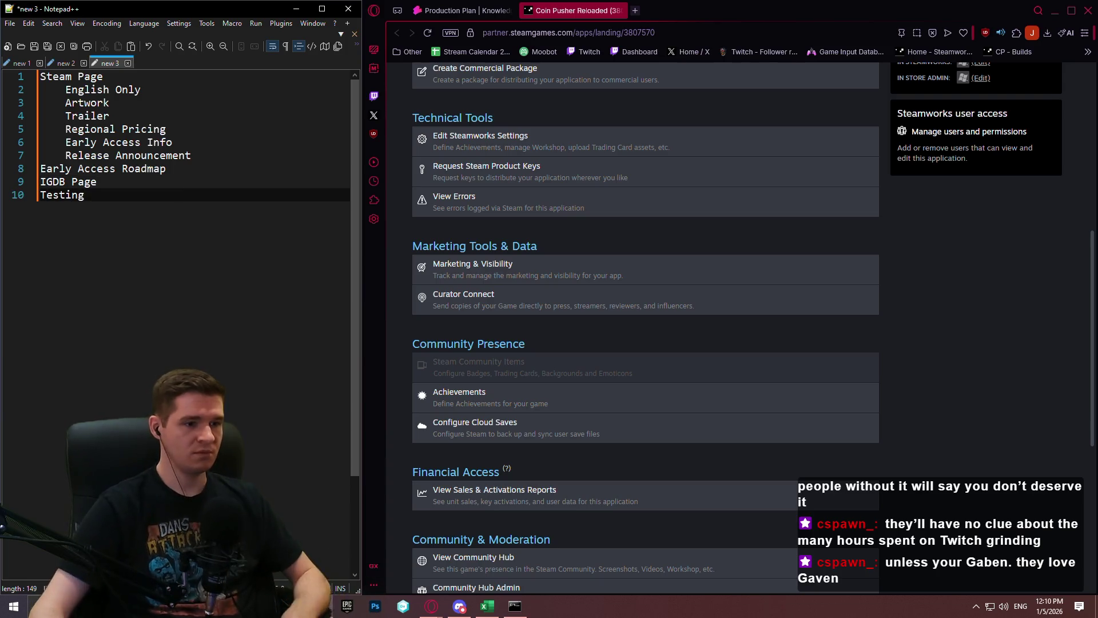
{"action": "left_click", "coordinate": [984, 281]}
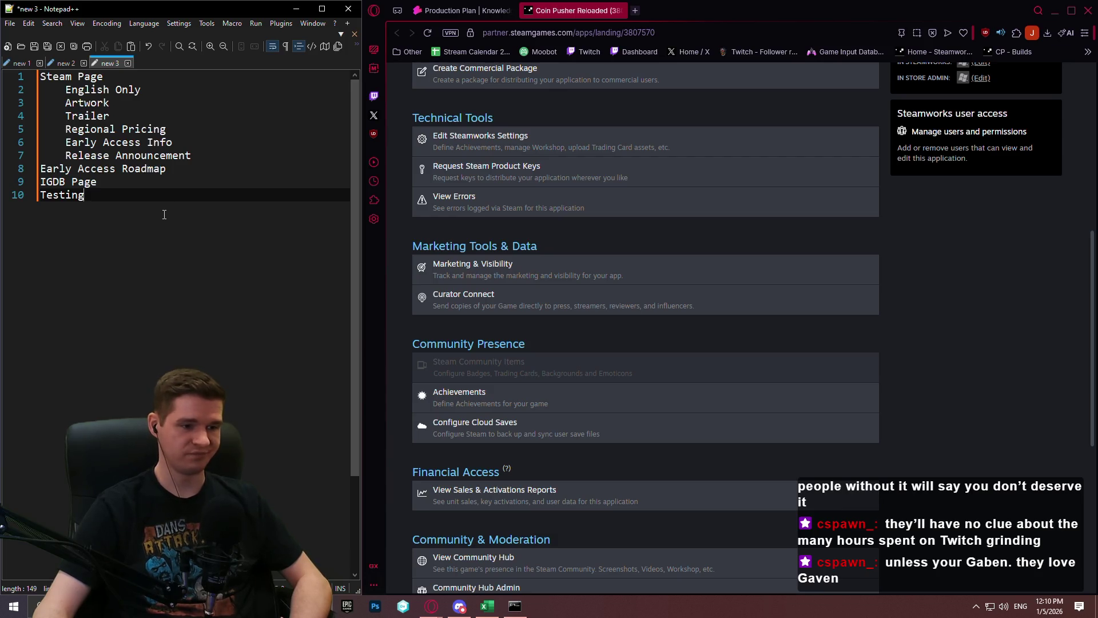
{"action": "scroll", "coordinate": [194, 221], "scroll_direction": "down", "scroll_amount": 2}
{"action": "scroll", "coordinate": [296, 226], "scroll_direction": "up", "scroll_amount": 2}
{"action": "scroll", "coordinate": [858, 263], "scroll_direction": "down", "scroll_amount": 2}
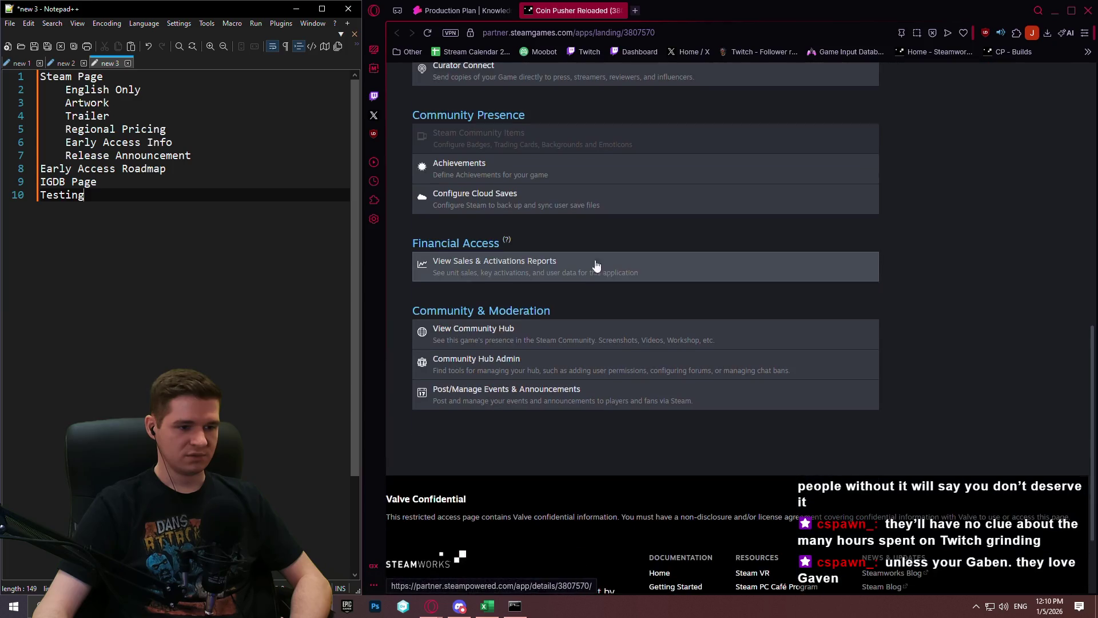
{"action": "scroll", "coordinate": [956, 260], "scroll_direction": "up", "scroll_amount": 4}
{"action": "scroll", "coordinate": [853, 251], "scroll_direction": "up", "scroll_amount": 3}
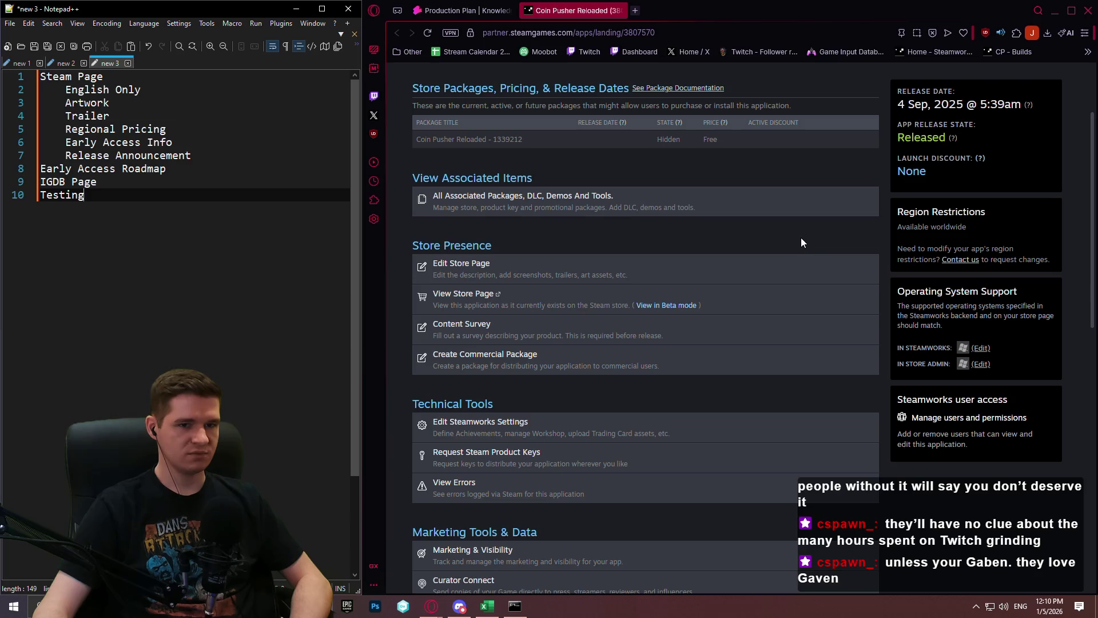
{"action": "scroll", "coordinate": [789, 243], "scroll_direction": "up", "scroll_amount": 2}
{"action": "left_click", "coordinate": [718, 321]}
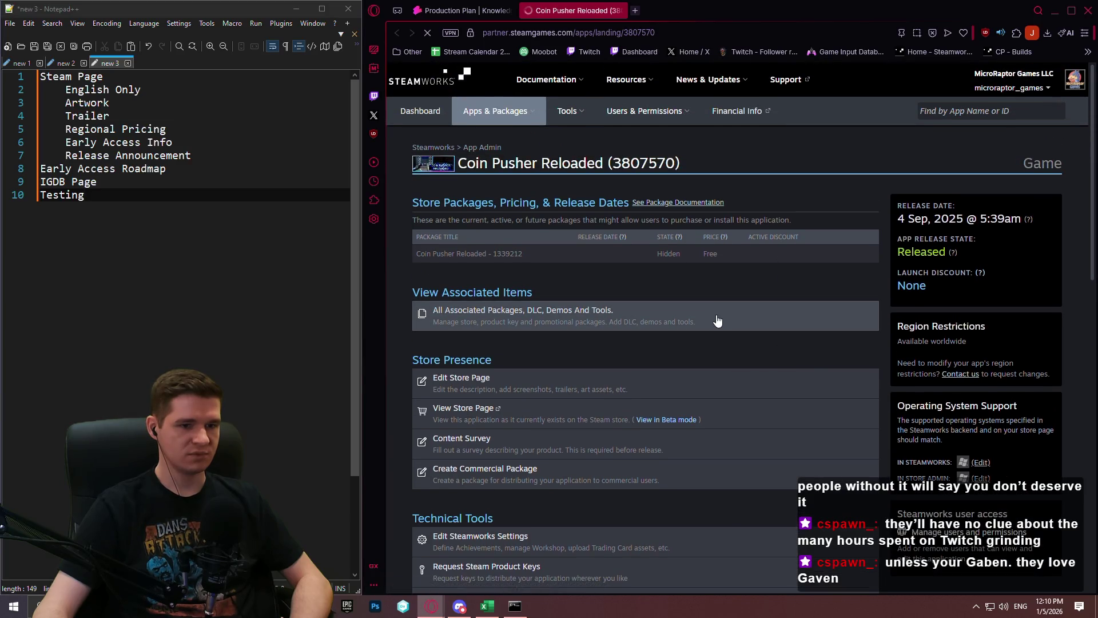
{"action": "scroll", "coordinate": [672, 170], "scroll_direction": "down", "scroll_amount": 5}
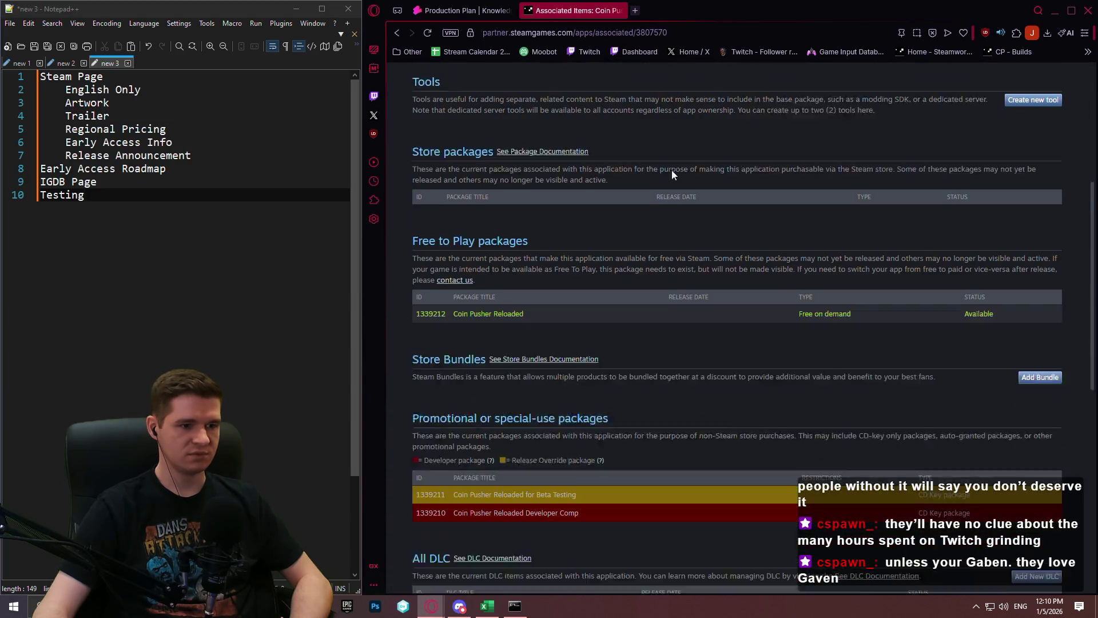
{"action": "scroll", "coordinate": [687, 136], "scroll_direction": "down", "scroll_amount": 6}
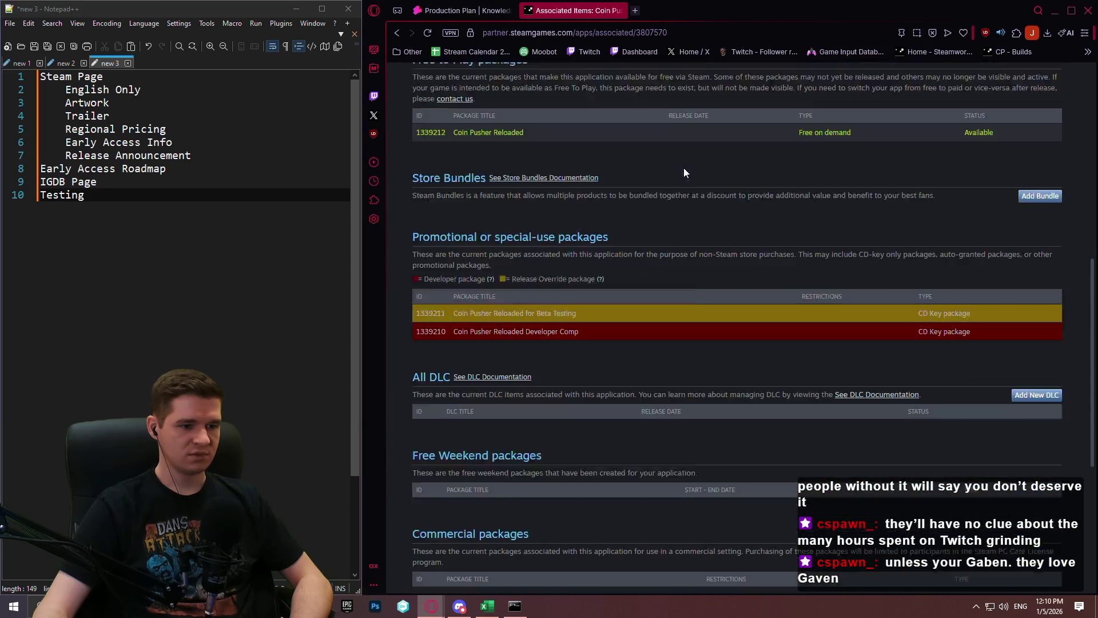
{"action": "scroll", "coordinate": [671, 158], "scroll_direction": "up", "scroll_amount": 4}
{"action": "scroll", "coordinate": [666, 152], "scroll_direction": "up", "scroll_amount": 8}
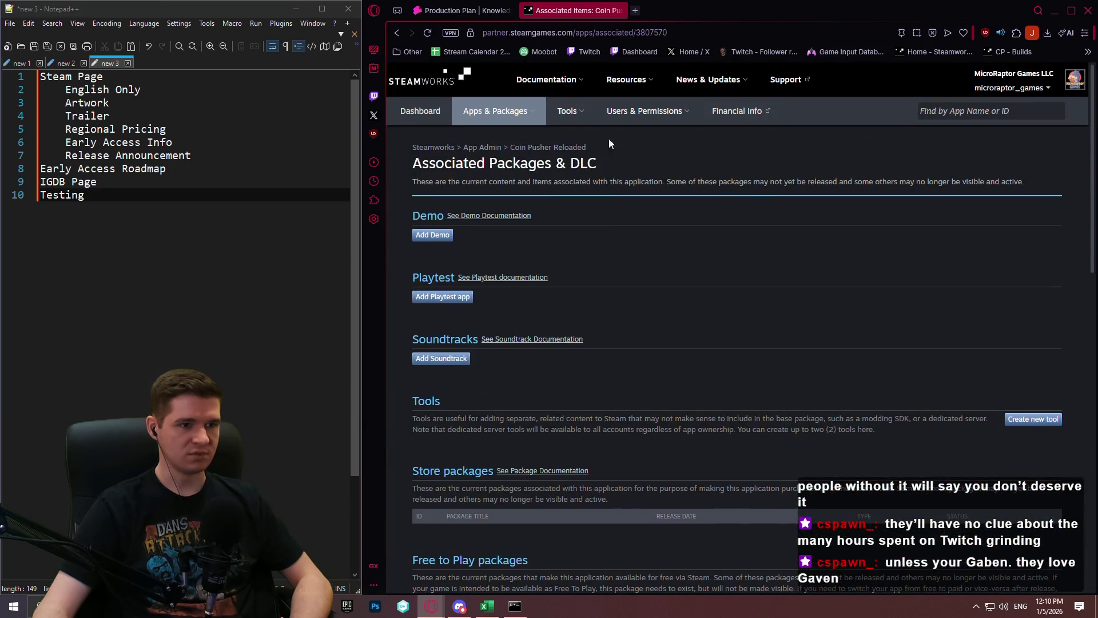
{"action": "left_click", "coordinate": [394, 34]}
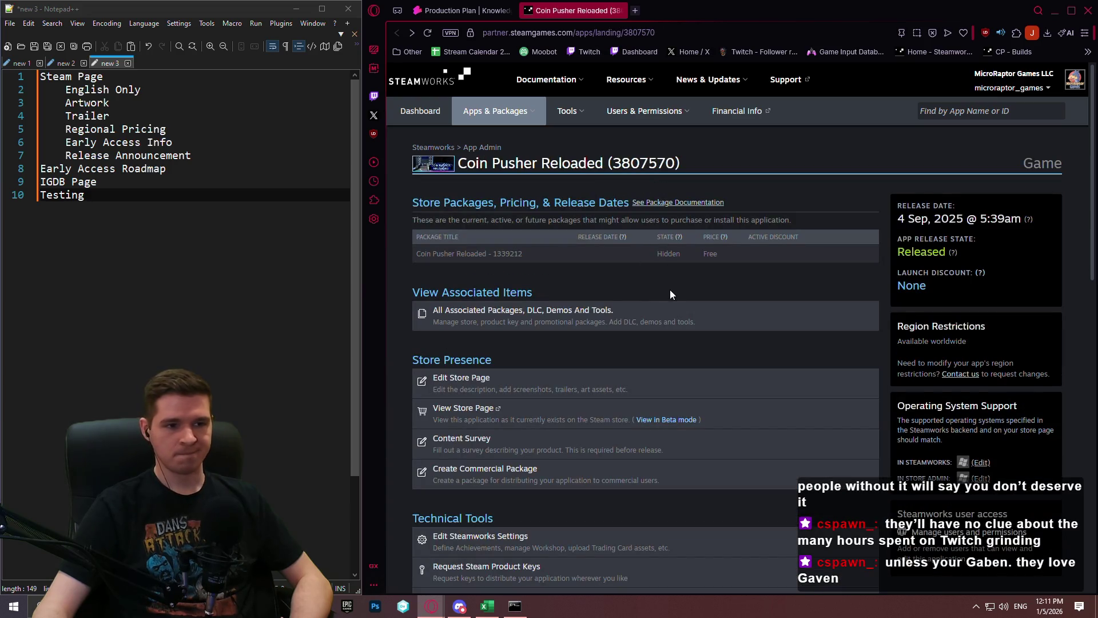
{"action": "mouse_move", "coordinate": [504, 125]}
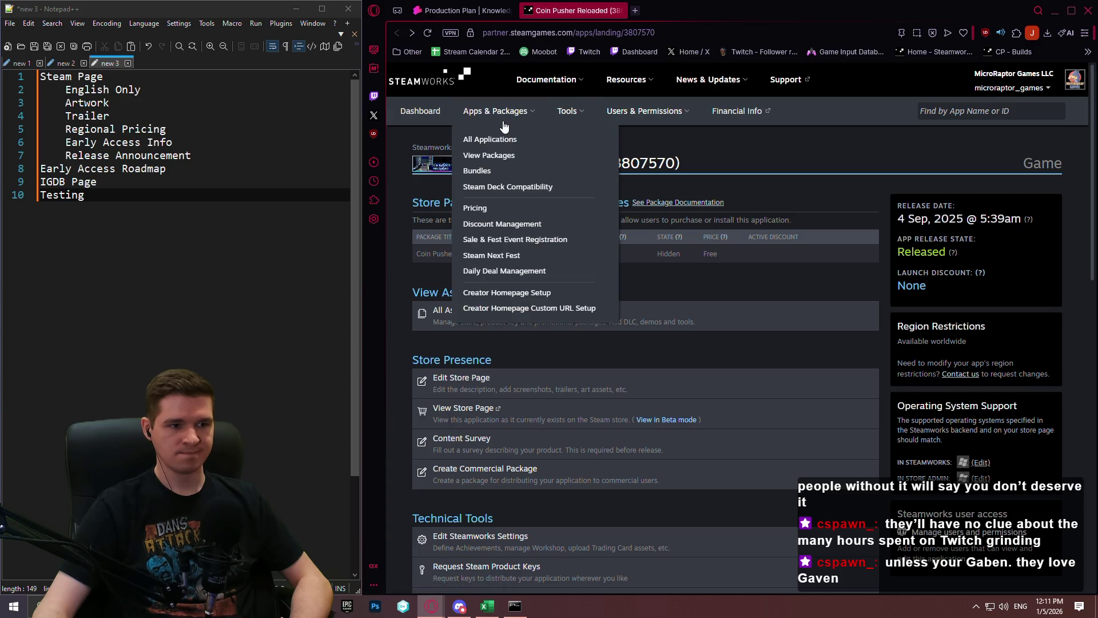
{"action": "scroll", "coordinate": [583, 332], "scroll_direction": "down", "scroll_amount": 2}
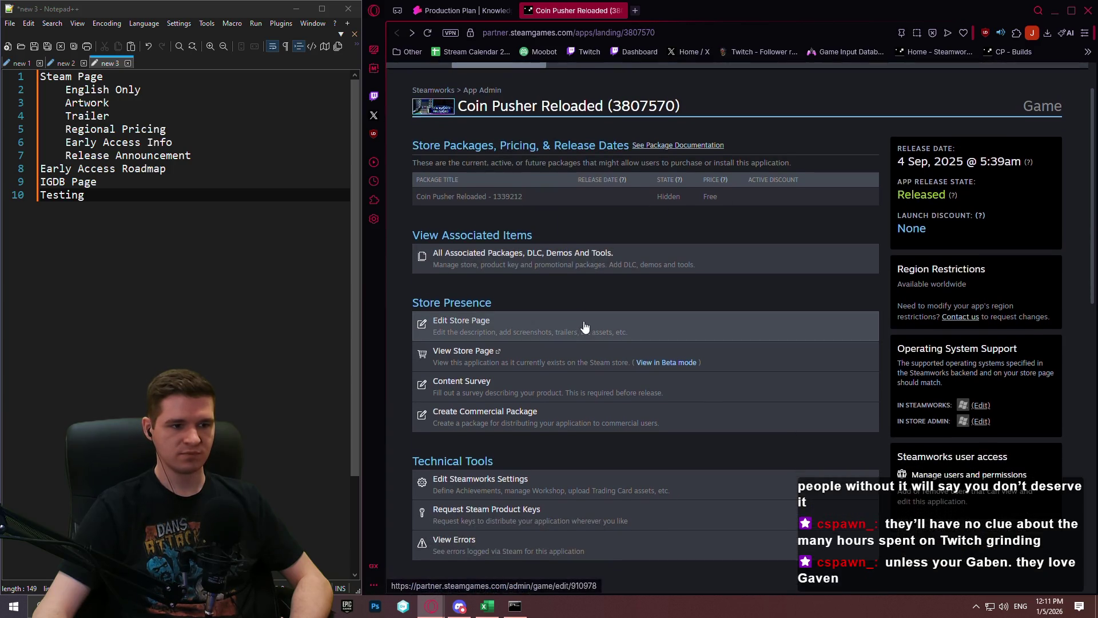
Step: Open Coin Pusher Reloaded's Edit Steamworks Settings page, then bring up the 'new 1' notes in Notepad++
{"action": "left_click", "coordinate": [598, 424]}
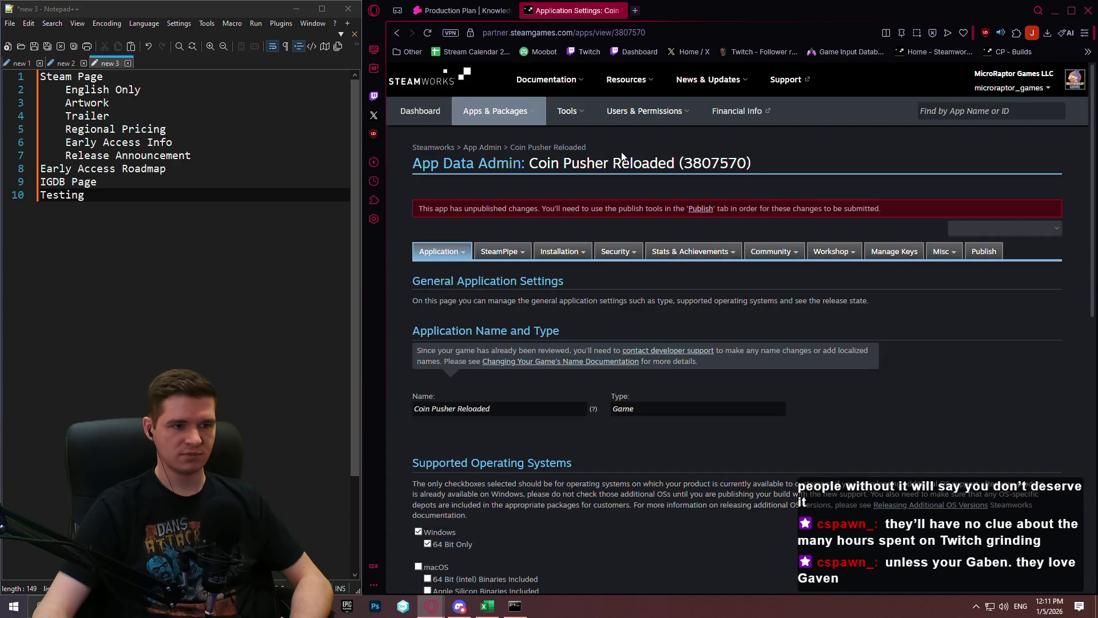
{"action": "mouse_move", "coordinate": [455, 257]}
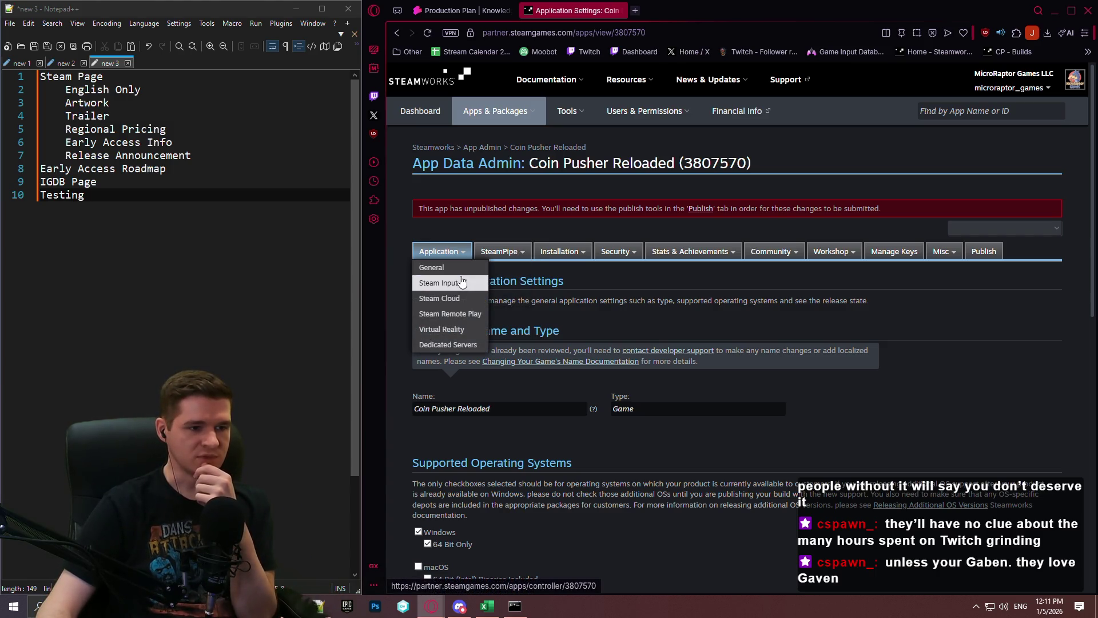
{"action": "left_click", "coordinate": [240, 198]}
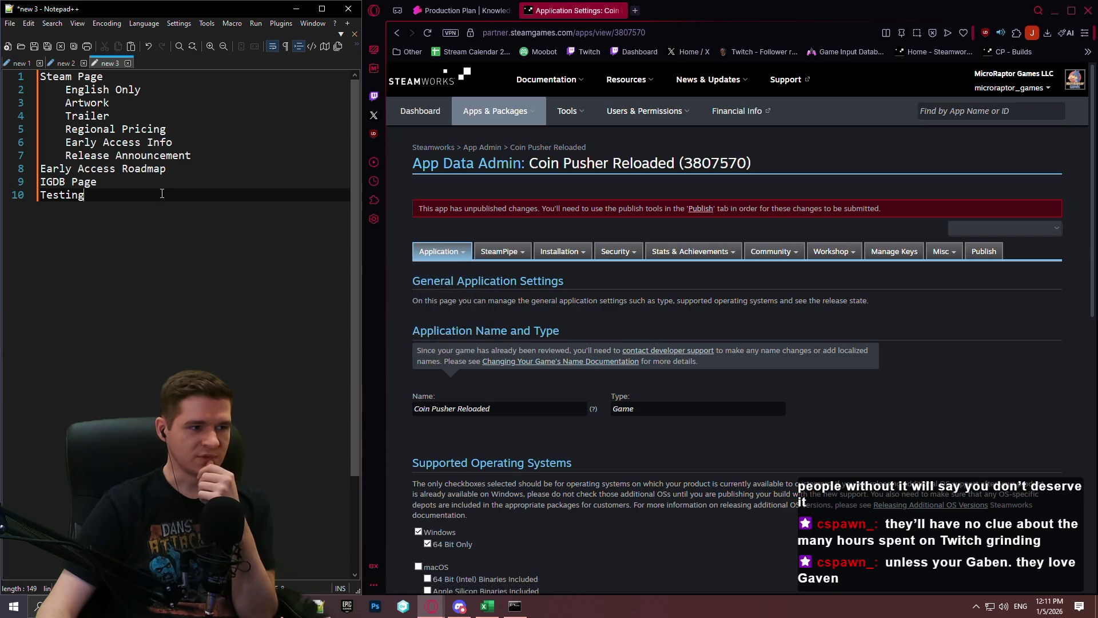
{"action": "left_click", "coordinate": [41, 68]}
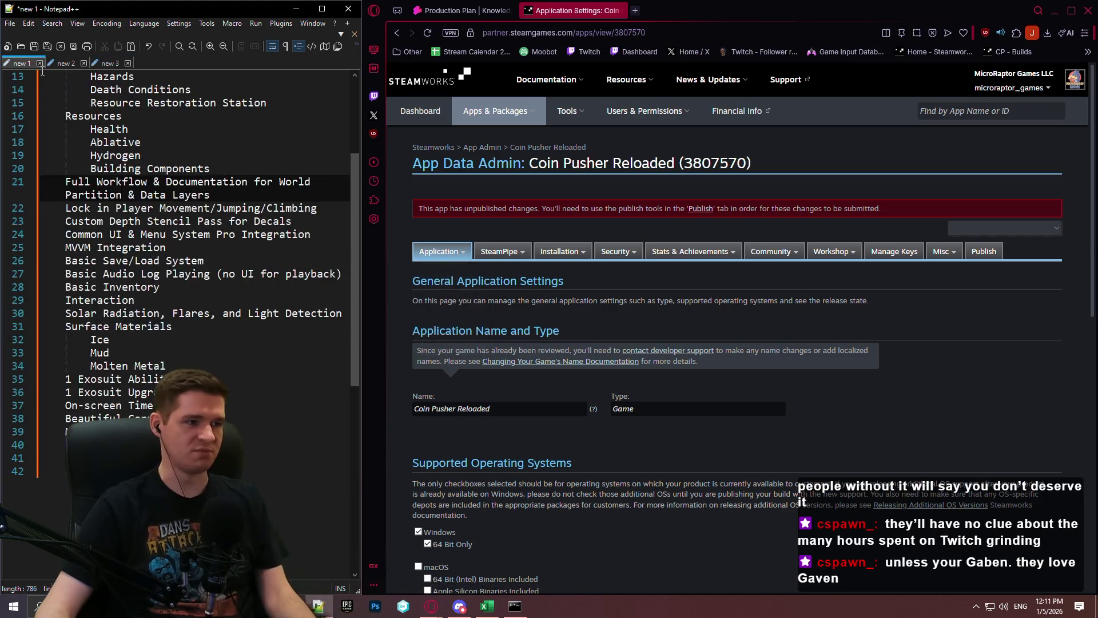
Step: Insert 'General Steam Setup (copy from CPR)' as the first line of 'new 3', above Steam Page
{"action": "left_click", "coordinate": [109, 63]}
{"action": "key", "text": "ctrl+Home"}
{"action": "key", "text": "Return"}
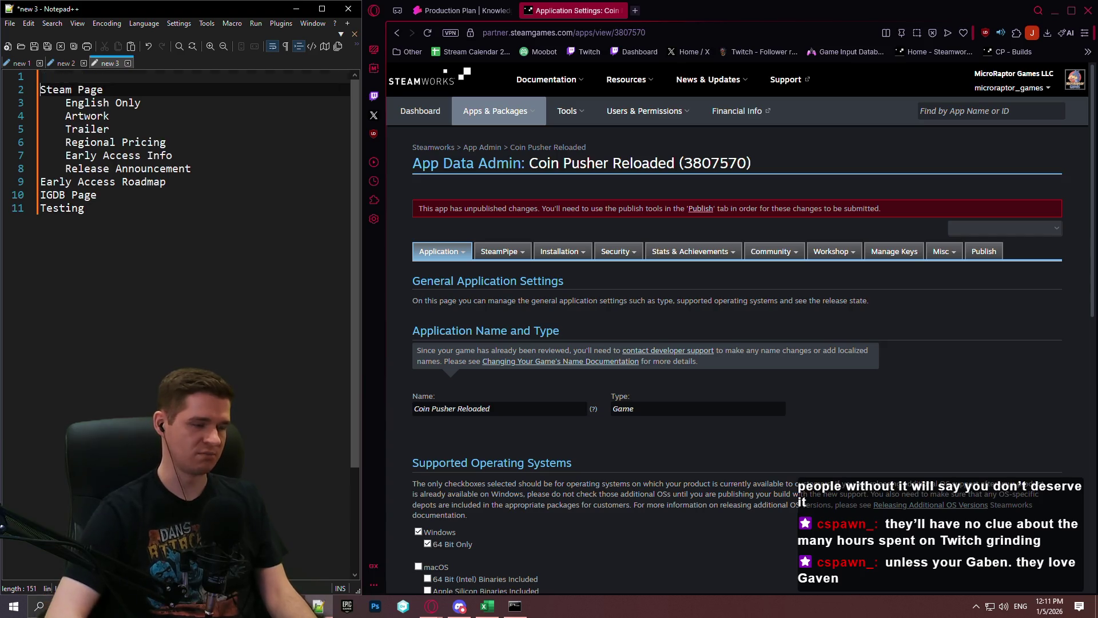
{"action": "key", "text": "Up"}
{"action": "type", "text": "Ge"}
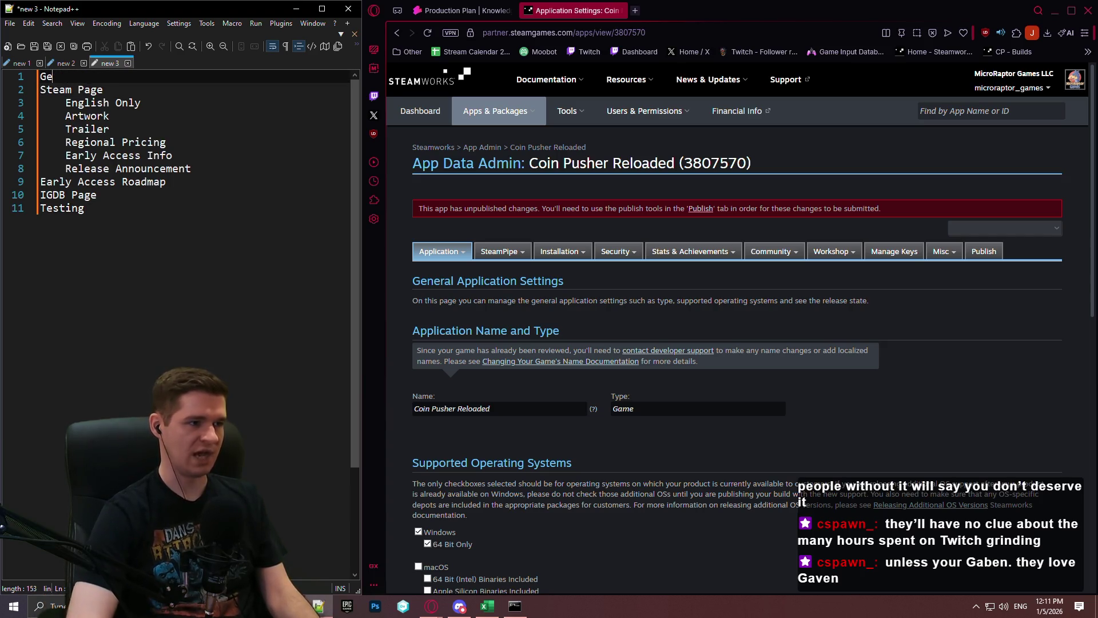
{"action": "type", "text": "neral Steam Setup "}
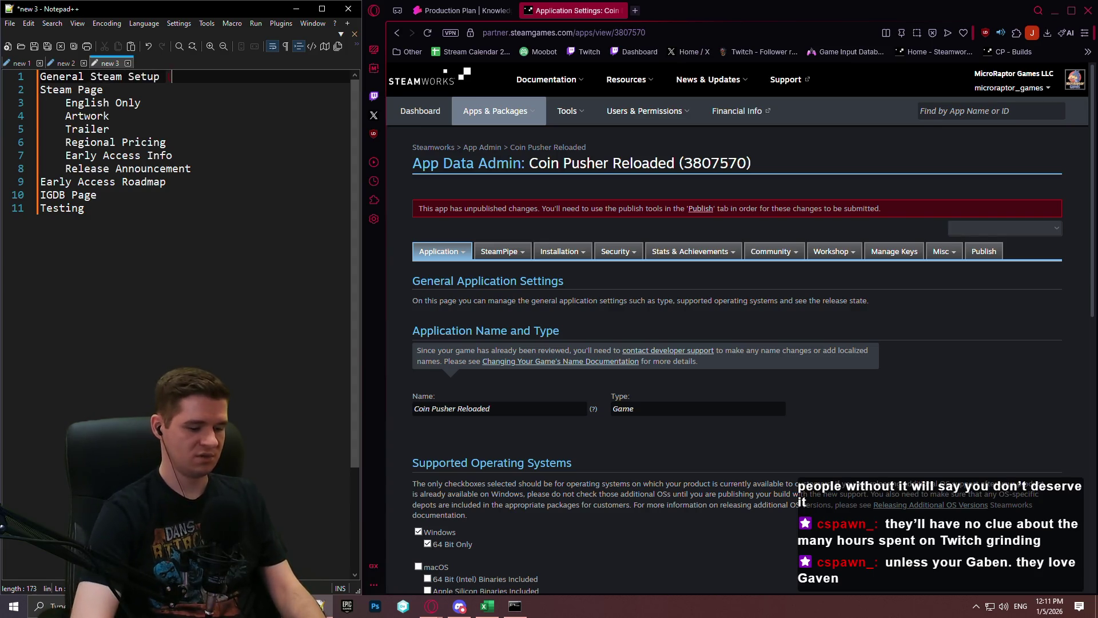
{"action": "type", "text": "(copy from CPR"}
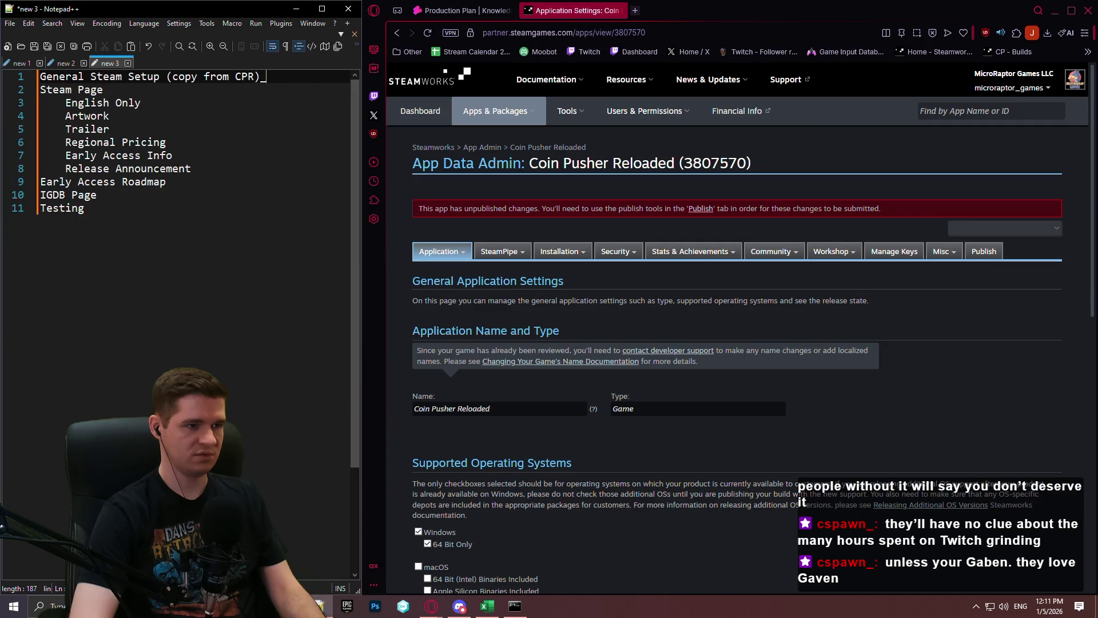
{"action": "key", "text": "BackSpace"}
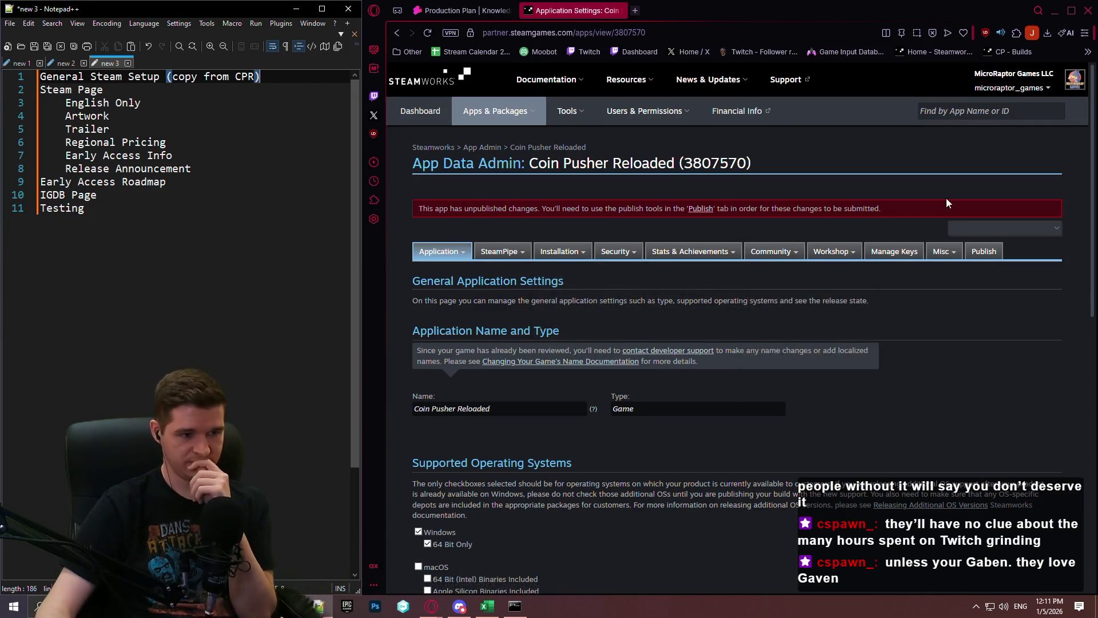
Step: Review Coin Pusher Reloaded's App Data Admin application settings, with Windows 64-bit only as supported OS
{"action": "mouse_move", "coordinate": [569, 247]}
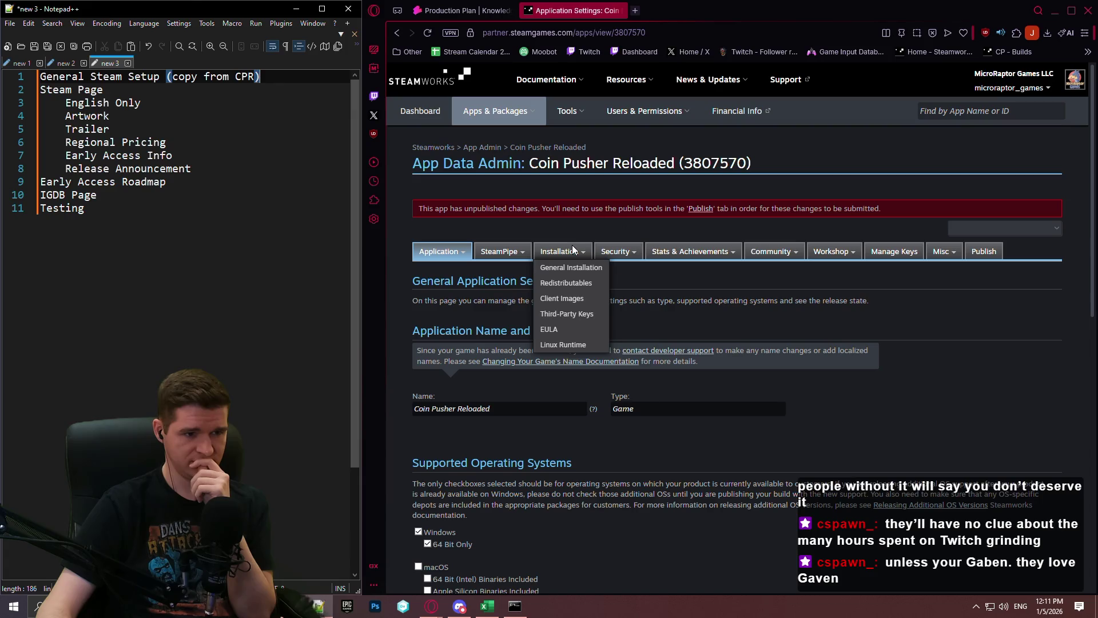
{"action": "mouse_move", "coordinate": [620, 254]}
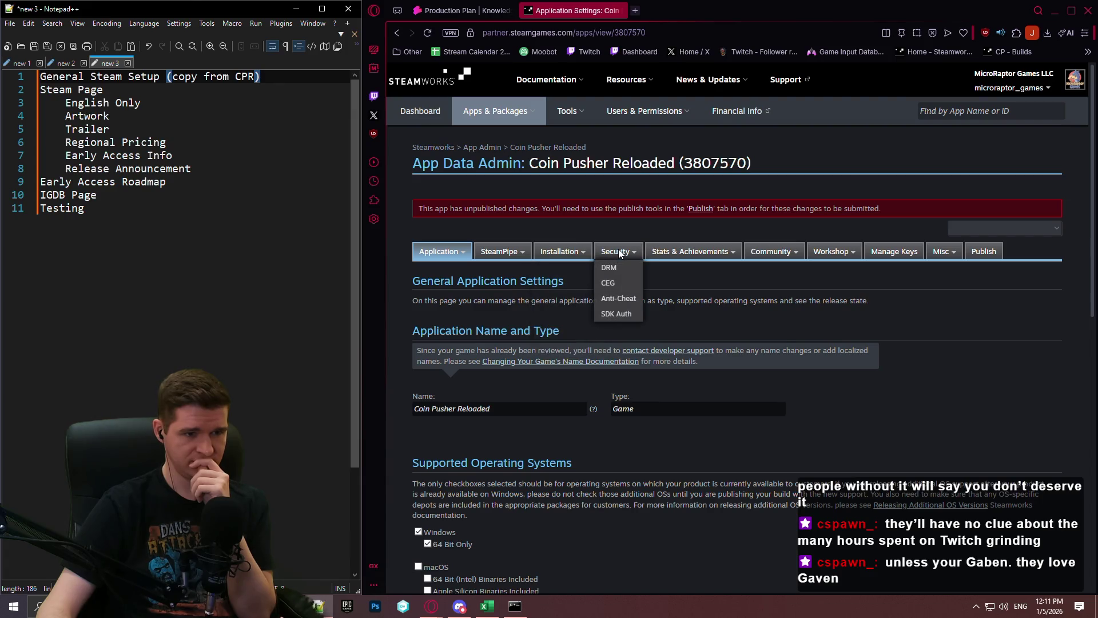
{"action": "mouse_move", "coordinate": [677, 246]}
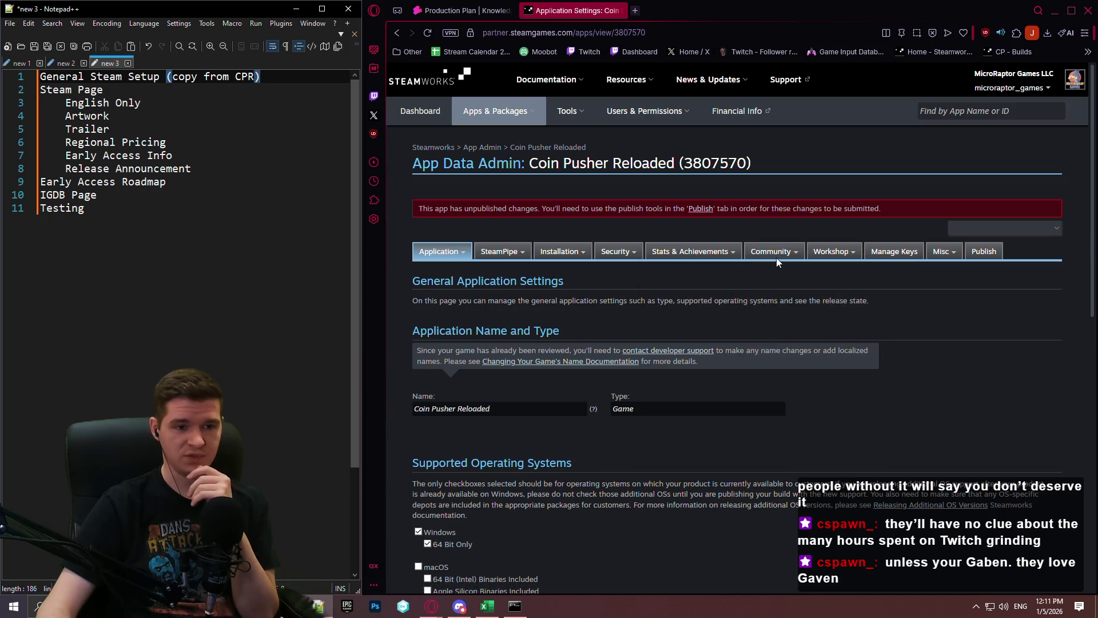
{"action": "mouse_move", "coordinate": [777, 256]}
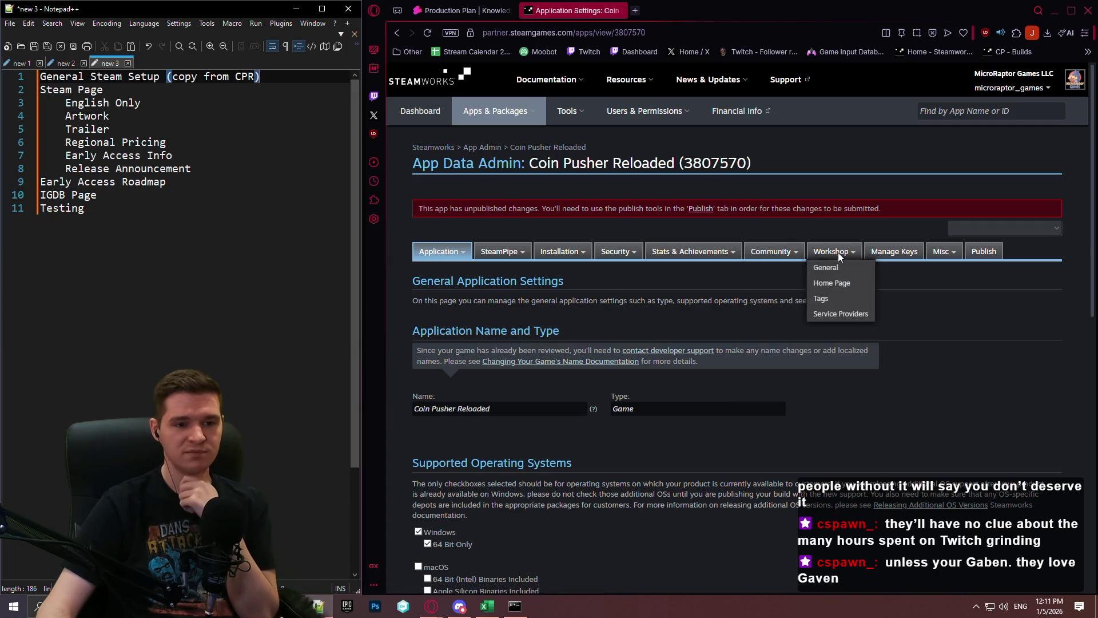
{"action": "mouse_move", "coordinate": [945, 254]}
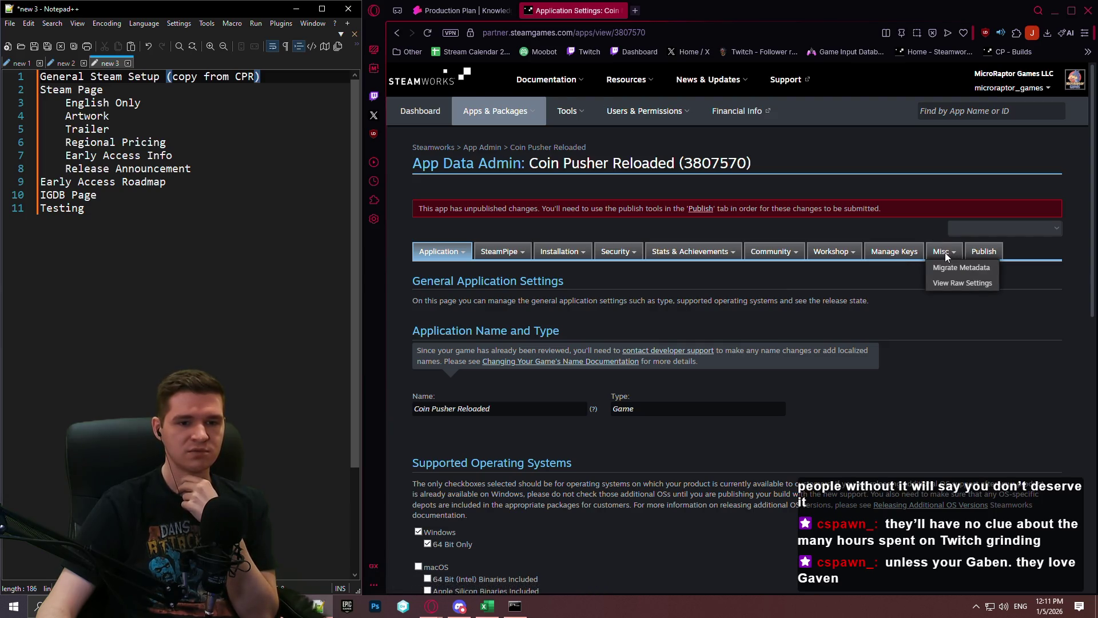
{"action": "scroll", "coordinate": [578, 212], "scroll_direction": "down", "scroll_amount": 3}
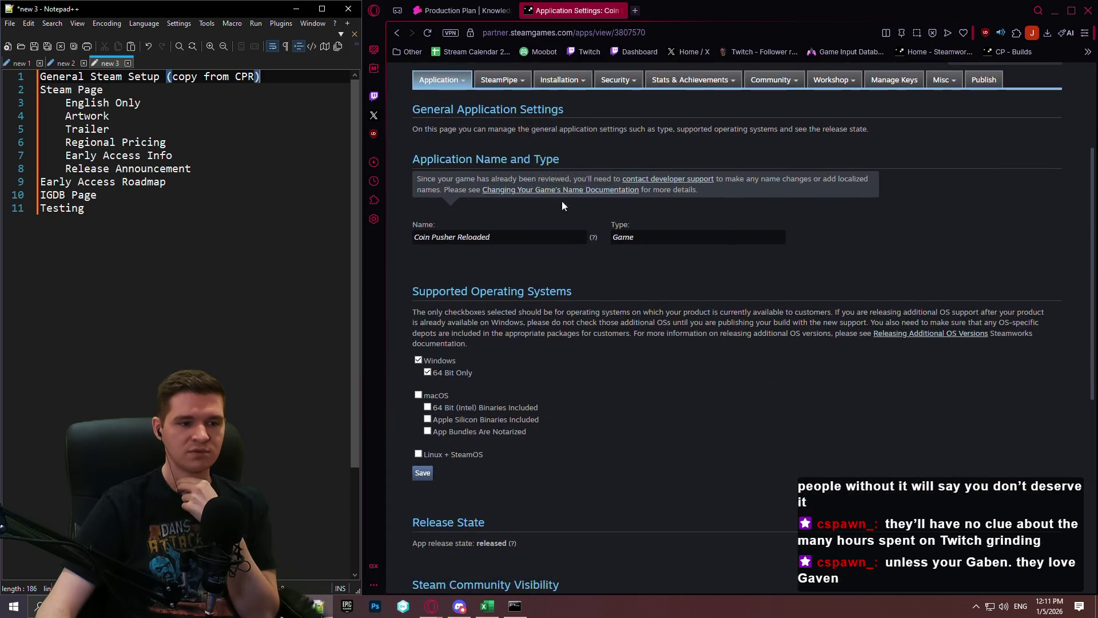
{"action": "scroll", "coordinate": [532, 169], "scroll_direction": "down", "scroll_amount": 4}
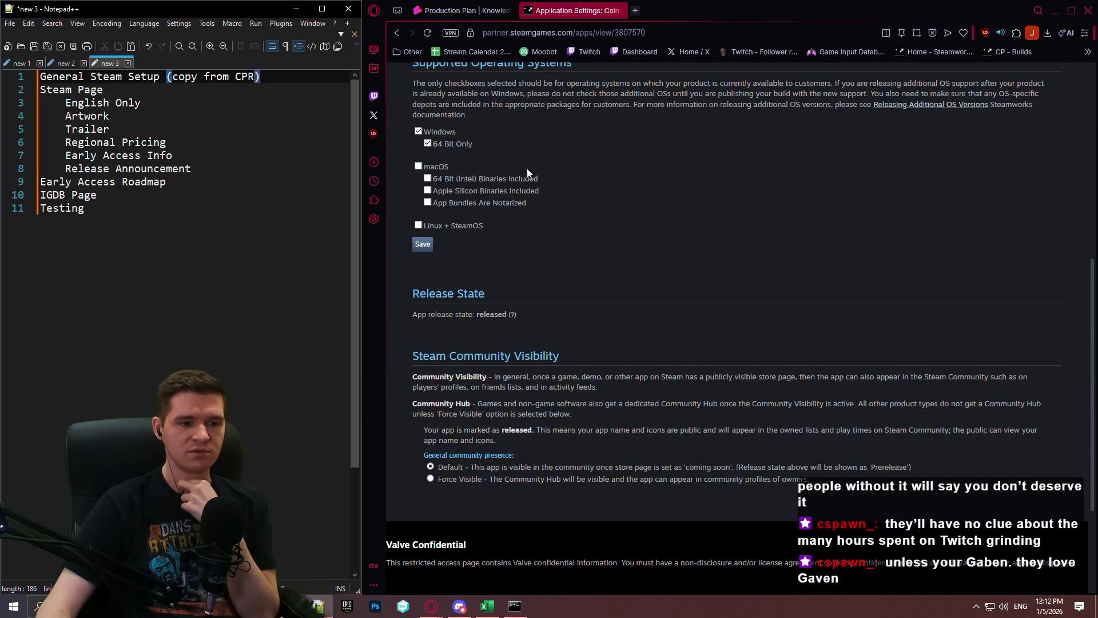
{"action": "scroll", "coordinate": [526, 168], "scroll_direction": "up", "scroll_amount": 7}
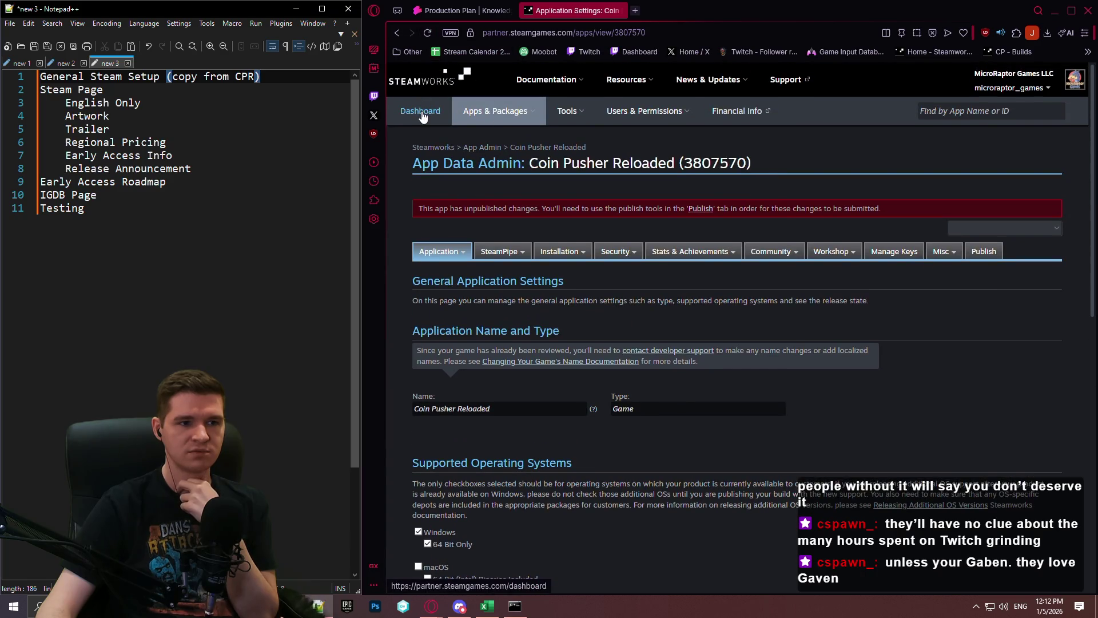
Step: Go to the Steamworks partner dashboard and open the Coin Pusher Reloaded landing page in a new tab
{"action": "left_click", "coordinate": [422, 114]}
{"action": "mouse_move", "coordinate": [642, 114]}
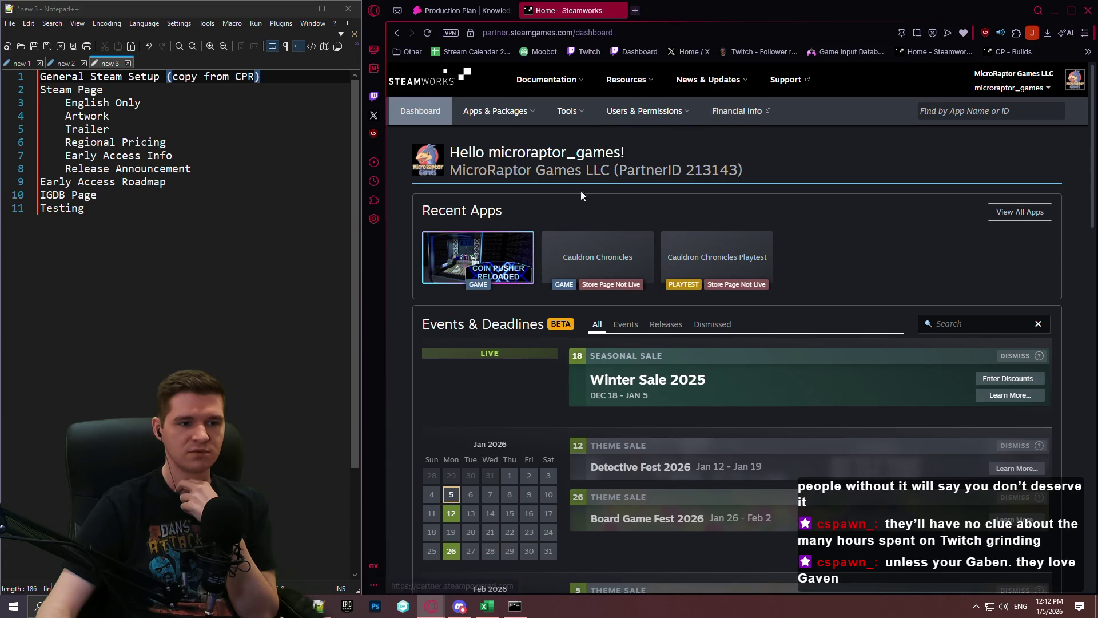
{"action": "left_click", "coordinate": [505, 240]}
{"action": "left_click", "coordinate": [601, 11]}
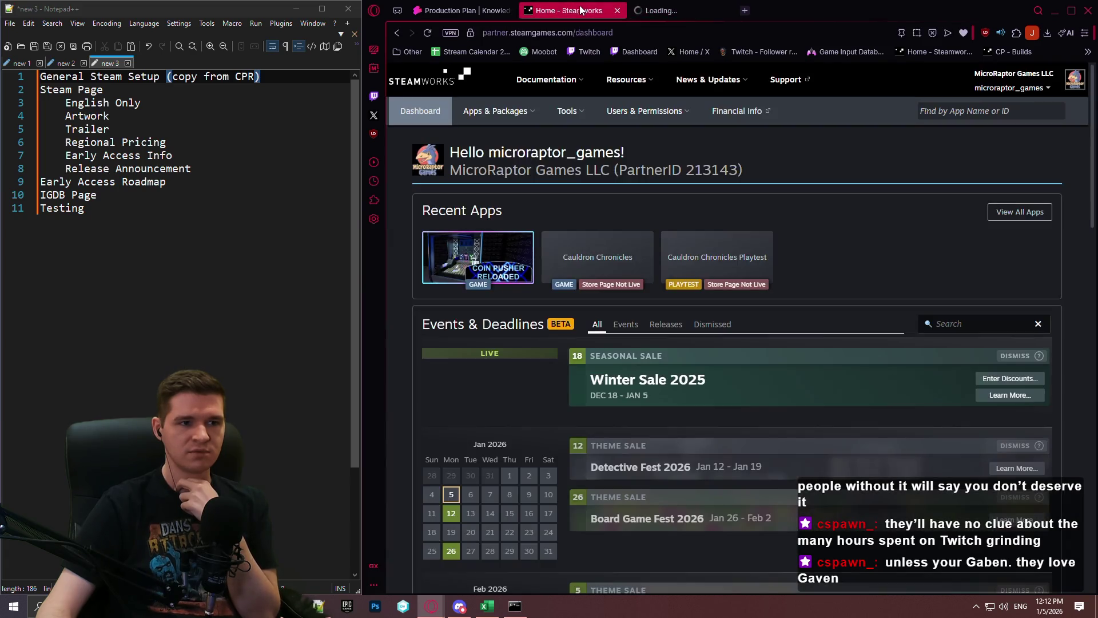
{"action": "left_click", "coordinate": [667, 11]}
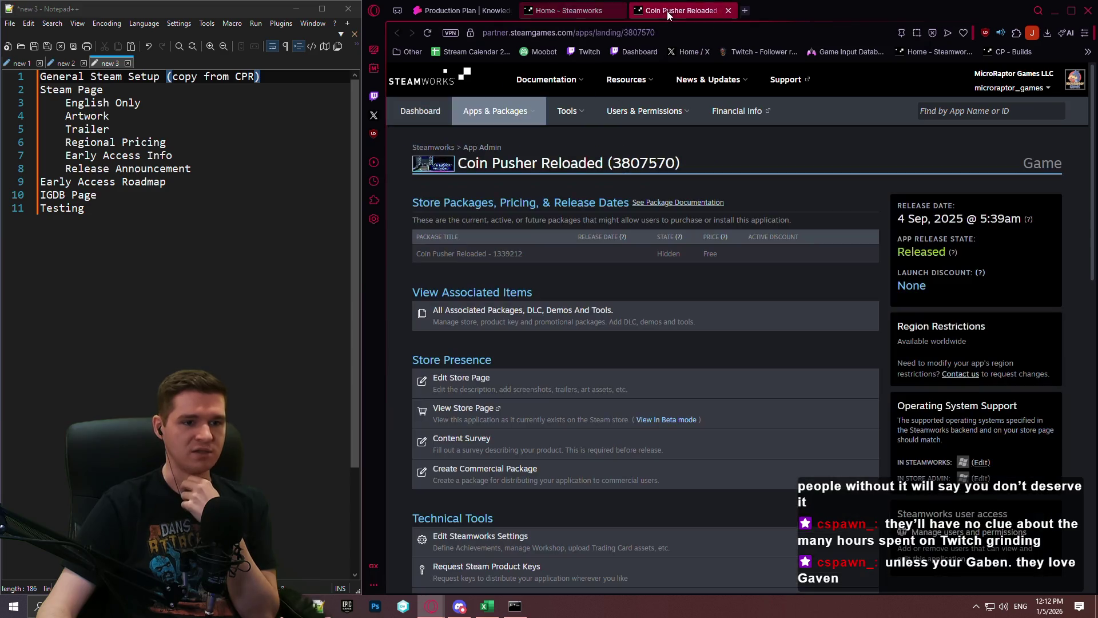
Step: Scroll through the Coin Pusher Reloaded landing page, then close its tab
{"action": "scroll", "coordinate": [781, 222], "scroll_direction": "down", "scroll_amount": 3}
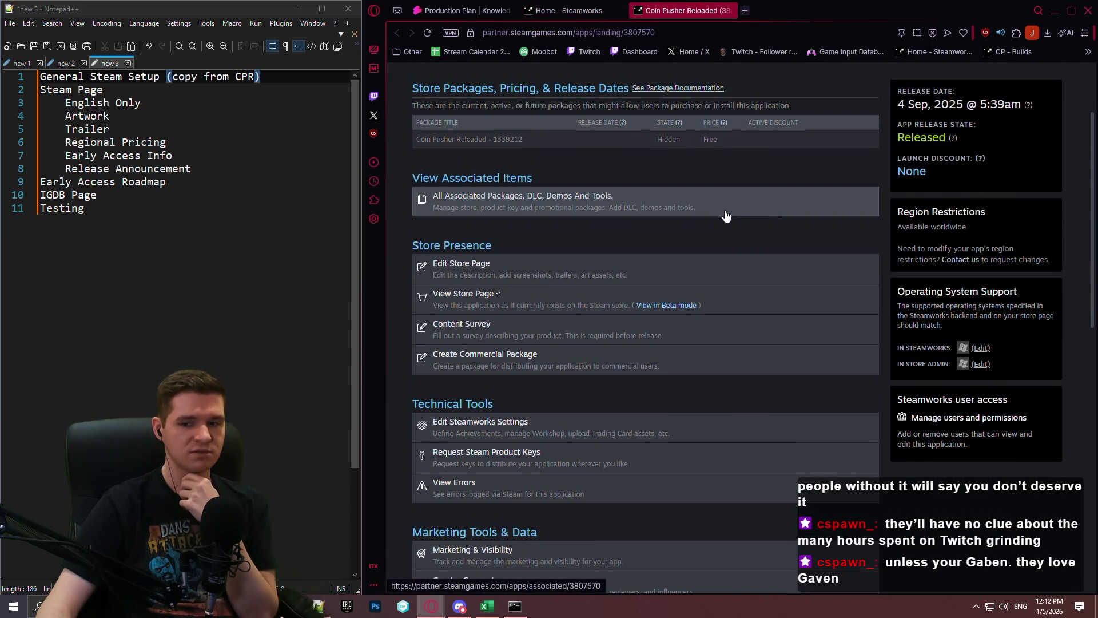
{"action": "scroll", "coordinate": [698, 223], "scroll_direction": "down", "scroll_amount": 3}
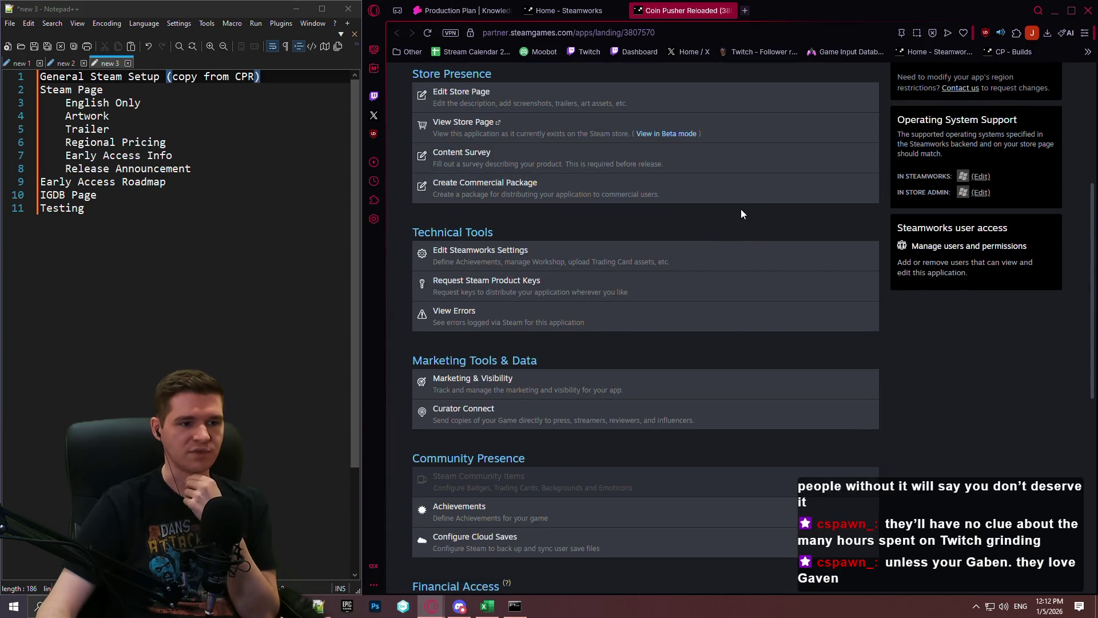
{"action": "scroll", "coordinate": [744, 217], "scroll_direction": "down", "scroll_amount": 4}
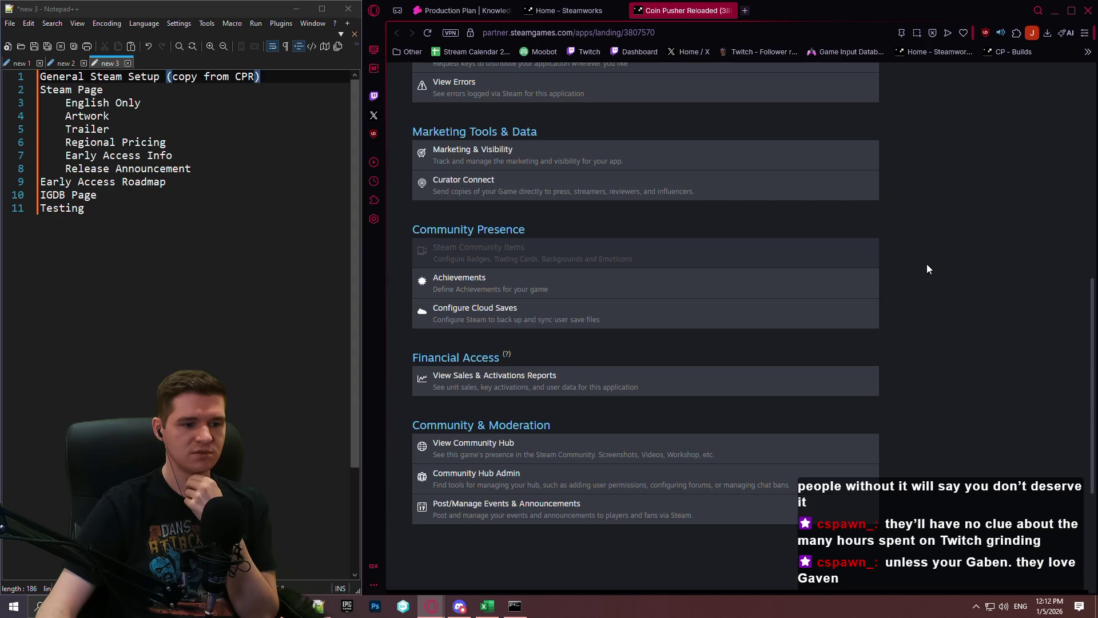
{"action": "scroll", "coordinate": [919, 262], "scroll_direction": "up", "scroll_amount": 6}
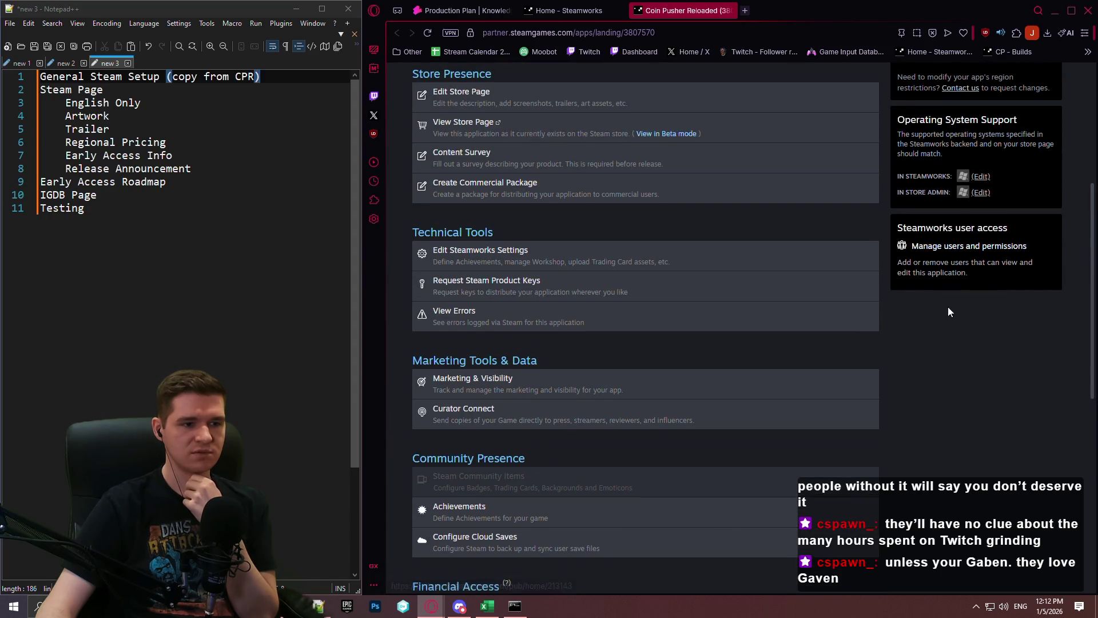
{"action": "scroll", "coordinate": [838, 306], "scroll_direction": "up", "scroll_amount": 2}
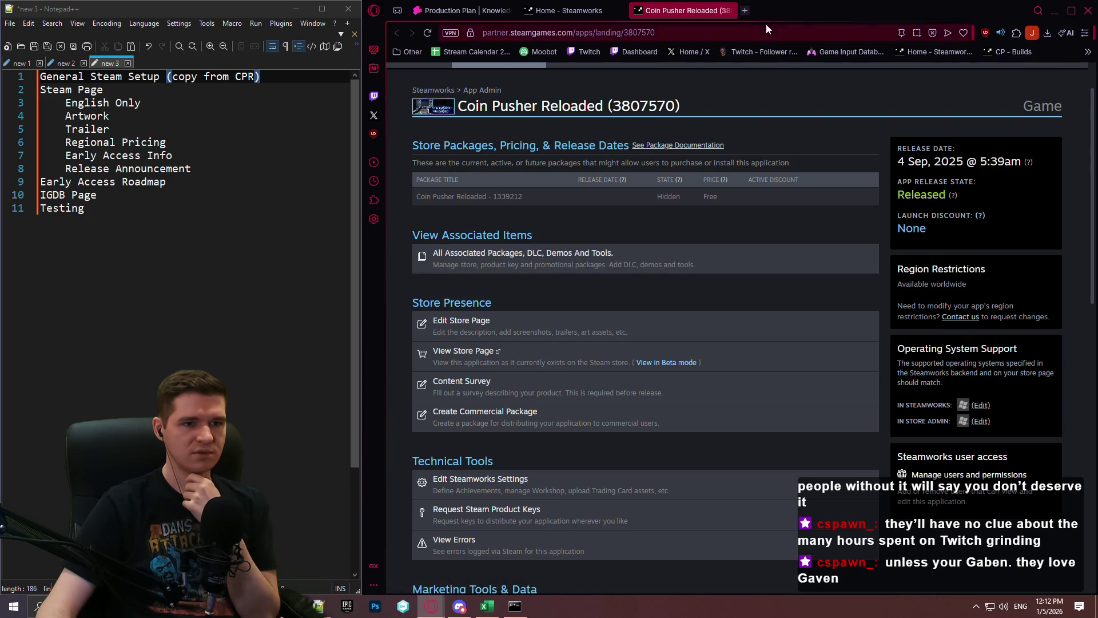
{"action": "scroll", "coordinate": [744, 86], "scroll_direction": "up", "scroll_amount": 1}
{"action": "middle_click", "coordinate": [679, 19]}
Step: Close the Steamworks tab and click into the last row's Department cell of the VS-2 table
{"action": "left_click", "coordinate": [622, 11]}
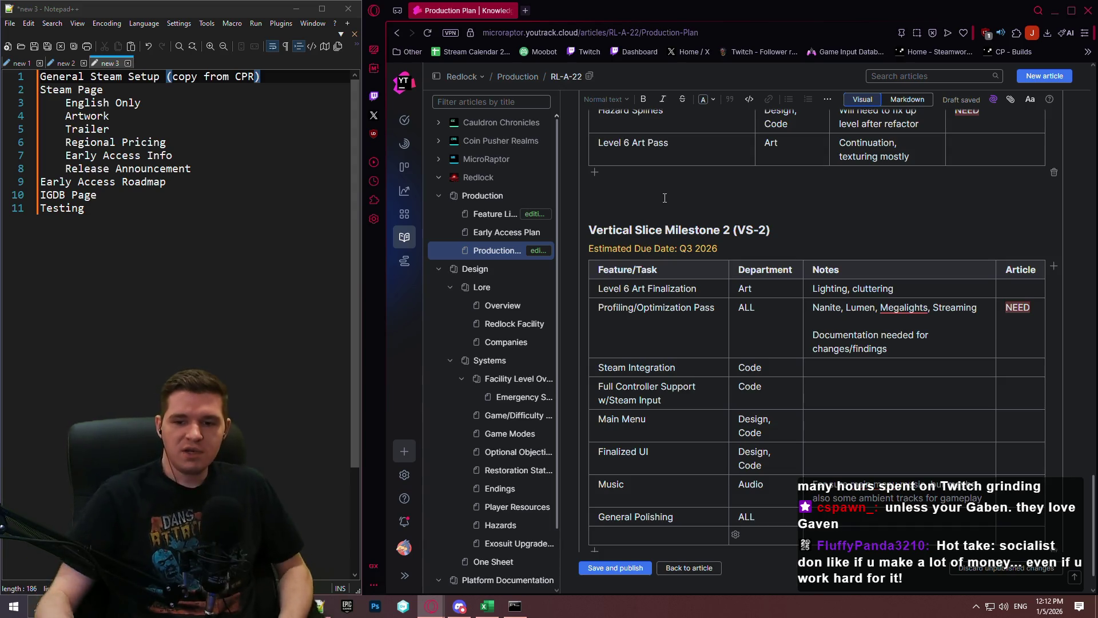
{"action": "scroll", "coordinate": [781, 469], "scroll_direction": "down", "scroll_amount": 1}
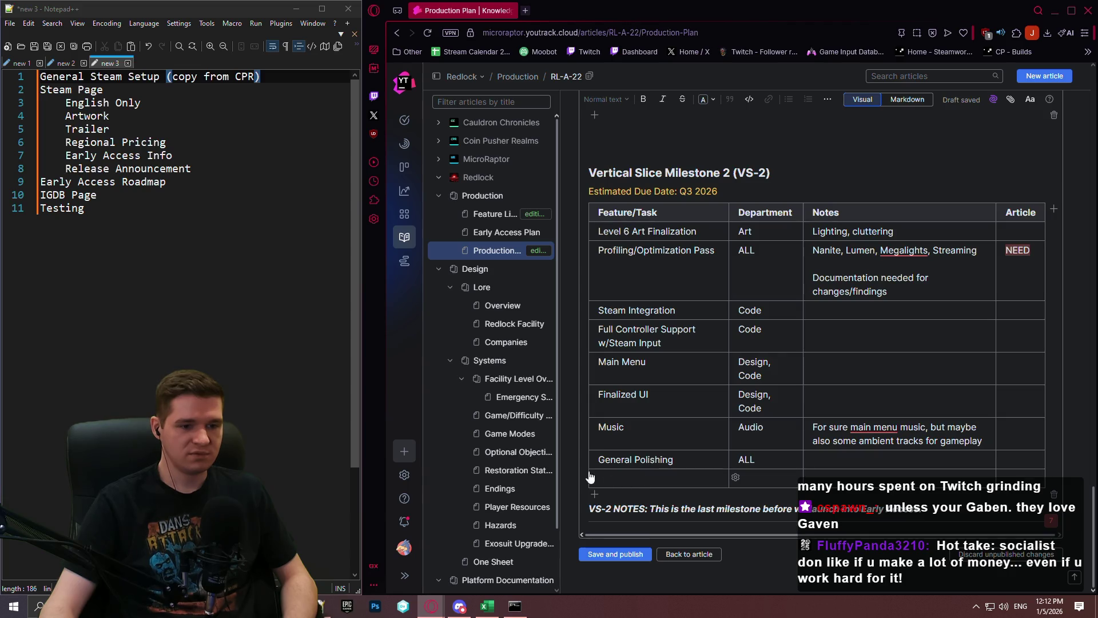
{"action": "left_click", "coordinate": [778, 479]}
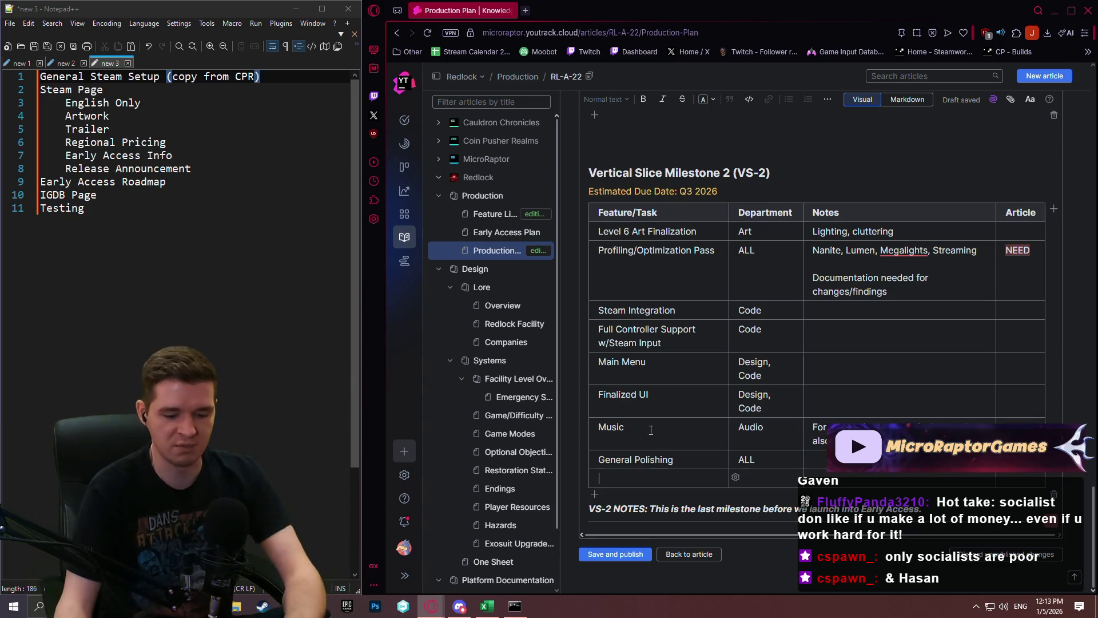
{"action": "left_click", "coordinate": [661, 476]}
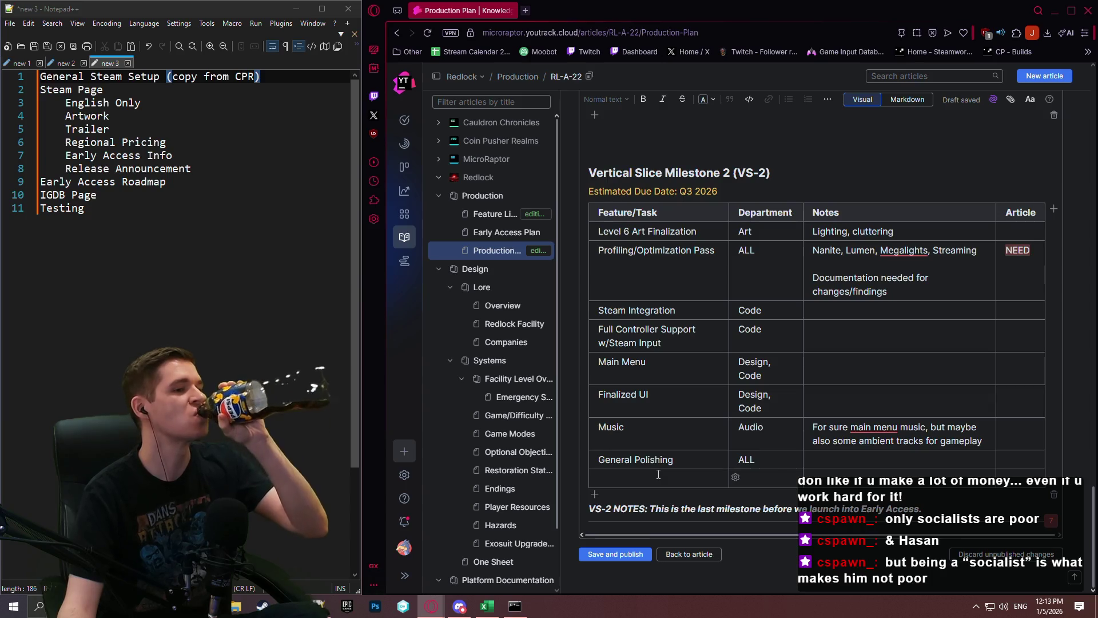
{"action": "left_click", "coordinate": [657, 474]}
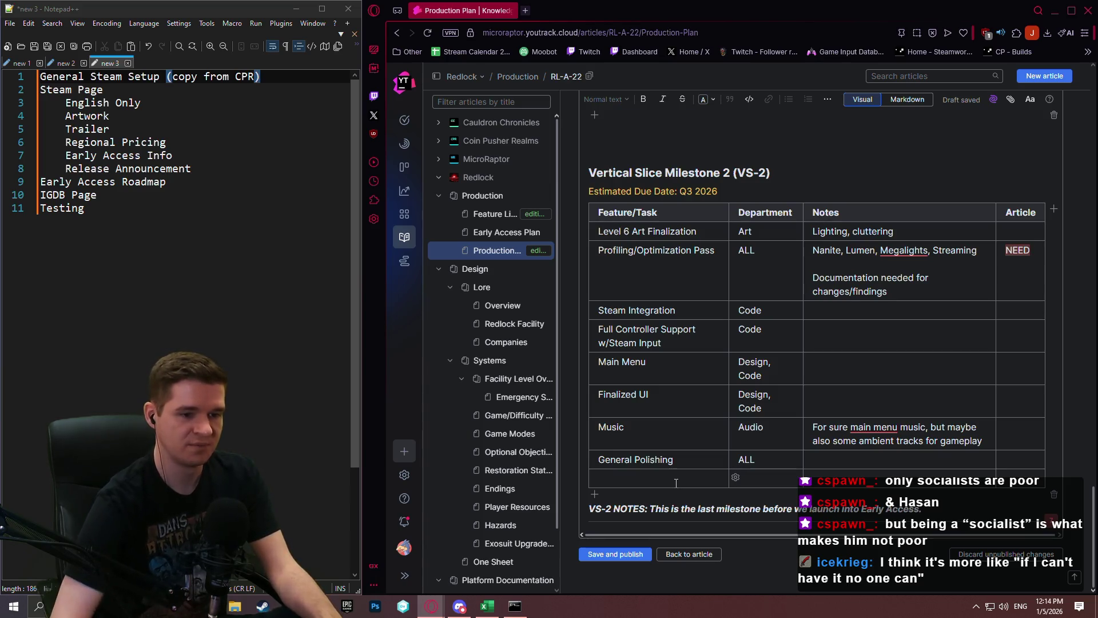
{"action": "key", "text": "Tab"}
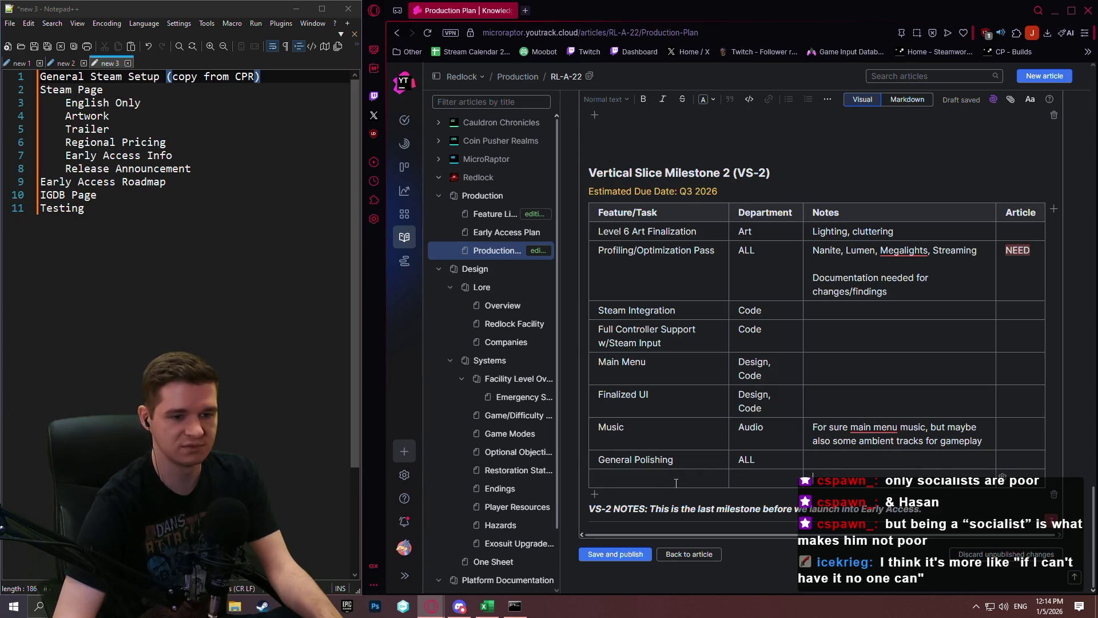
{"action": "left_click", "coordinate": [676, 484]}
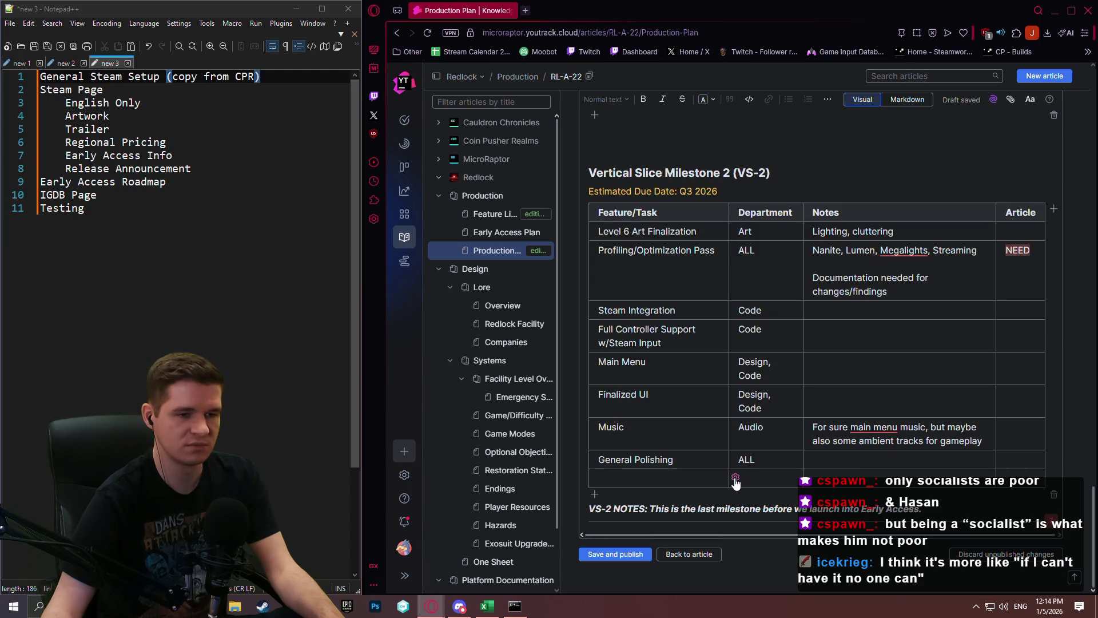
Step: Add a row from the VS-2 row menu, then delete both empty rows below General Polishing
{"action": "scroll", "coordinate": [921, 281], "scroll_direction": "up", "scroll_amount": 8}
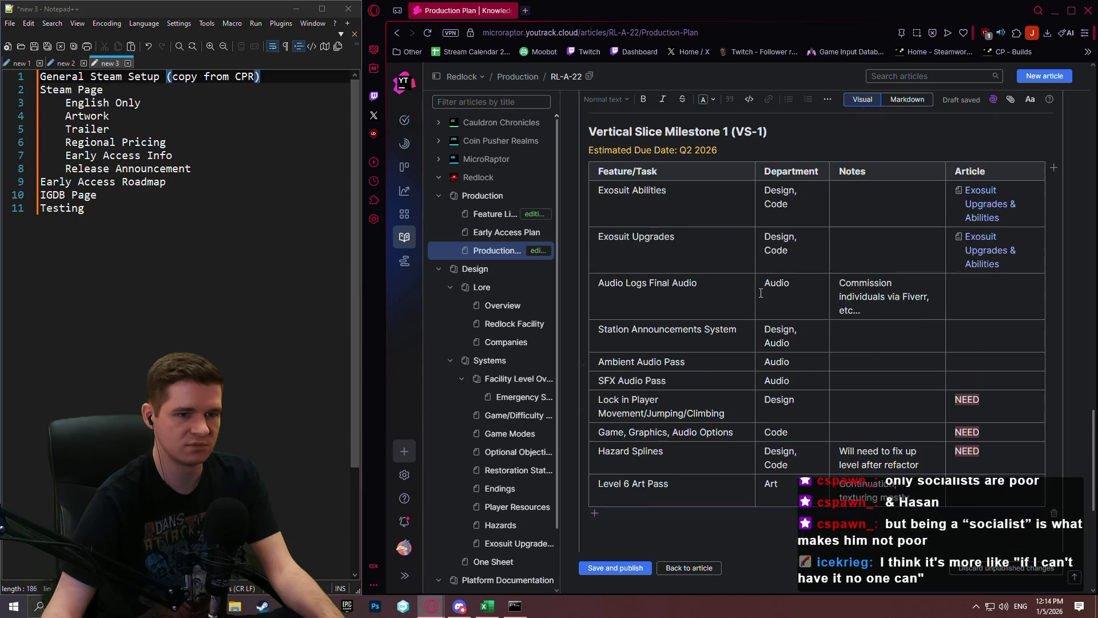
{"action": "scroll", "coordinate": [919, 282], "scroll_direction": "down", "scroll_amount": 6}
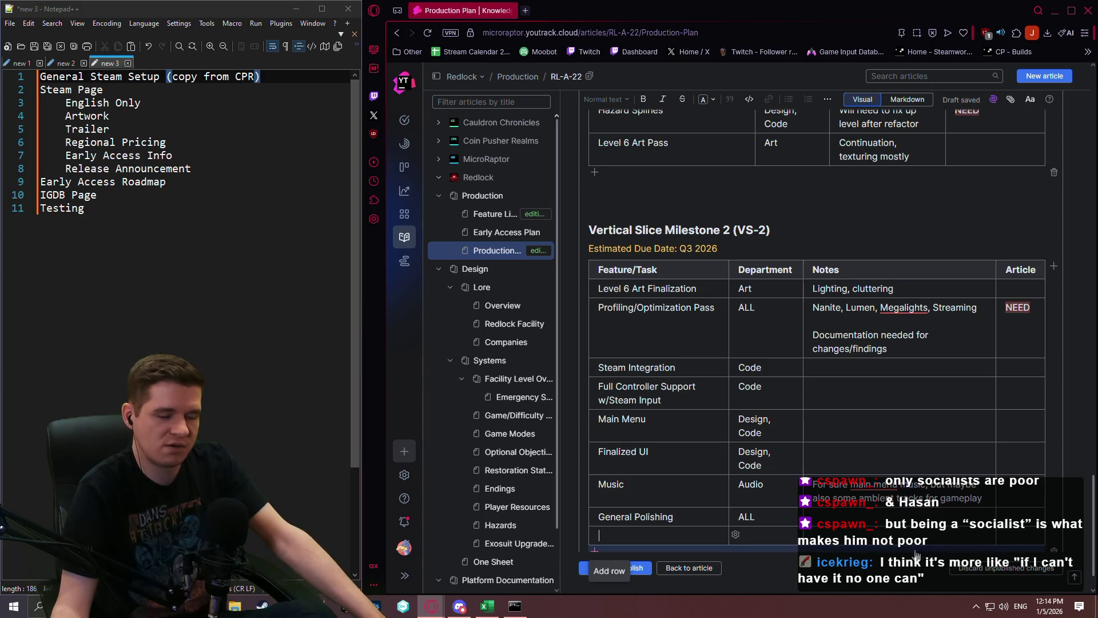
{"action": "scroll", "coordinate": [739, 486], "scroll_direction": "down", "scroll_amount": 1}
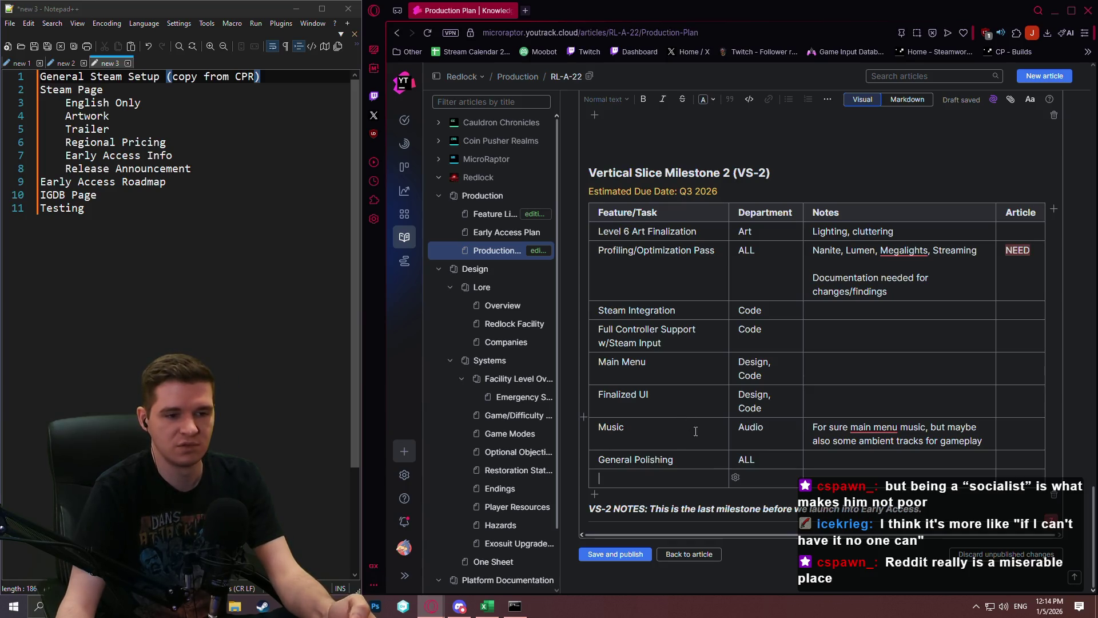
{"action": "left_click", "coordinate": [736, 479]}
{"action": "left_click", "coordinate": [749, 499]}
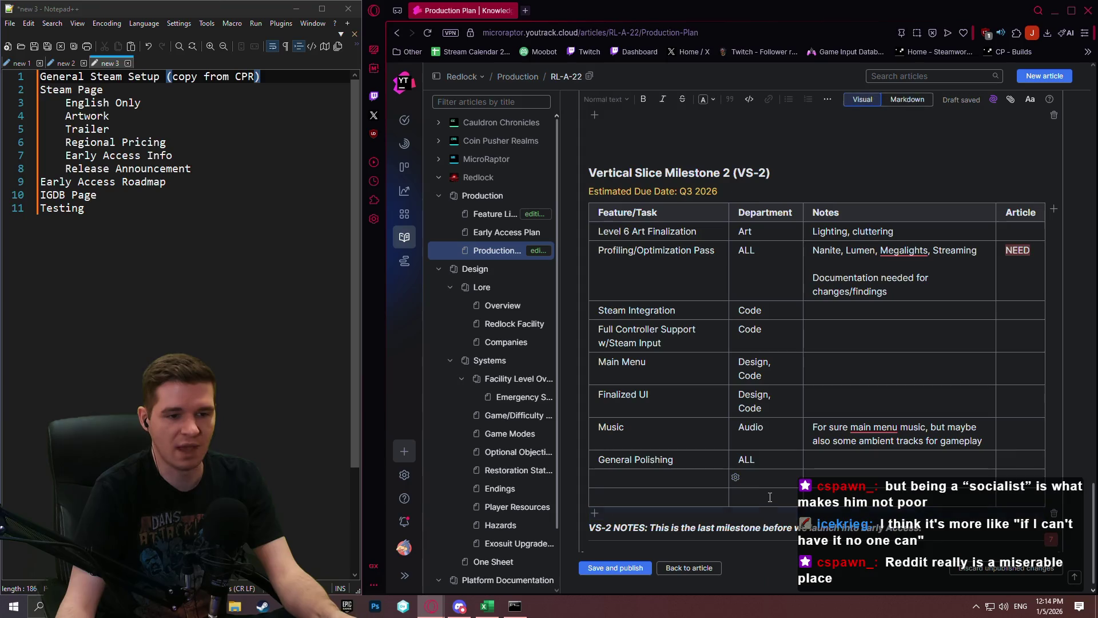
{"action": "left_click", "coordinate": [736, 477]}
{"action": "left_click", "coordinate": [761, 535]}
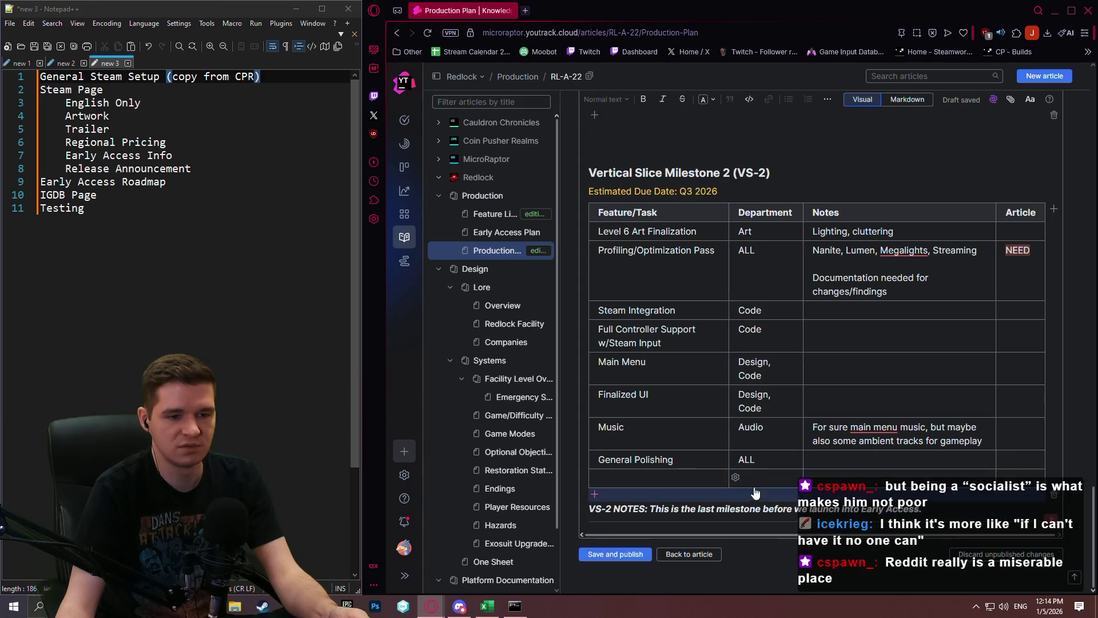
{"action": "left_click", "coordinate": [736, 477]}
{"action": "left_click", "coordinate": [763, 535]}
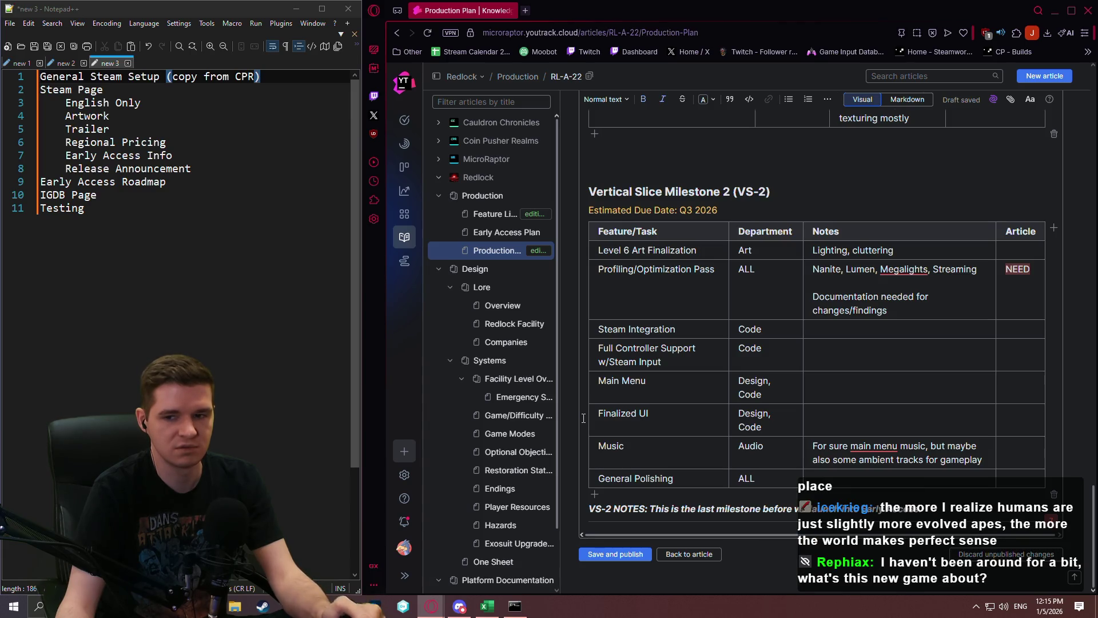
{"action": "left_click", "coordinate": [574, 401]}
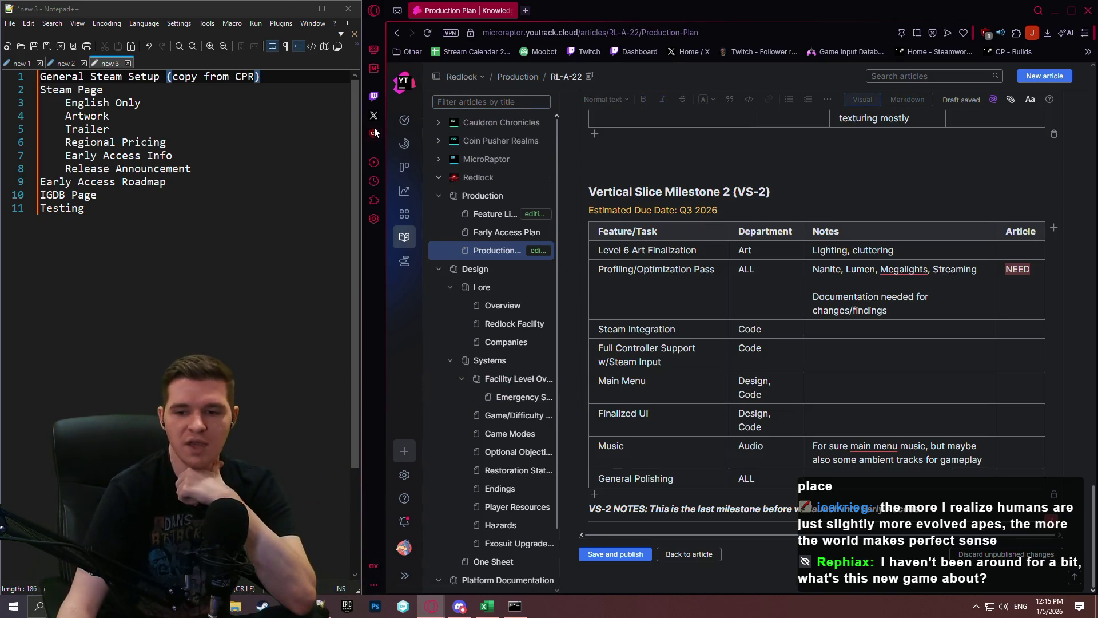
{"action": "left_click", "coordinate": [417, 16]}
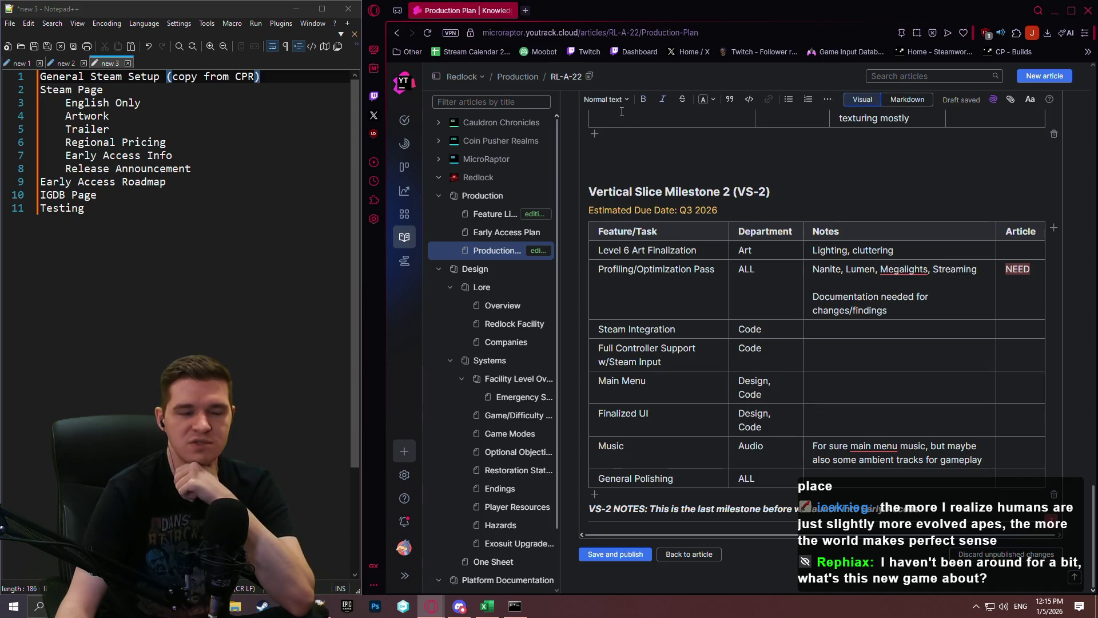
{"action": "left_click", "coordinate": [579, 222]}
{"action": "left_click", "coordinate": [578, 223]}
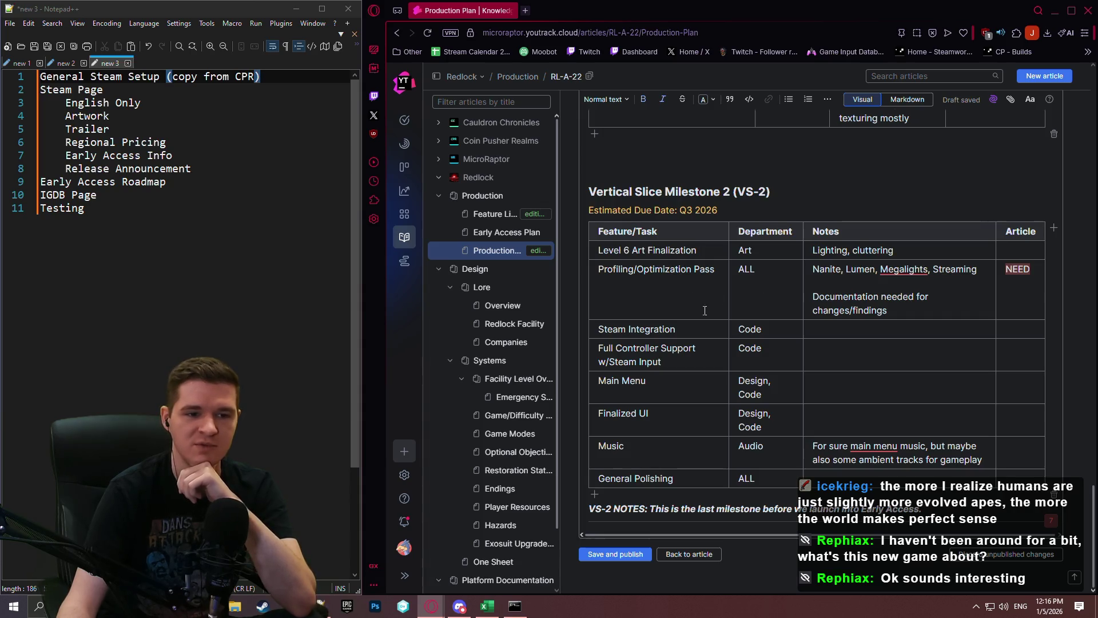
{"action": "scroll", "coordinate": [847, 354], "scroll_direction": "up", "scroll_amount": 3}
{"action": "scroll", "coordinate": [832, 347], "scroll_direction": "down", "scroll_amount": 3}
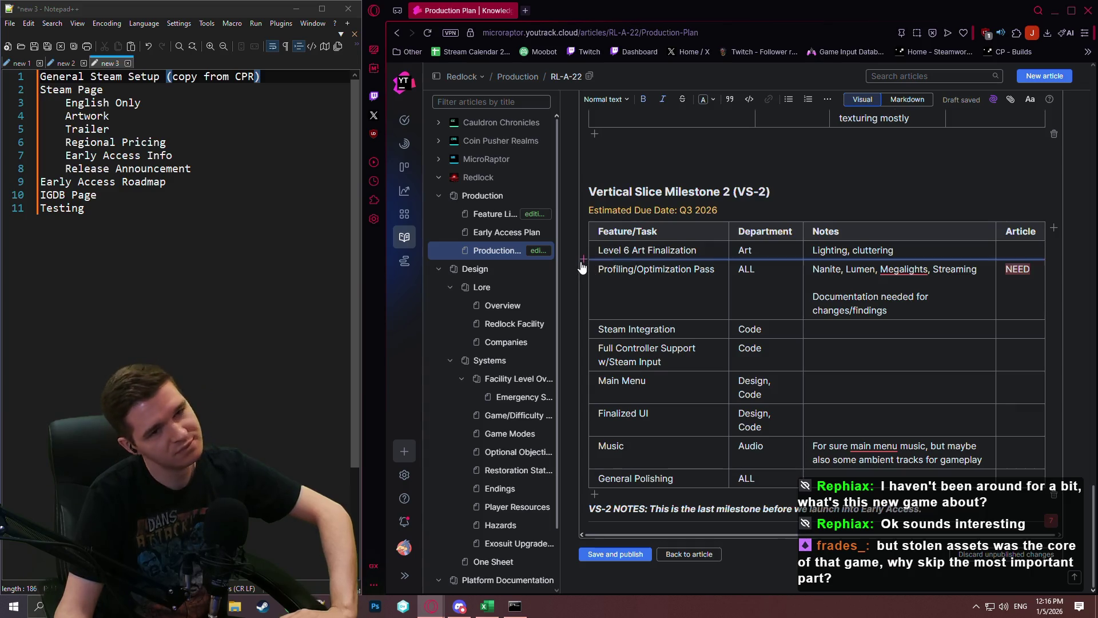
{"action": "left_click", "coordinate": [527, 12]}
Step: Load the Steamworks home page and expand Events & Deadlines with Show More
{"action": "left_click", "coordinate": [921, 50]}
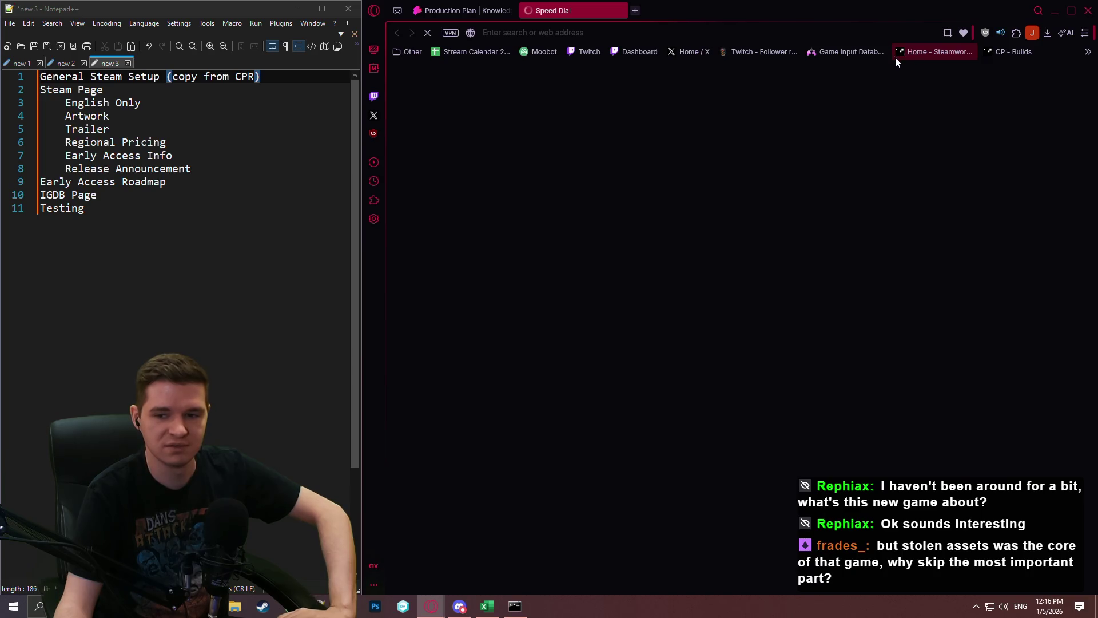
{"action": "scroll", "coordinate": [697, 382], "scroll_direction": "down", "scroll_amount": 5}
{"action": "scroll", "coordinate": [697, 382], "scroll_direction": "down", "scroll_amount": 2}
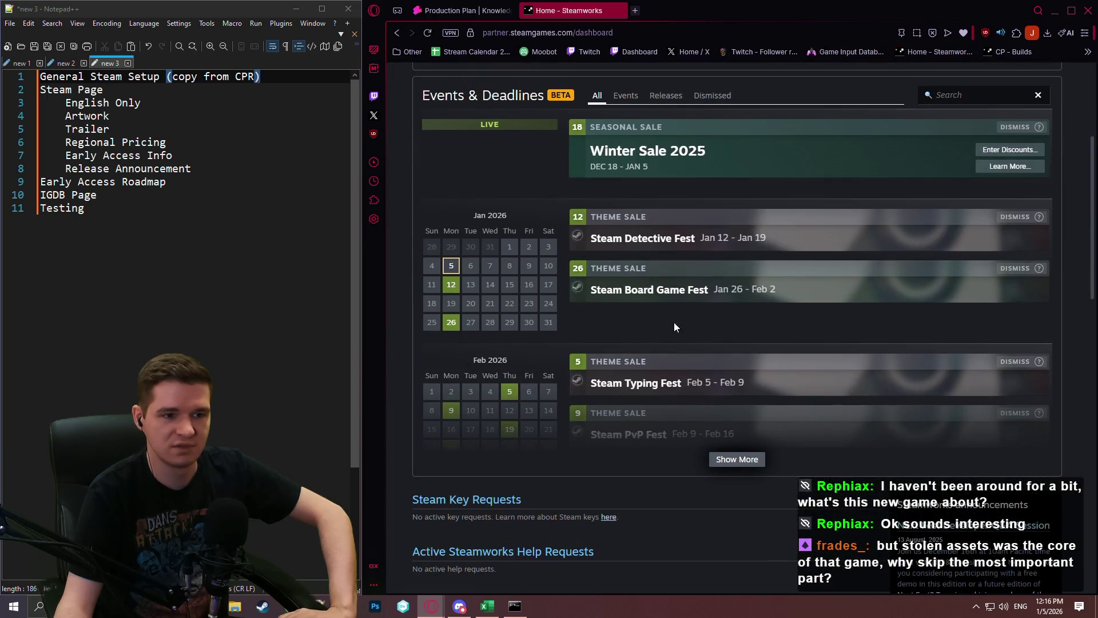
{"action": "left_click", "coordinate": [737, 458]}
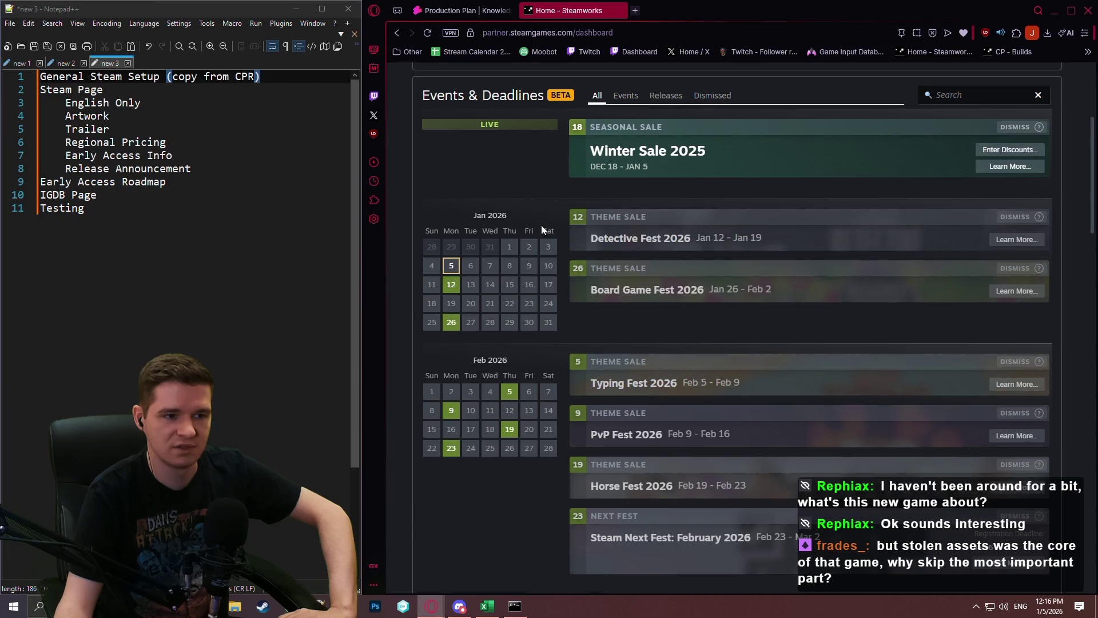
Step: Filter events to Releases, switch back to All, and browse the sales from Winter Sale 2025 through May 2026
{"action": "scroll", "coordinate": [540, 227], "scroll_direction": "up", "scroll_amount": 2}
{"action": "scroll", "coordinate": [703, 211], "scroll_direction": "up", "scroll_amount": 1}
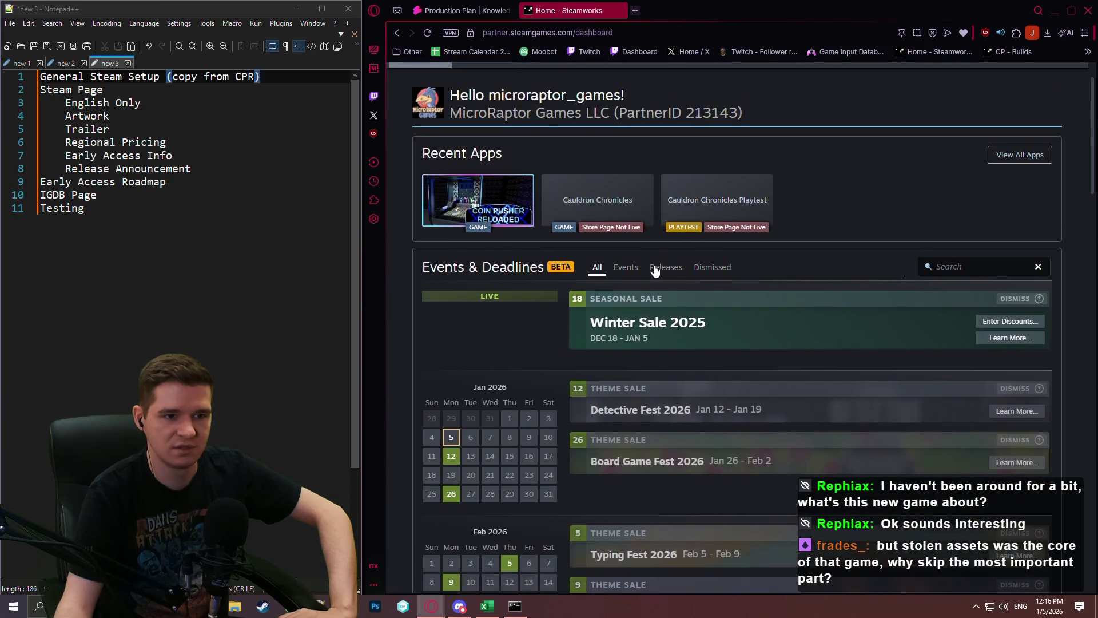
{"action": "left_click", "coordinate": [664, 268]}
{"action": "left_click", "coordinate": [597, 267]}
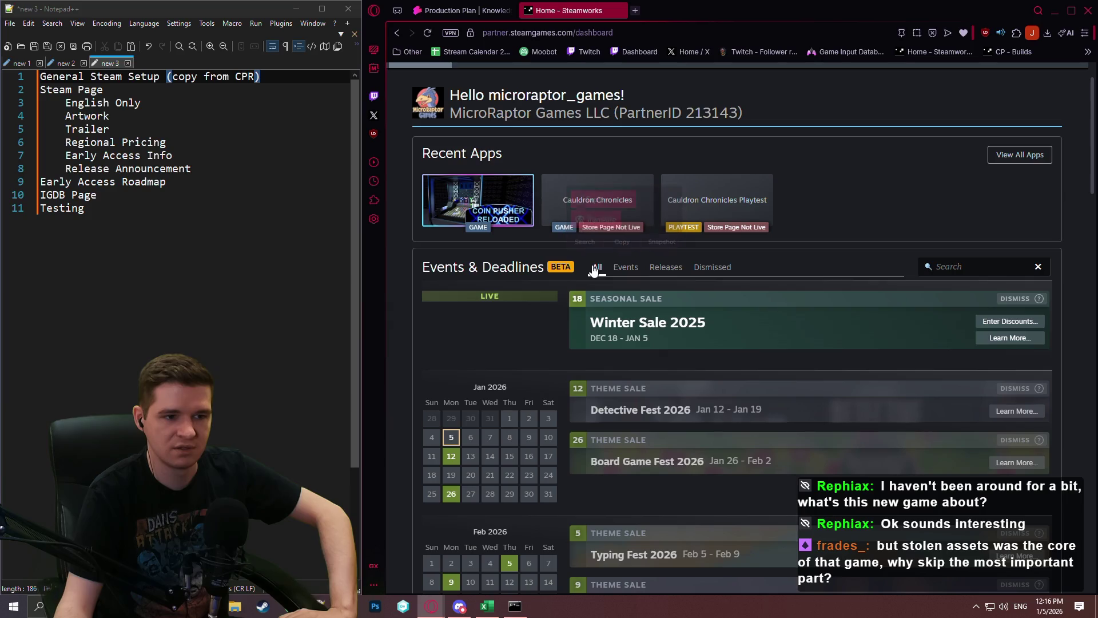
{"action": "scroll", "coordinate": [577, 259], "scroll_direction": "down", "scroll_amount": 5}
{"action": "scroll", "coordinate": [552, 263], "scroll_direction": "up", "scroll_amount": 3}
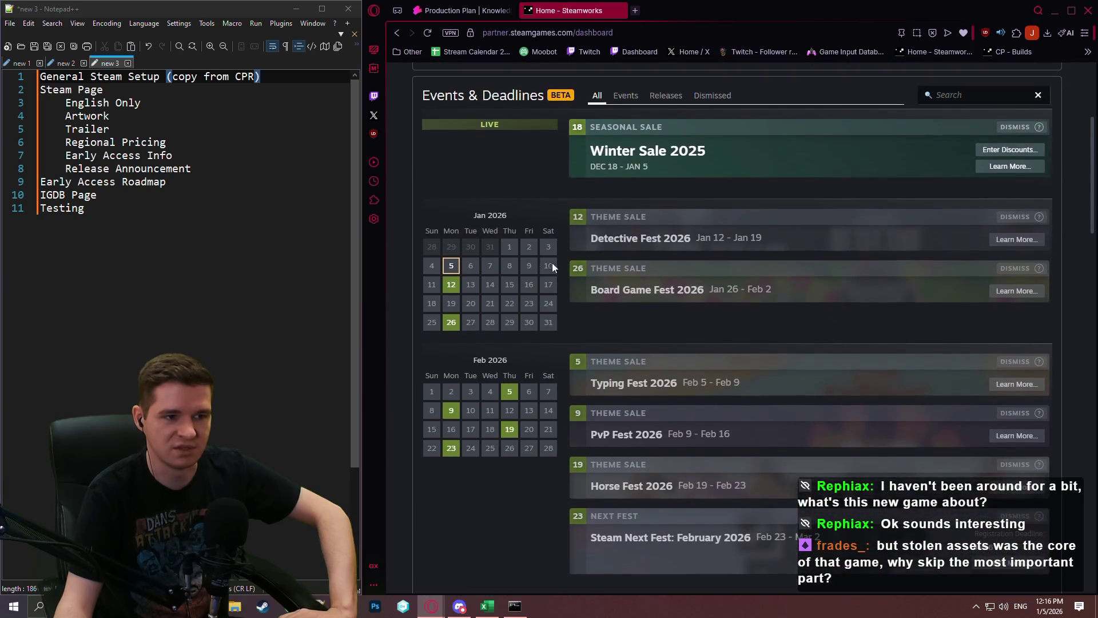
{"action": "scroll", "coordinate": [548, 279], "scroll_direction": "down", "scroll_amount": 7}
{"action": "scroll", "coordinate": [532, 295], "scroll_direction": "down", "scroll_amount": 5}
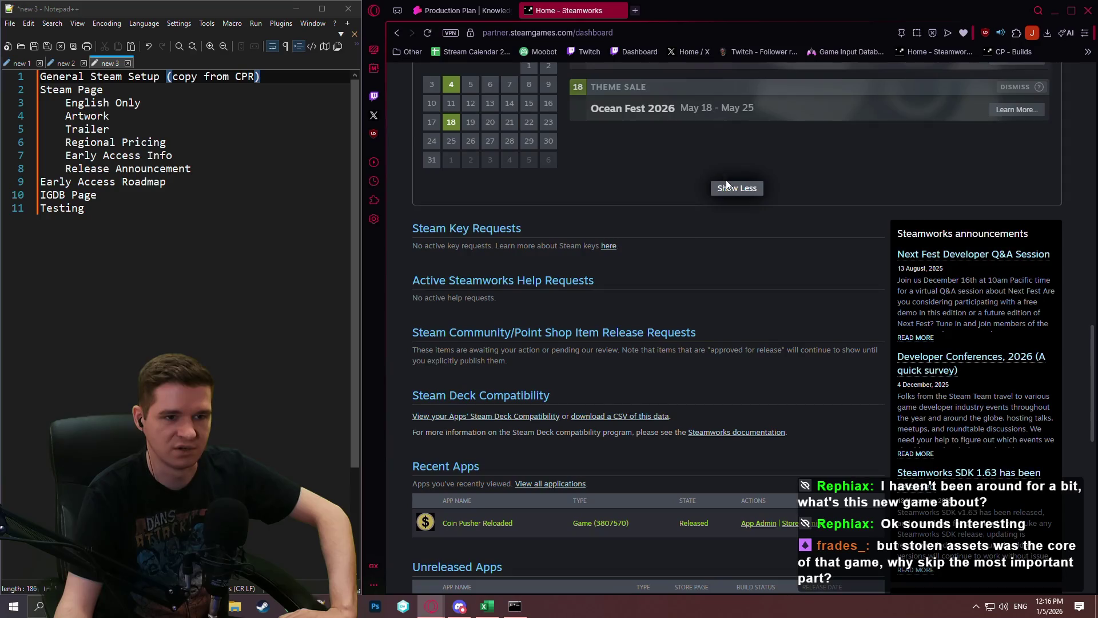
{"action": "scroll", "coordinate": [572, 234], "scroll_direction": "up", "scroll_amount": 4}
{"action": "scroll", "coordinate": [524, 247], "scroll_direction": "up", "scroll_amount": 5}
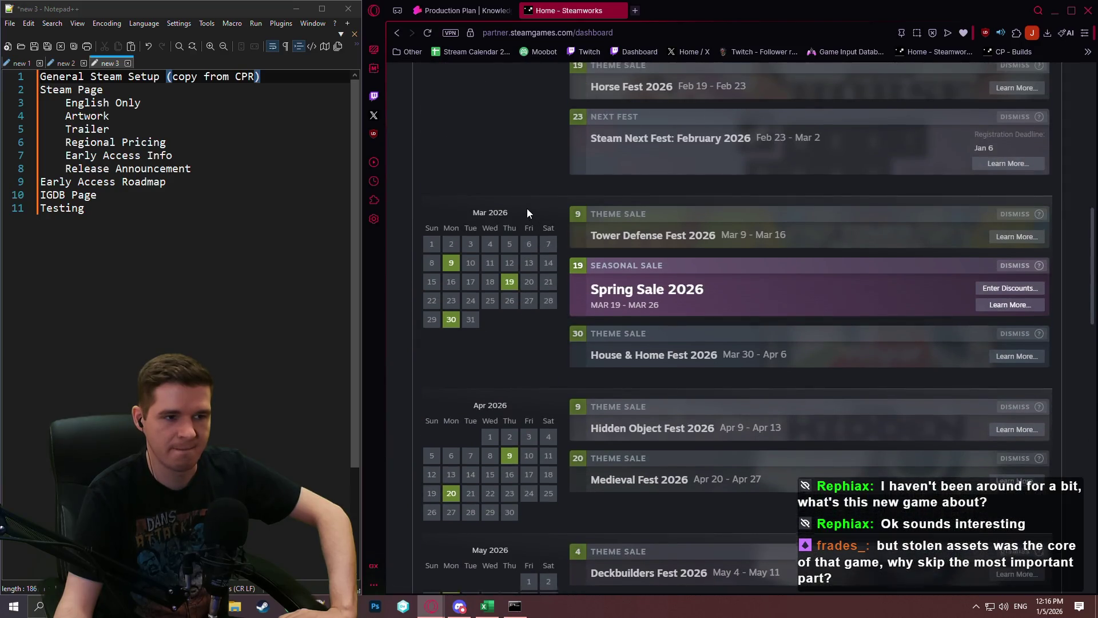
{"action": "scroll", "coordinate": [521, 240], "scroll_direction": "up", "scroll_amount": 6}
{"action": "scroll", "coordinate": [531, 252], "scroll_direction": "down", "scroll_amount": 17}
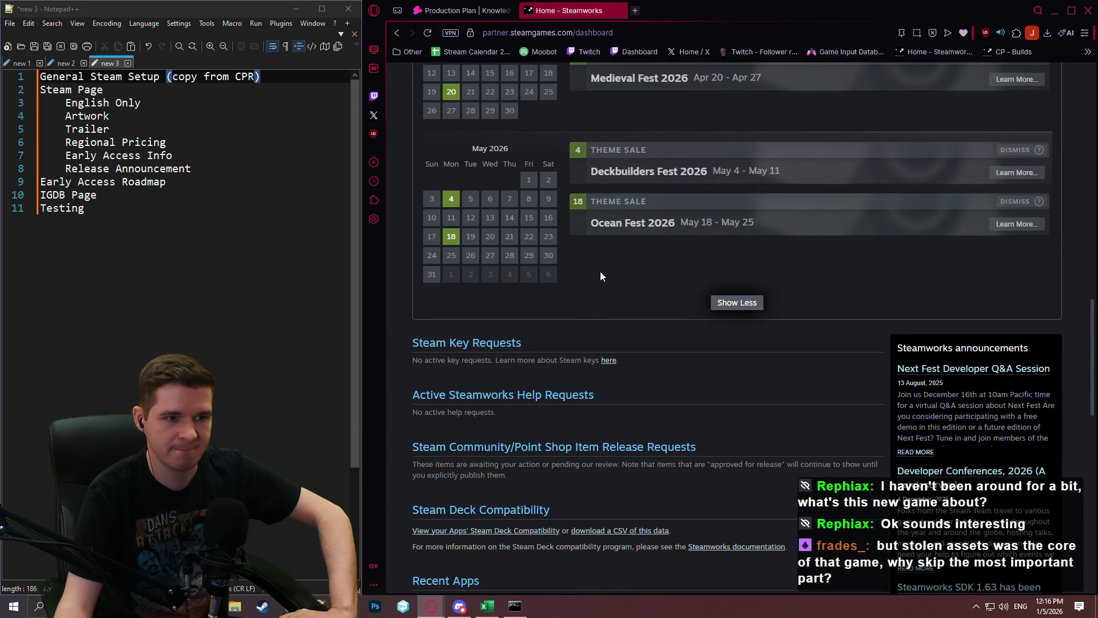
{"action": "scroll", "coordinate": [595, 274], "scroll_direction": "up", "scroll_amount": 10}
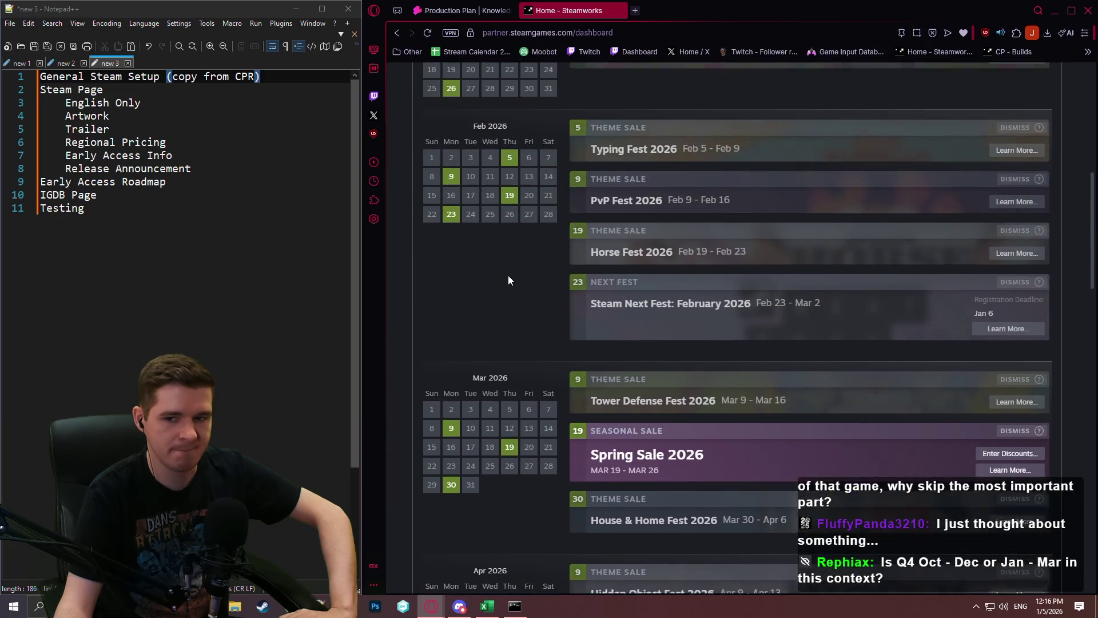
{"action": "scroll", "coordinate": [504, 278], "scroll_direction": "up", "scroll_amount": 3}
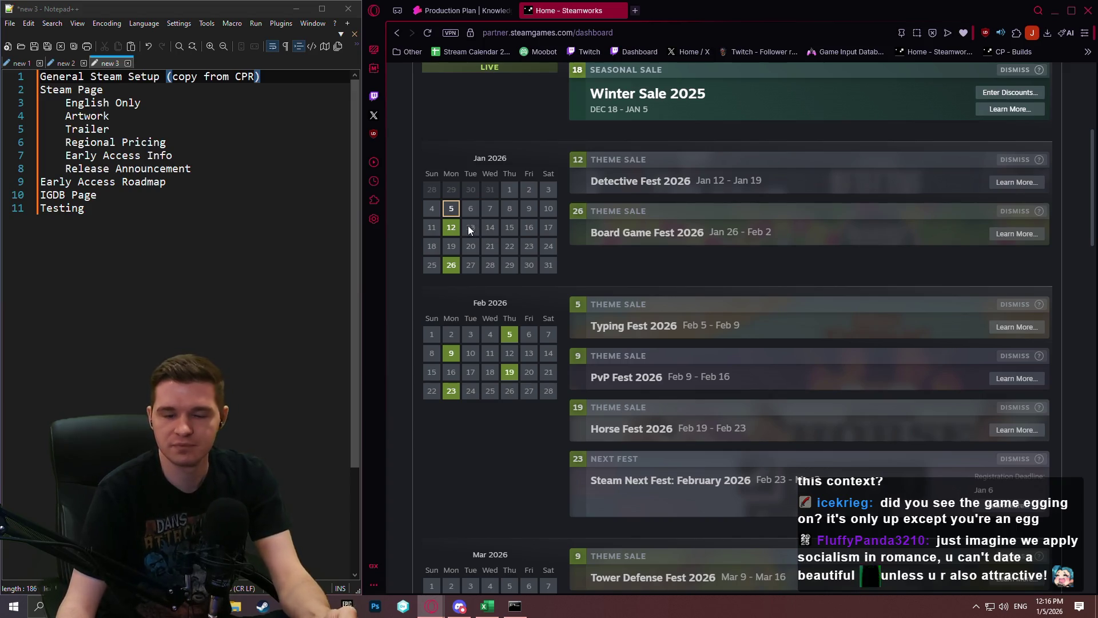
{"action": "scroll", "coordinate": [469, 226], "scroll_direction": "up", "scroll_amount": 2}
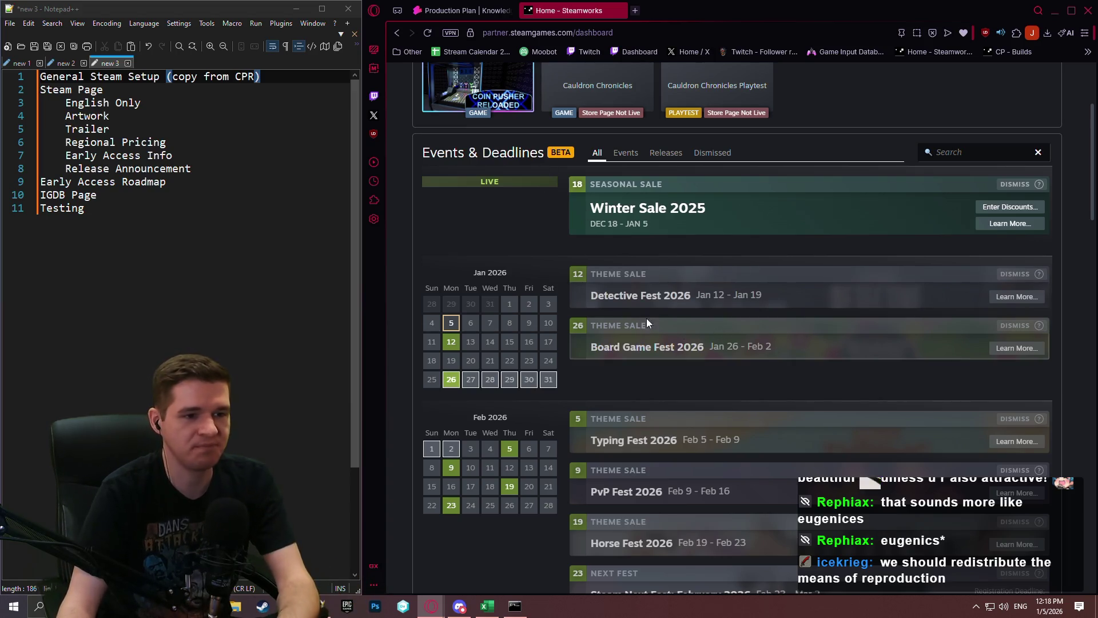
{"action": "scroll", "coordinate": [678, 277], "scroll_direction": "down", "scroll_amount": 4}
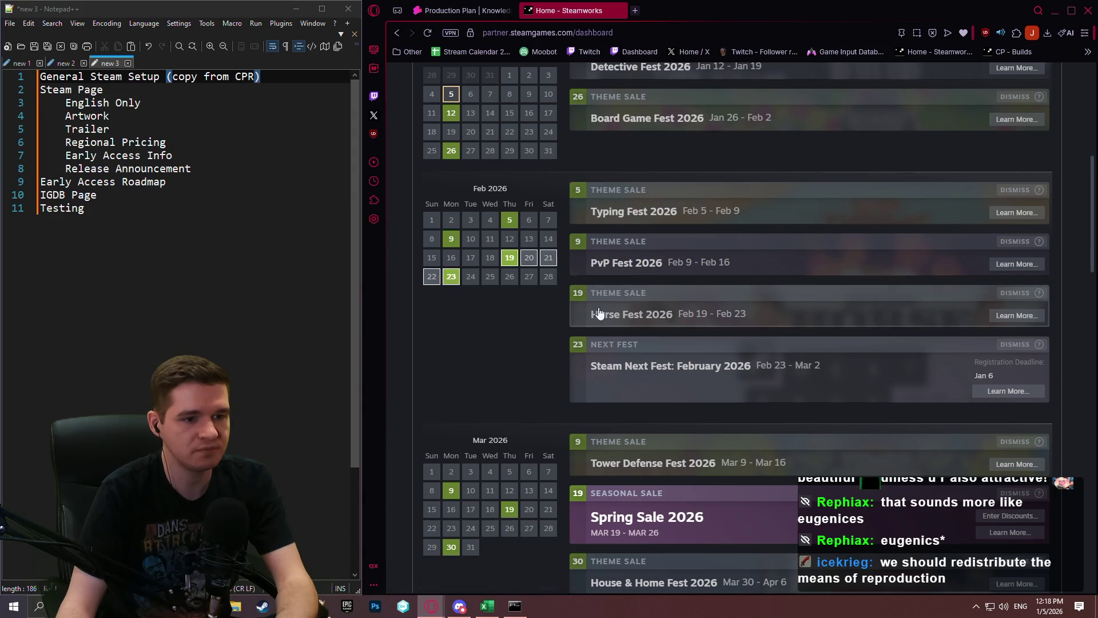
{"action": "scroll", "coordinate": [676, 247], "scroll_direction": "down", "scroll_amount": 6}
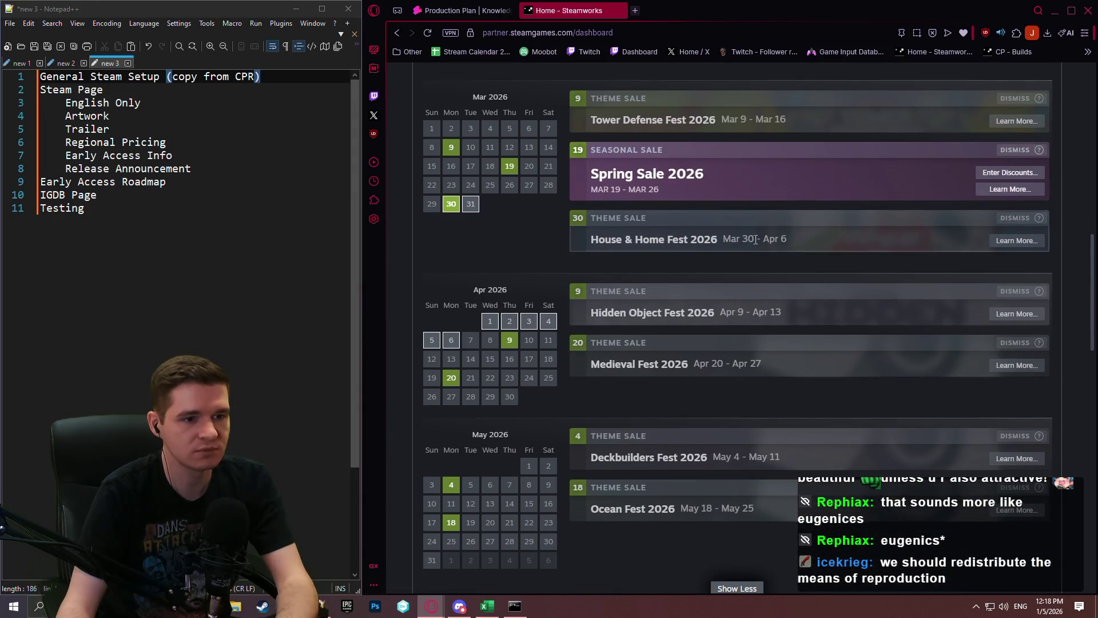
{"action": "scroll", "coordinate": [736, 239], "scroll_direction": "down", "scroll_amount": 3}
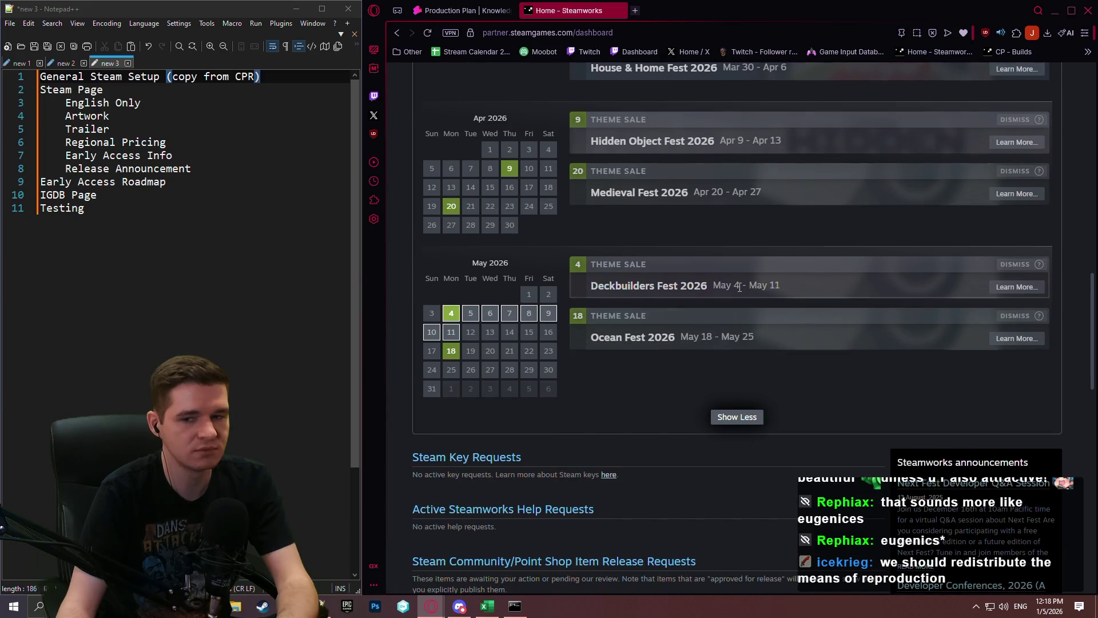
{"action": "scroll", "coordinate": [1068, 303], "scroll_direction": "up", "scroll_amount": 2}
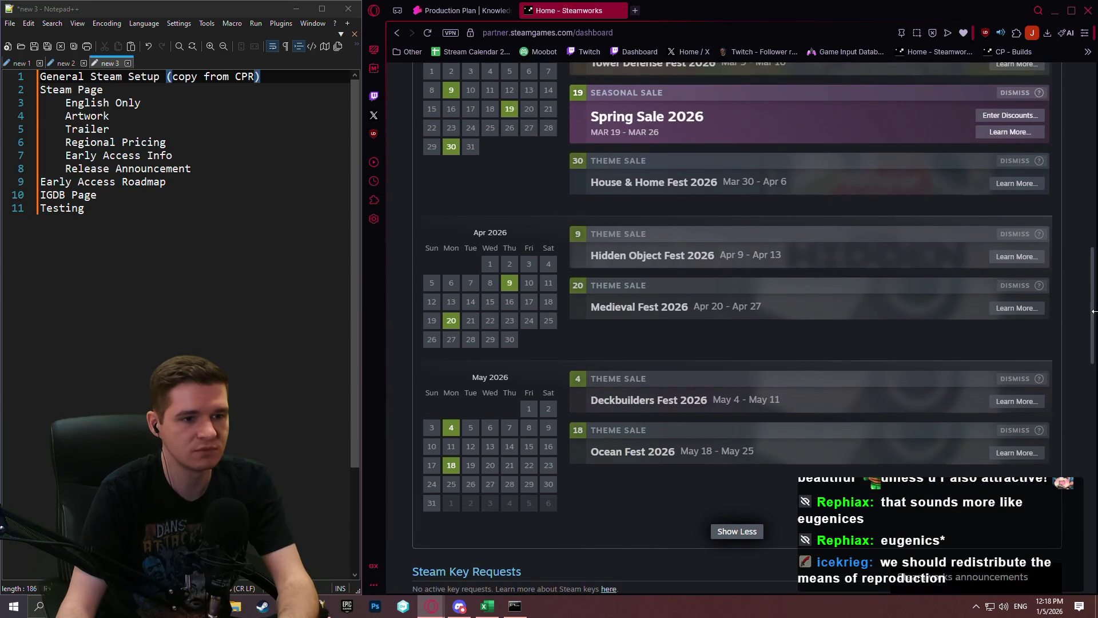
{"action": "scroll", "coordinate": [1092, 296], "scroll_direction": "down", "scroll_amount": 1}
{"action": "scroll", "coordinate": [1093, 309], "scroll_direction": "up", "scroll_amount": 1}
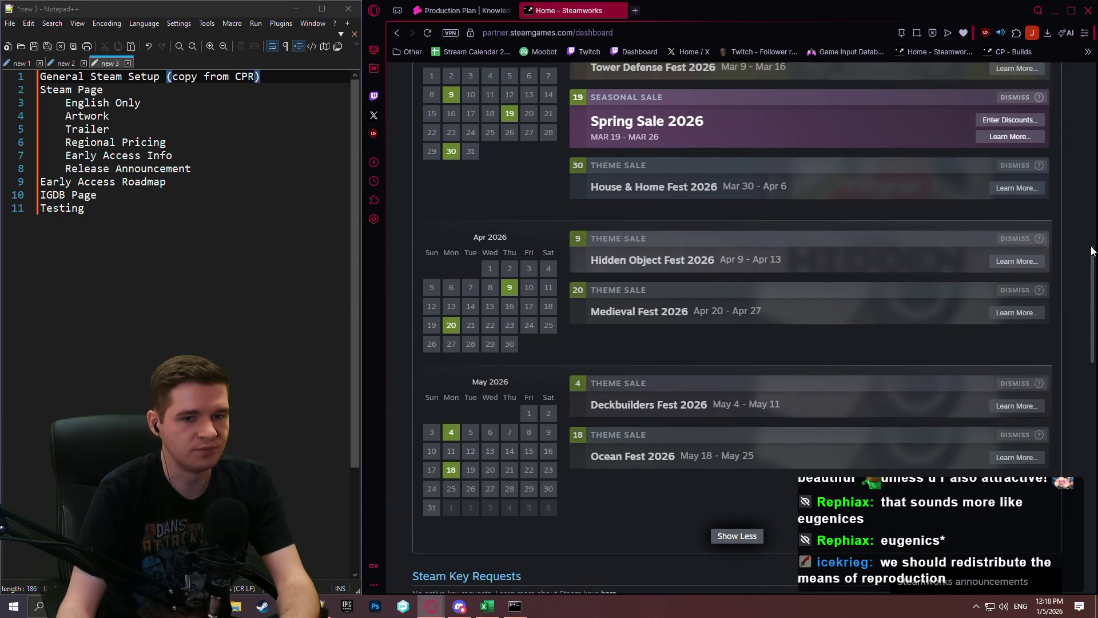
{"action": "scroll", "coordinate": [1093, 257], "scroll_direction": "up", "scroll_amount": 1}
{"action": "scroll", "coordinate": [1094, 254], "scroll_direction": "up", "scroll_amount": 5}
{"action": "scroll", "coordinate": [1087, 229], "scroll_direction": "down", "scroll_amount": 2}
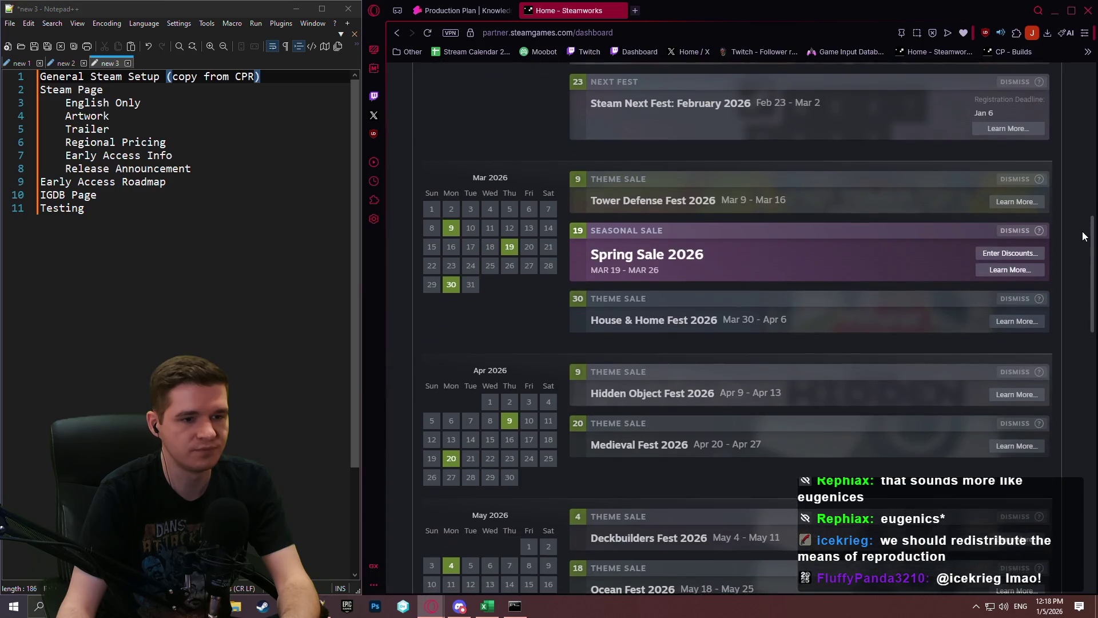
{"action": "scroll", "coordinate": [1076, 192], "scroll_direction": "down", "scroll_amount": 1}
{"action": "scroll", "coordinate": [1076, 171], "scroll_direction": "up", "scroll_amount": 4}
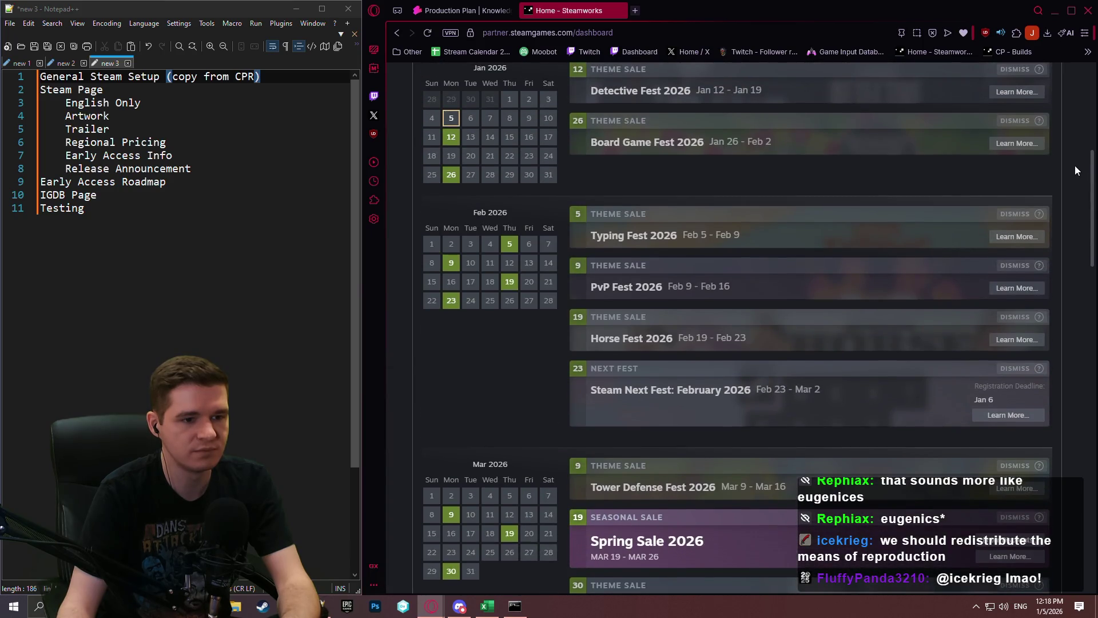
{"action": "scroll", "coordinate": [1073, 149], "scroll_direction": "up", "scroll_amount": 2}
{"action": "scroll", "coordinate": [1071, 133], "scroll_direction": "down", "scroll_amount": 1}
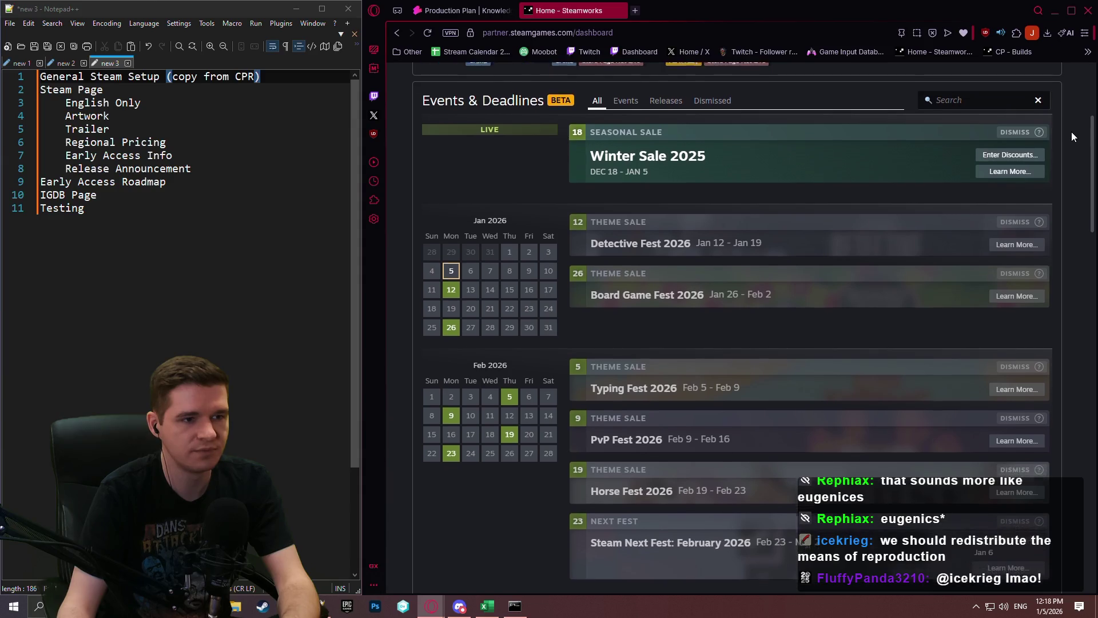
Step: Try the Dismissed and Releases event filters, then return to All events
{"action": "left_click", "coordinate": [714, 93]}
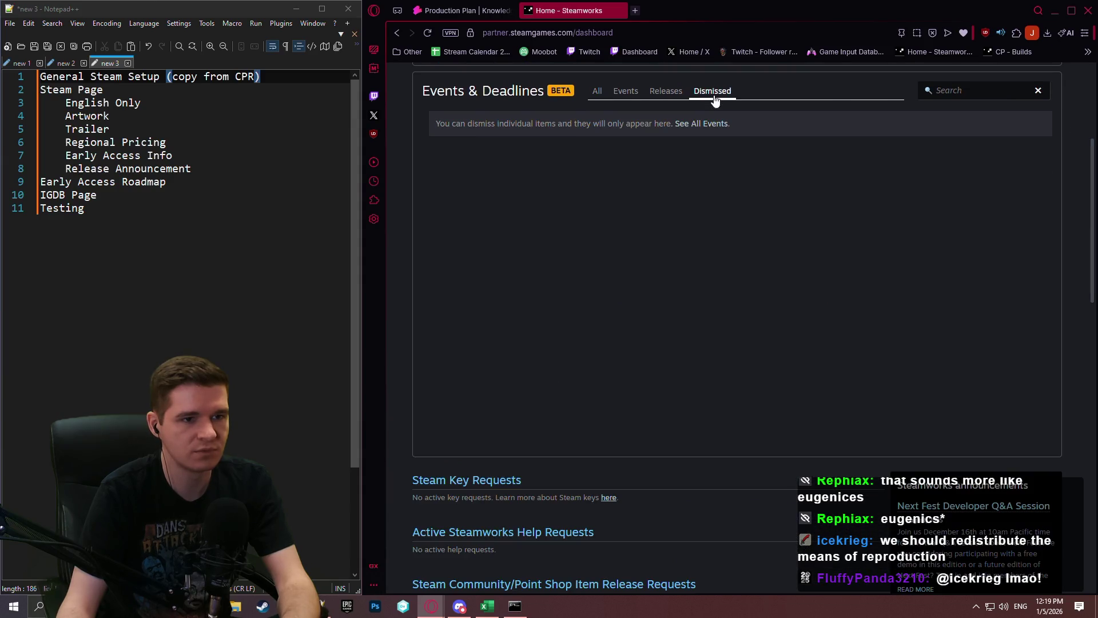
{"action": "left_click", "coordinate": [676, 91]}
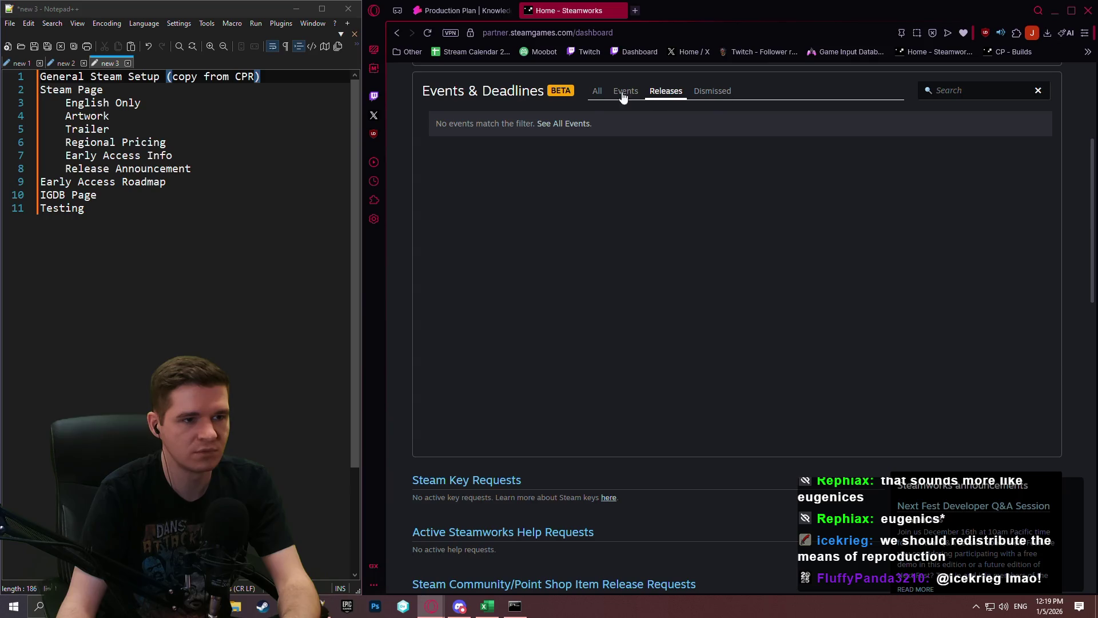
{"action": "left_click", "coordinate": [596, 92]}
{"action": "scroll", "coordinate": [848, 223], "scroll_direction": "down", "scroll_amount": 10}
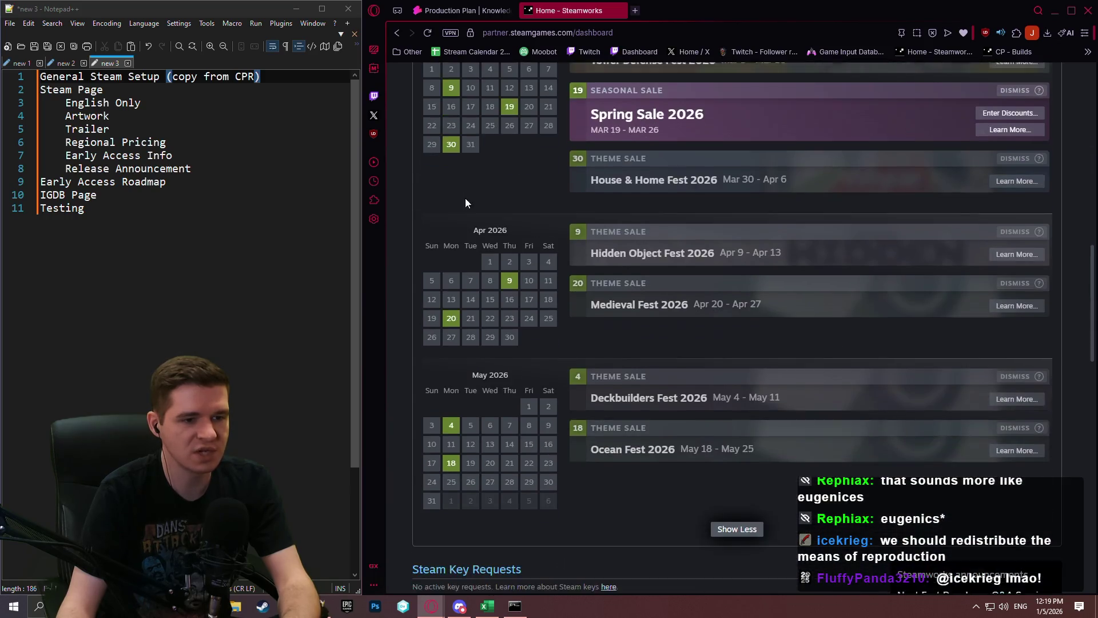
{"action": "scroll", "coordinate": [824, 307], "scroll_direction": "down", "scroll_amount": 3}
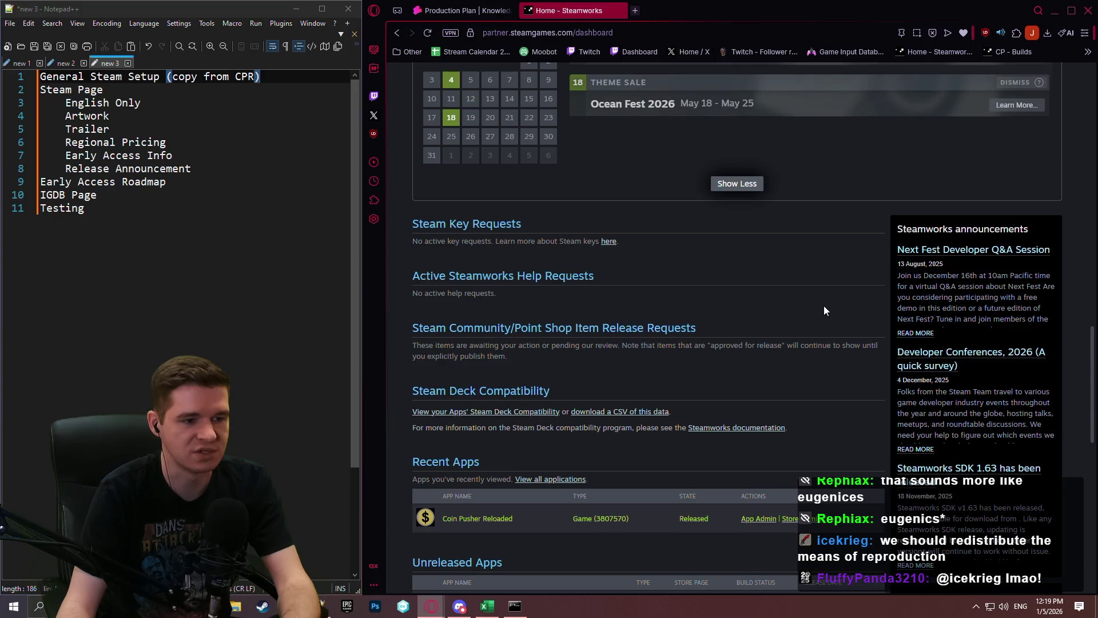
{"action": "scroll", "coordinate": [768, 194], "scroll_direction": "up", "scroll_amount": 9}
{"action": "scroll", "coordinate": [750, 181], "scroll_direction": "up", "scroll_amount": 2}
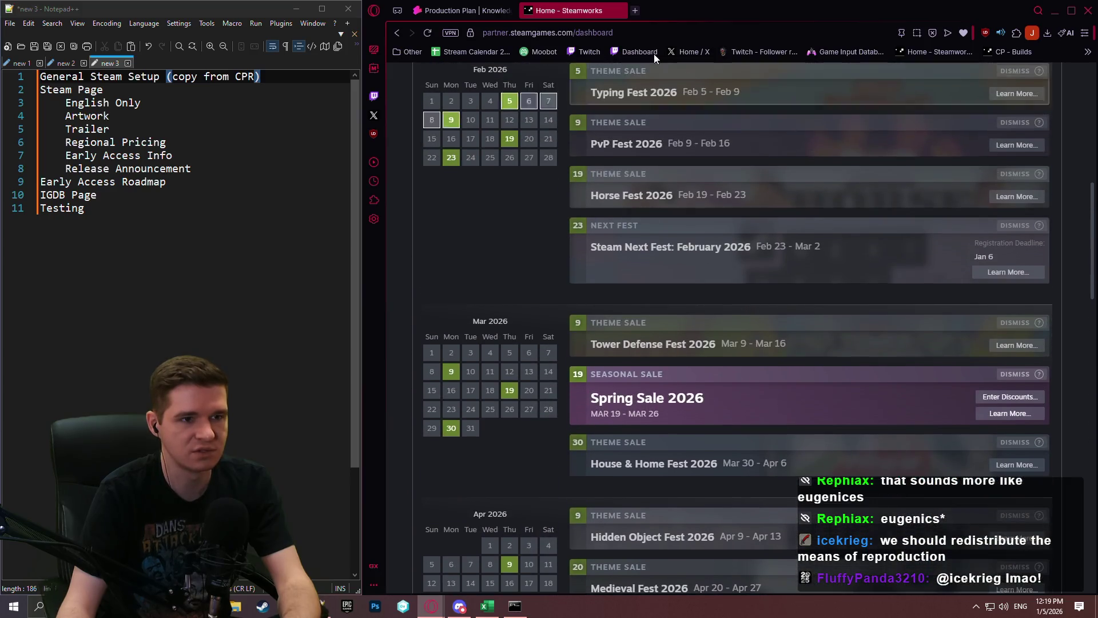
Step: Search Google for 'steam events 2025' and read Steam's official first-half 2025 sales and fests announcement
{"action": "left_click", "coordinate": [635, 10]}
{"action": "type", "text": "steam eve"}
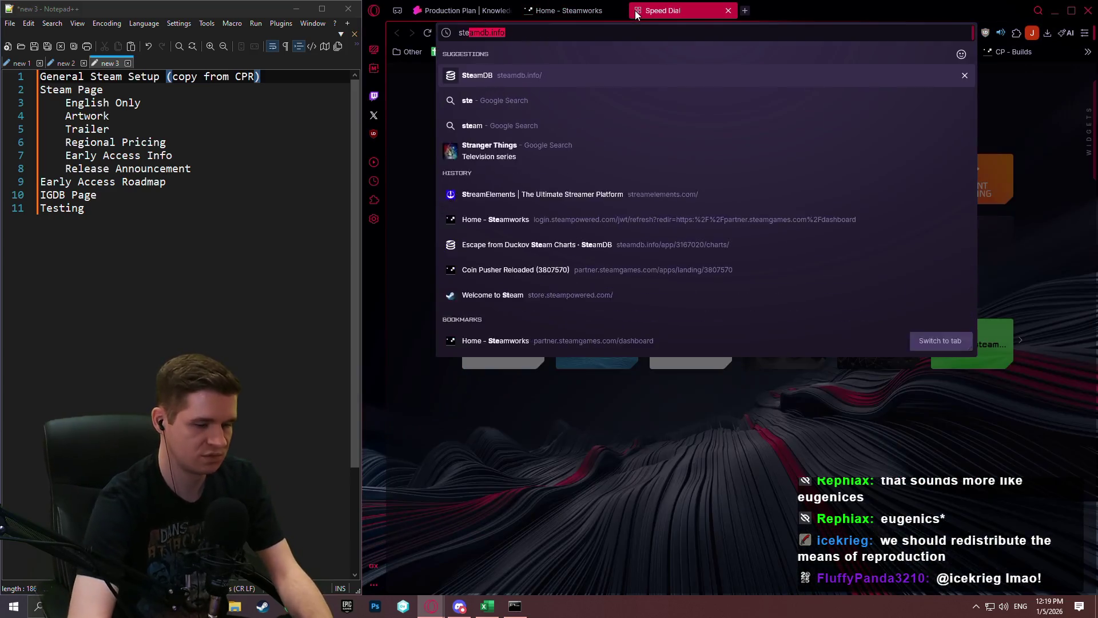
{"action": "type", "text": "nts 2025"}
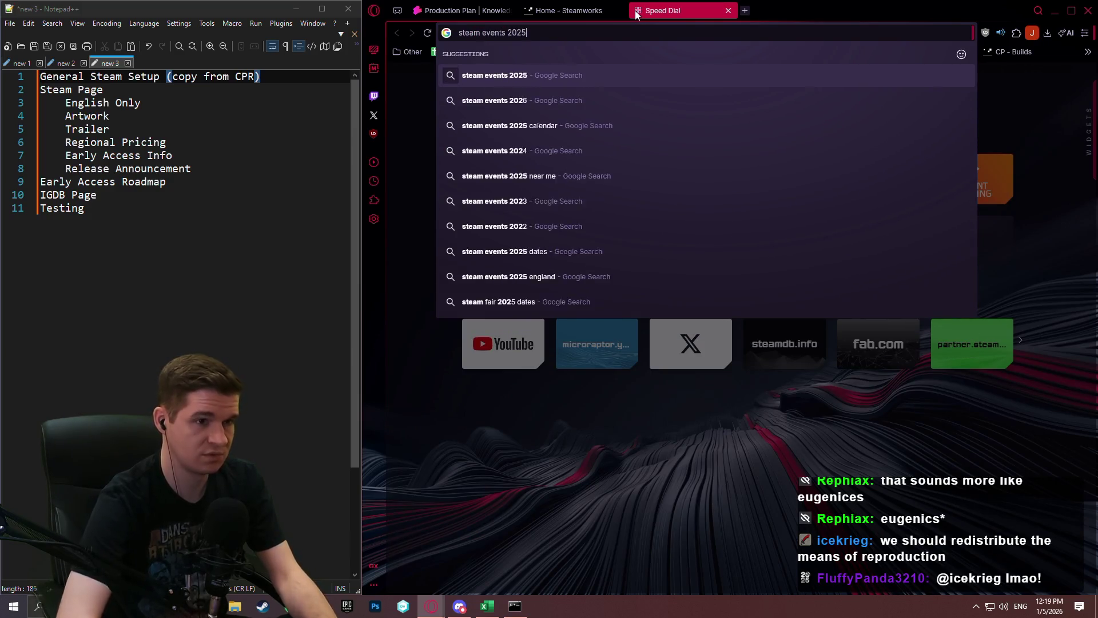
{"action": "key", "text": "Return"}
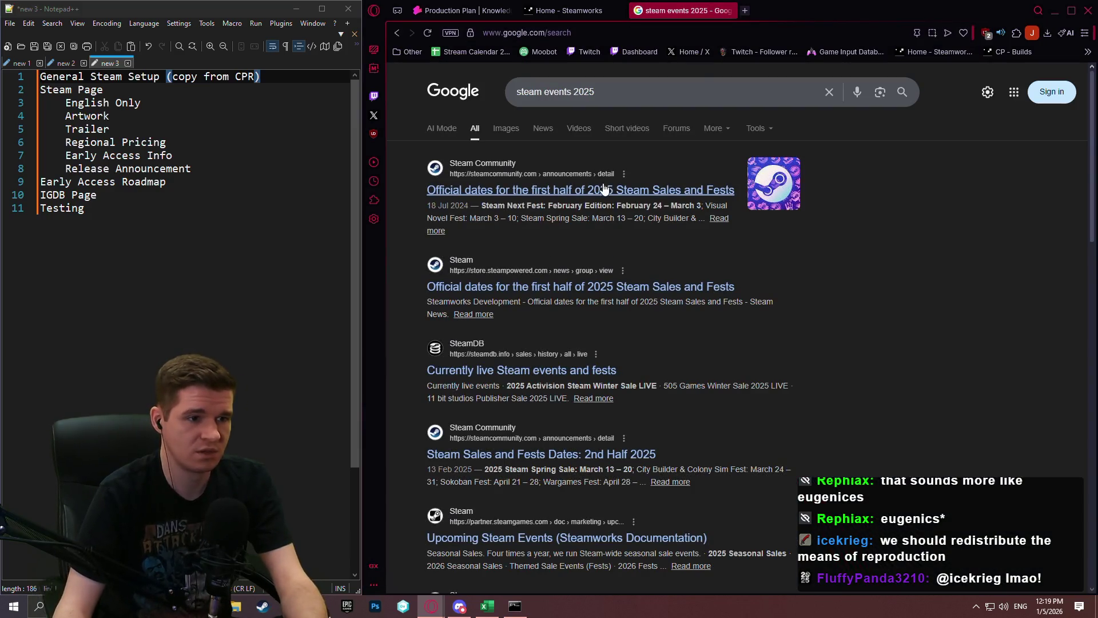
{"action": "middle_click", "coordinate": [595, 190]}
{"action": "left_click", "coordinate": [760, 14]}
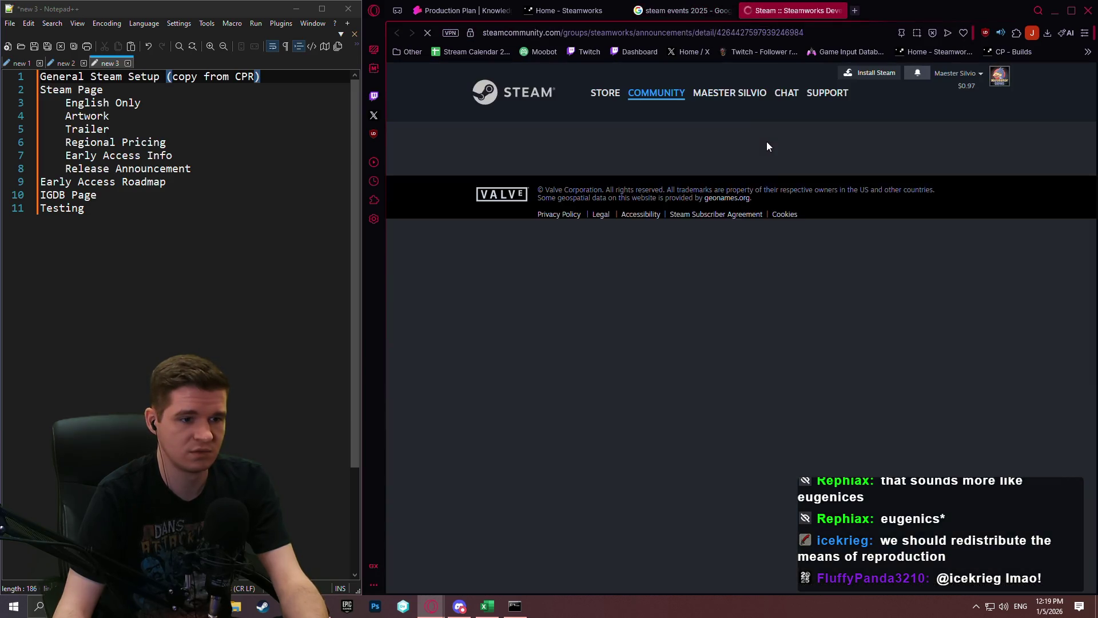
{"action": "scroll", "coordinate": [841, 184], "scroll_direction": "down", "scroll_amount": 6}
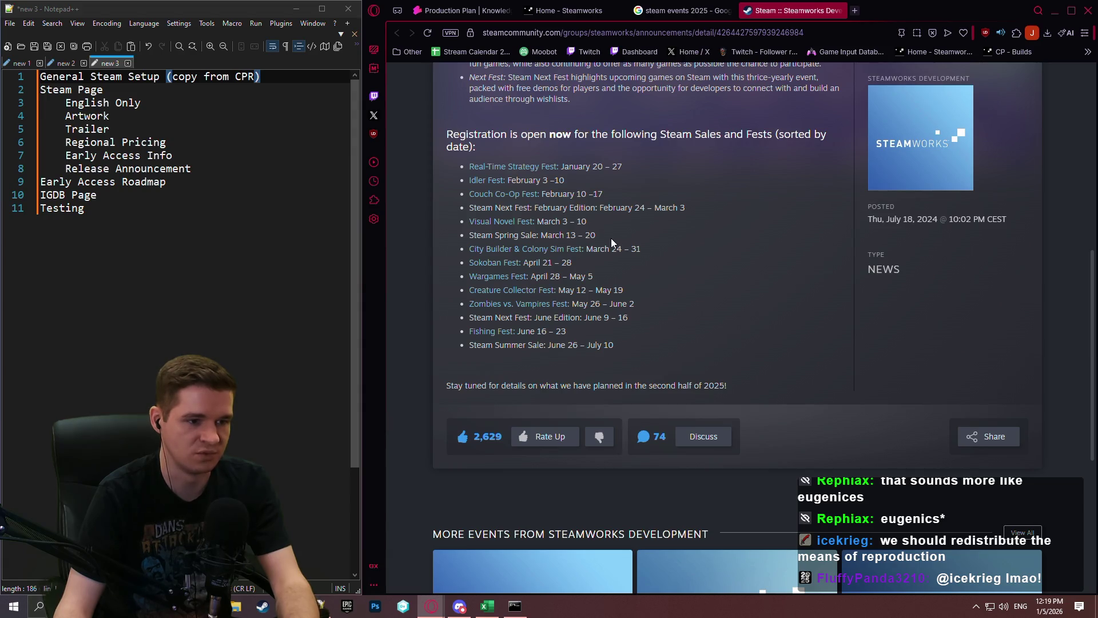
Step: Go back to the Steamworks dashboard and browse its Steam fest calendar
{"action": "left_click", "coordinate": [677, 14]}
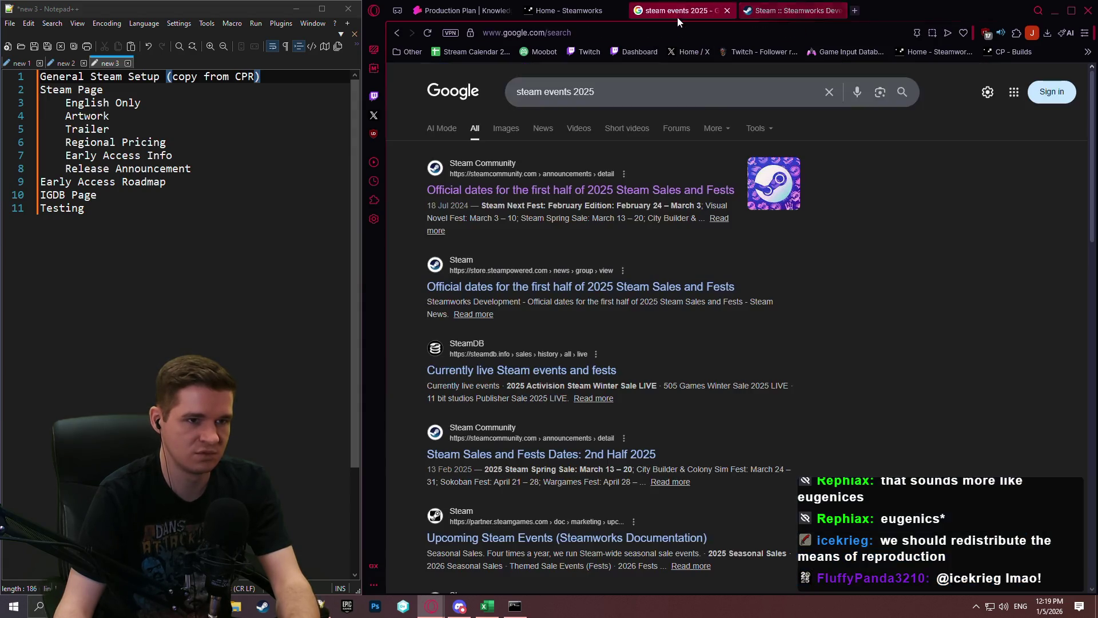
{"action": "left_click", "coordinate": [592, 12]}
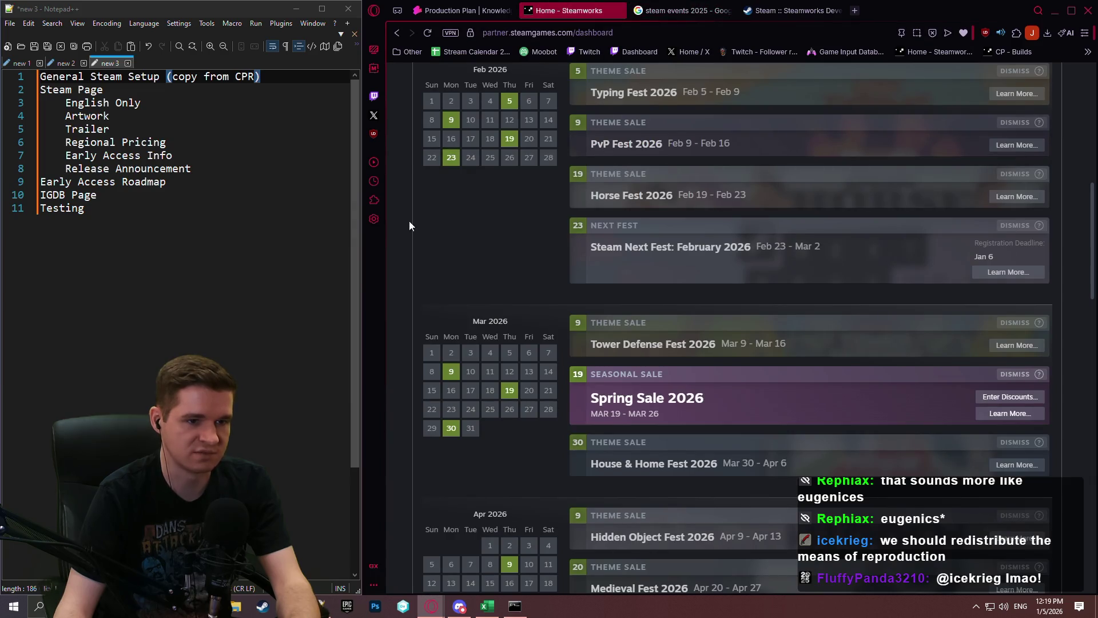
{"action": "scroll", "coordinate": [562, 251], "scroll_direction": "down", "scroll_amount": 3}
{"action": "scroll", "coordinate": [459, 241], "scroll_direction": "up", "scroll_amount": 2}
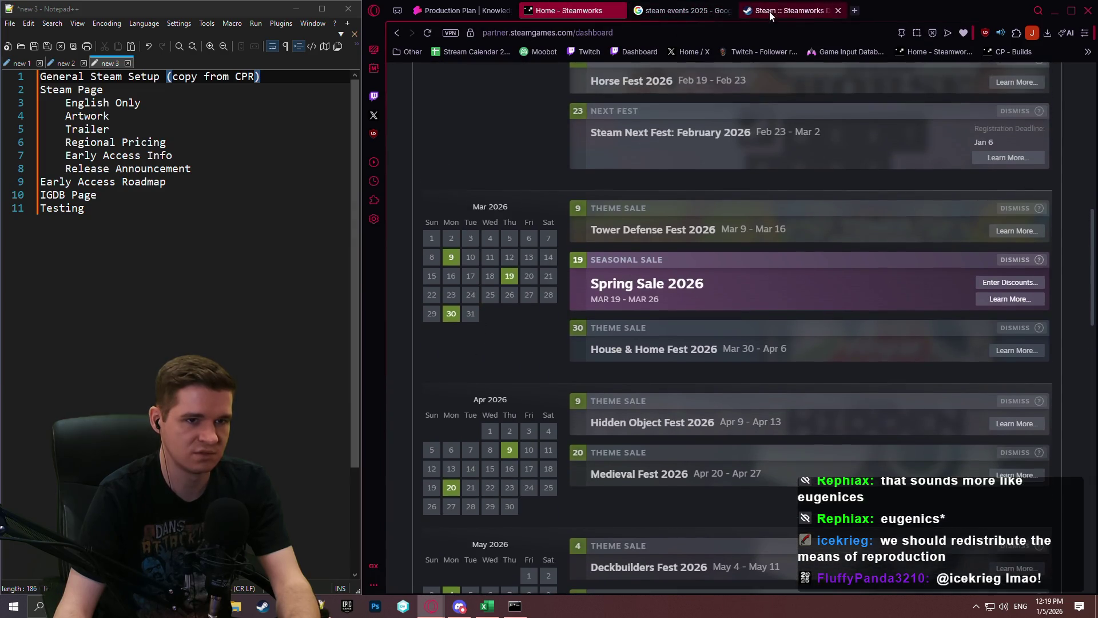
{"action": "left_click", "coordinate": [792, 11]}
{"action": "scroll", "coordinate": [704, 189], "scroll_direction": "up", "scroll_amount": 8}
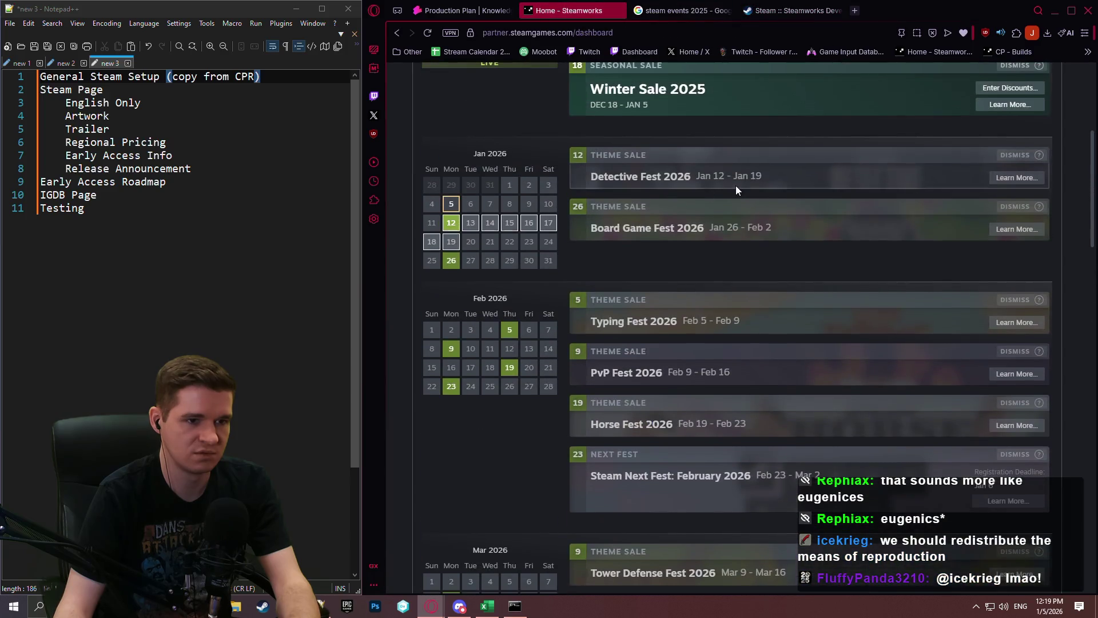
{"action": "scroll", "coordinate": [530, 238], "scroll_direction": "down", "scroll_amount": 4}
{"action": "scroll", "coordinate": [506, 252], "scroll_direction": "down", "scroll_amount": 7}
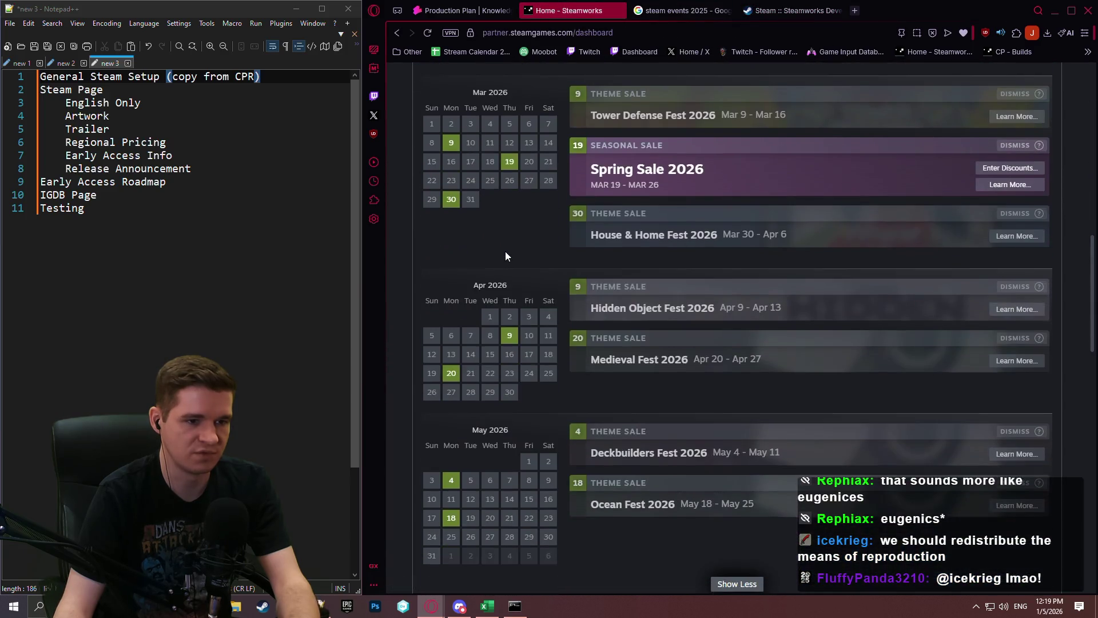
{"action": "scroll", "coordinate": [493, 260], "scroll_direction": "down", "scroll_amount": 4}
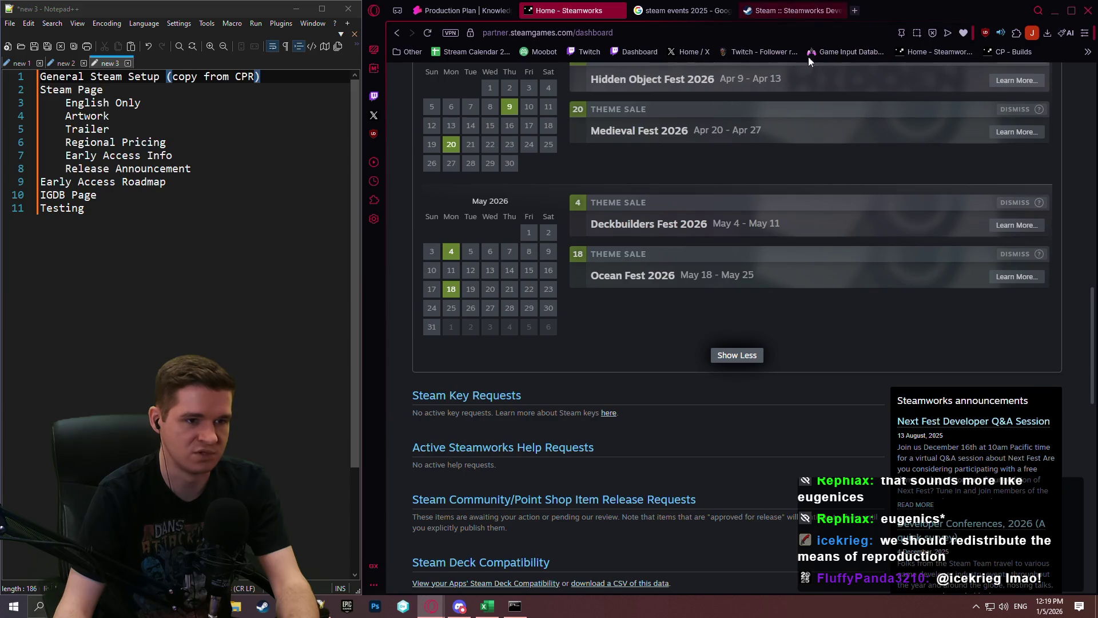
{"action": "scroll", "coordinate": [736, 211], "scroll_direction": "up", "scroll_amount": 2}
Step: Read the first-half 2025 Steam fest dates announcement, then close it
{"action": "left_click", "coordinate": [816, 13]}
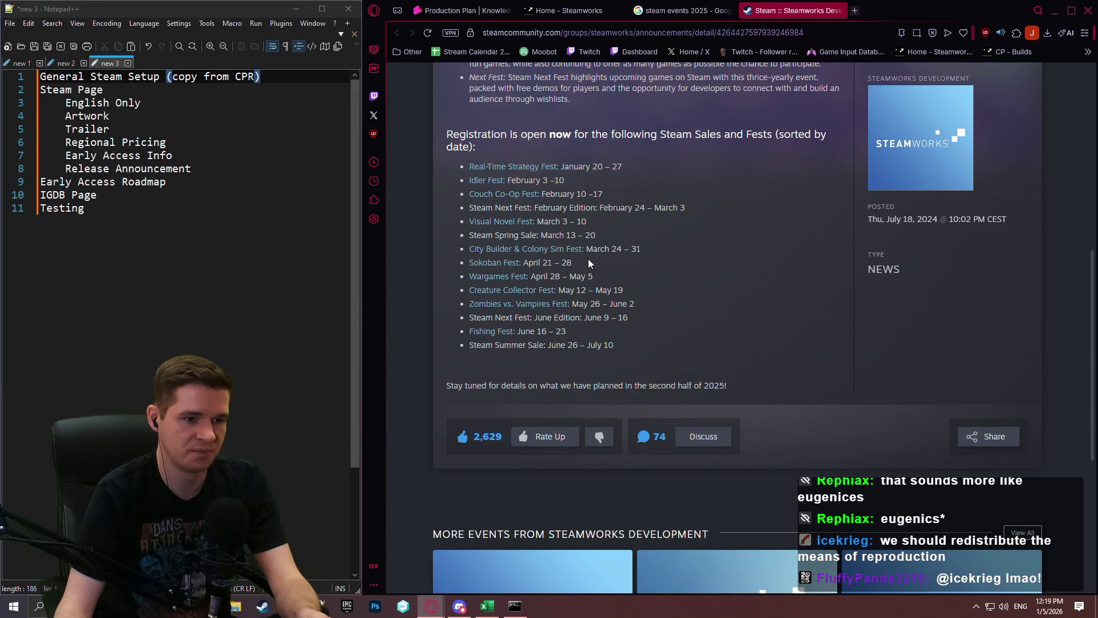
{"action": "scroll", "coordinate": [586, 255], "scroll_direction": "down", "scroll_amount": 1}
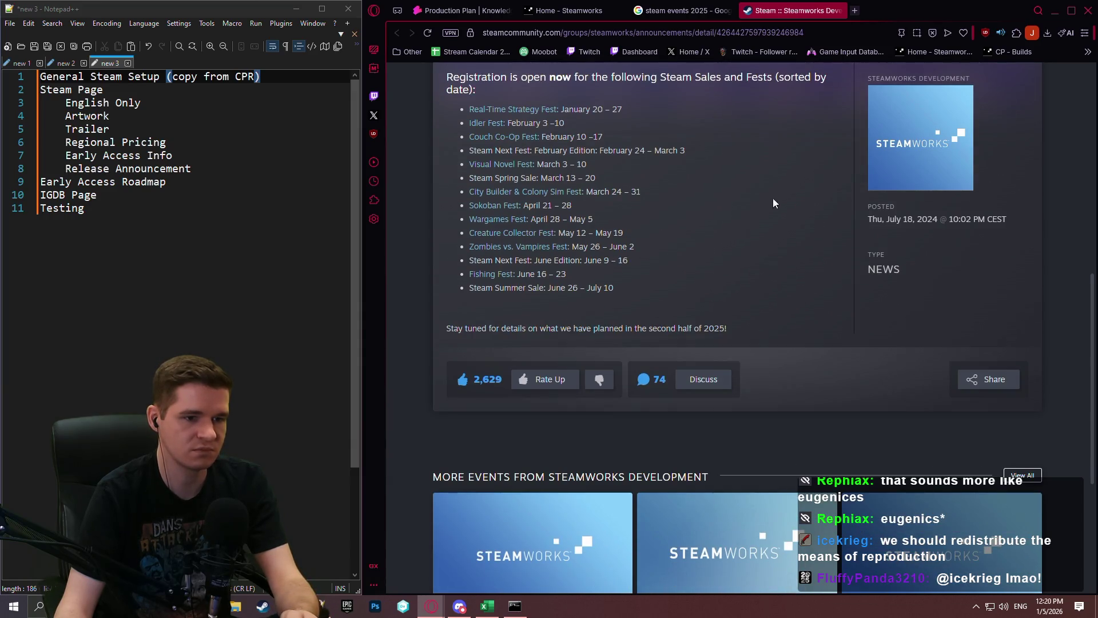
{"action": "scroll", "coordinate": [792, 147], "scroll_direction": "down", "scroll_amount": 1}
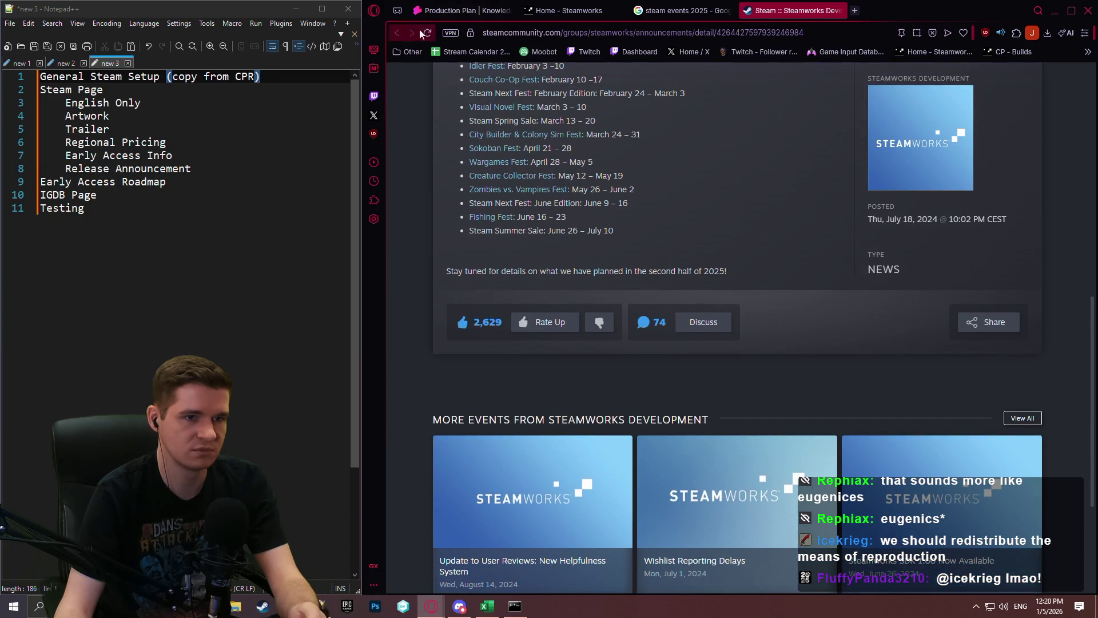
{"action": "left_click", "coordinate": [839, 11]}
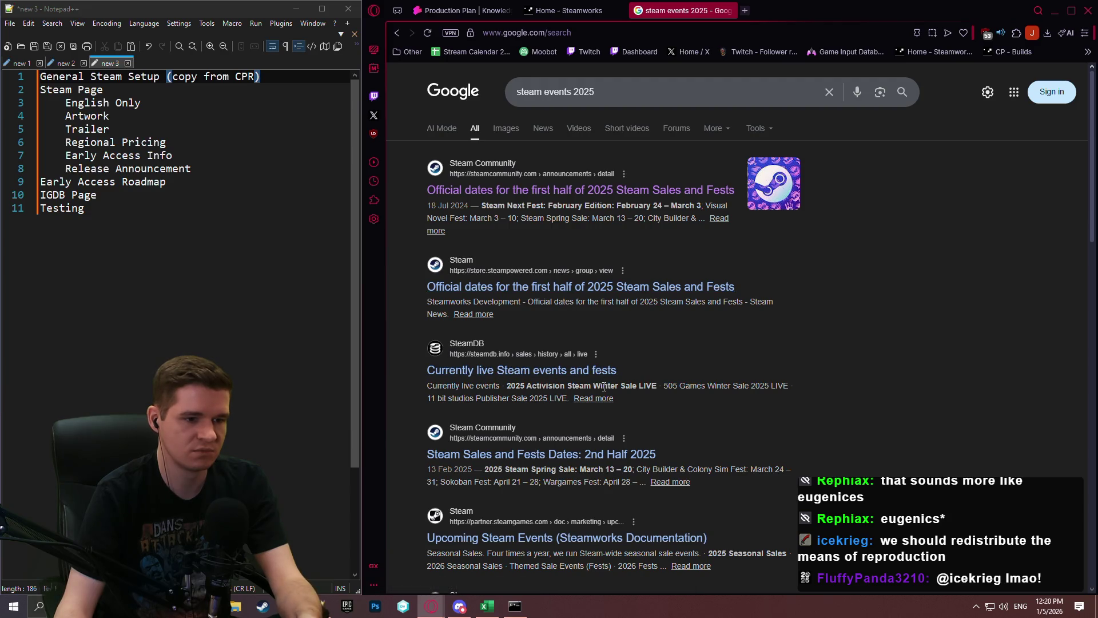
Step: Open the '2nd Half 2025' Steam Sales and Fests announcement in a new tab, read it, and close it
{"action": "middle_click", "coordinate": [616, 454]}
{"action": "left_click", "coordinate": [810, 11]}
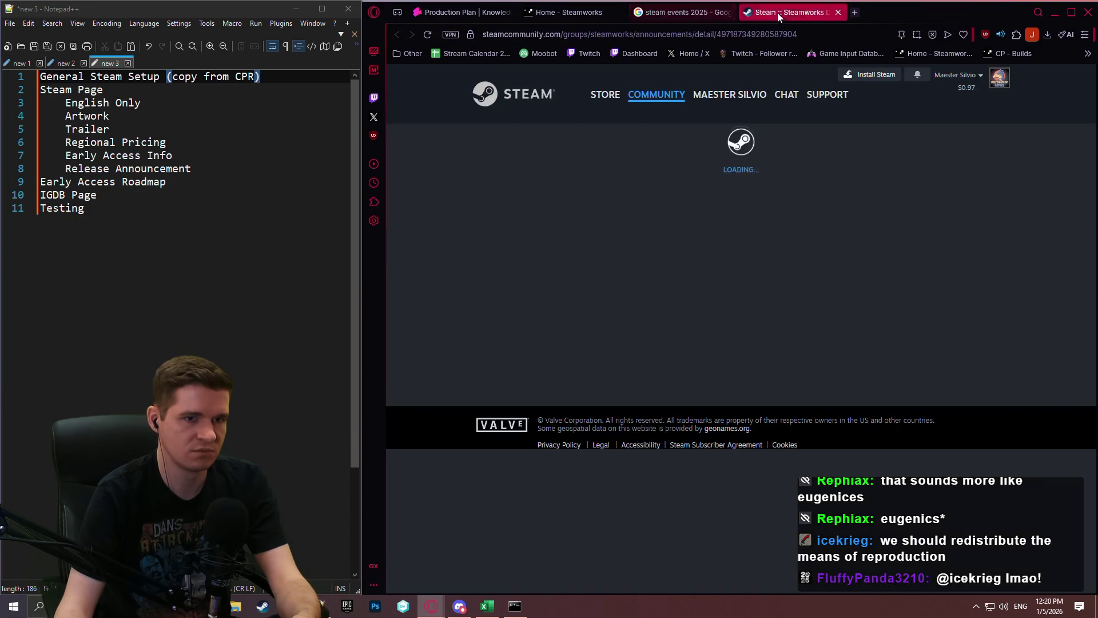
{"action": "mouse_move", "coordinate": [890, 21]}
{"action": "left_mouse_down"}
{"action": "mouse_move", "coordinate": [936, 23]}
{"action": "mouse_move", "coordinate": [891, 21]}
{"action": "left_mouse_up"}
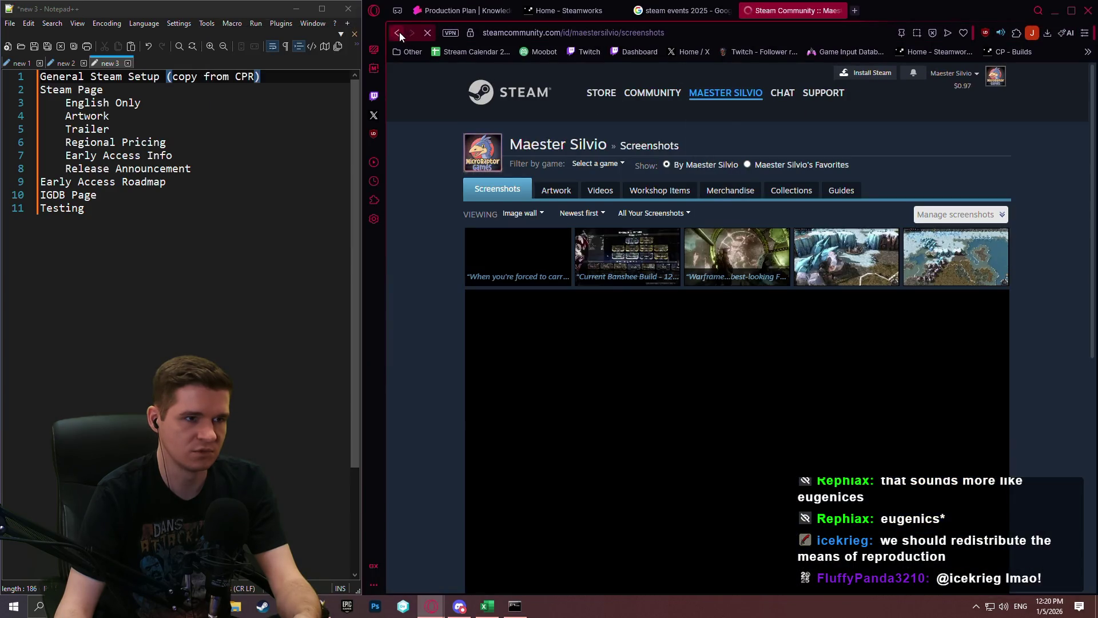
{"action": "left_click", "coordinate": [399, 32]}
{"action": "scroll", "coordinate": [701, 236], "scroll_direction": "down", "scroll_amount": 5}
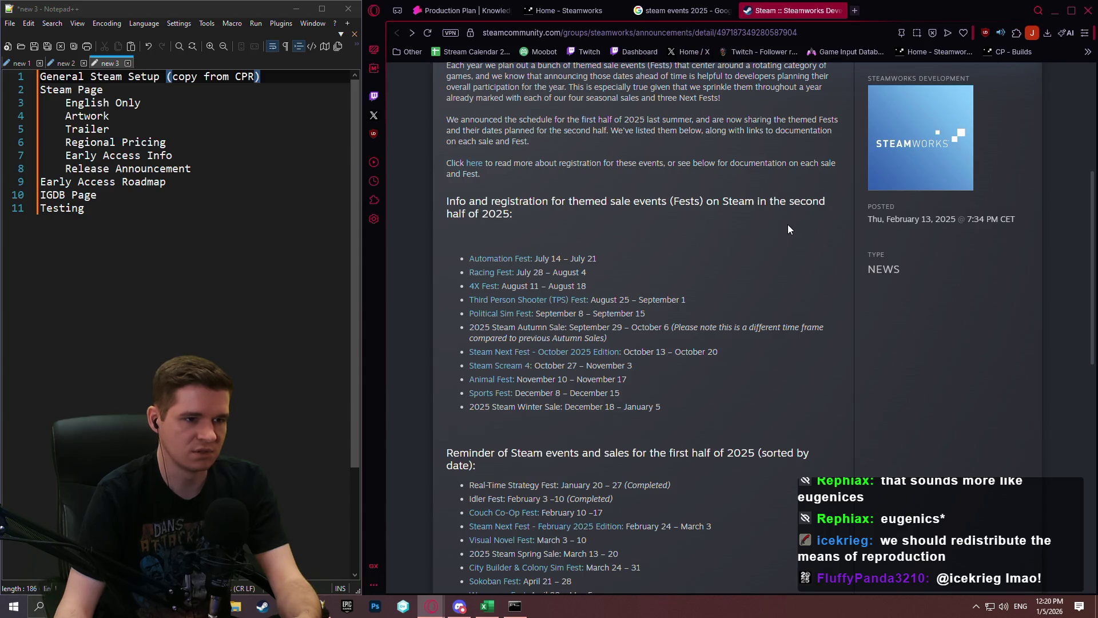
{"action": "scroll", "coordinate": [780, 229], "scroll_direction": "down", "scroll_amount": 2}
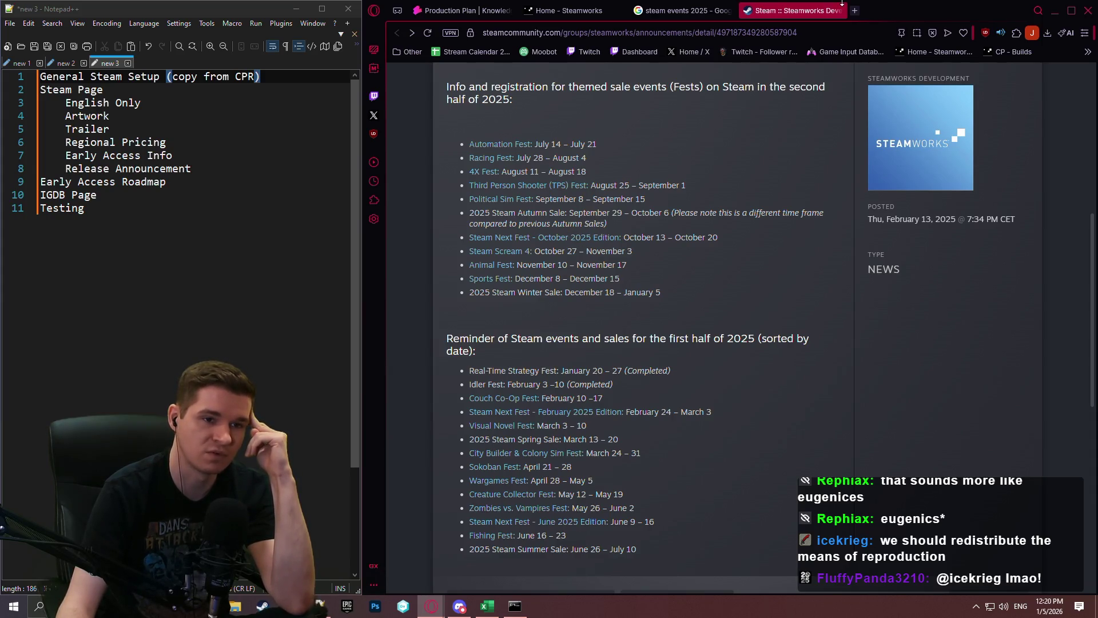
{"action": "left_click", "coordinate": [841, 10]}
Step: Return to the Production Plan article and scroll to the VS-2 table ending with General Polishing (ALL)
{"action": "left_click", "coordinate": [557, 12]}
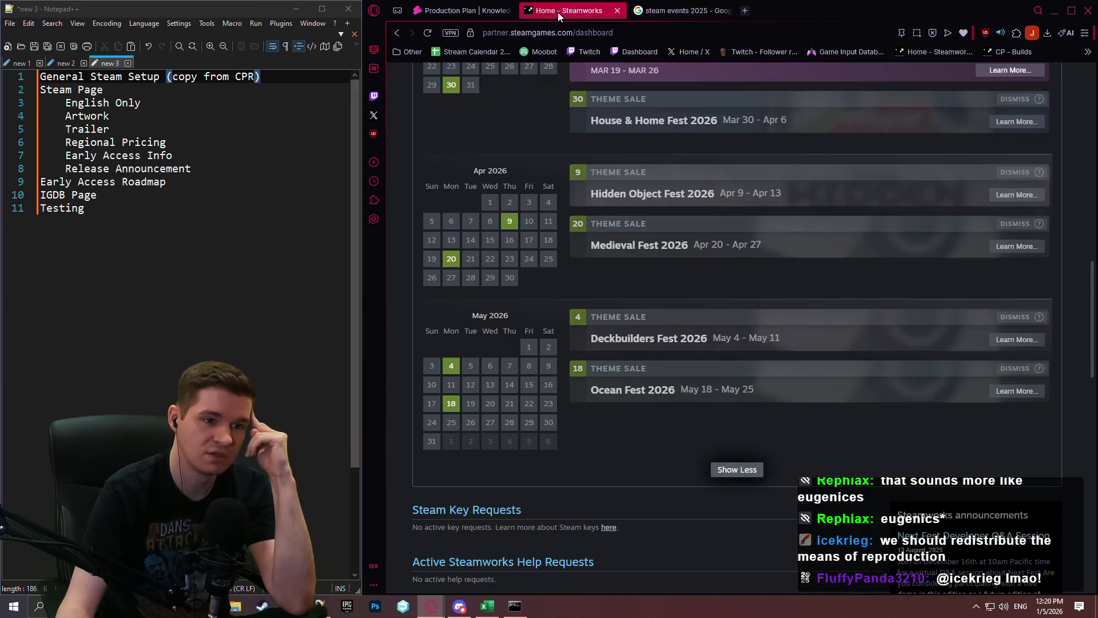
{"action": "left_click", "coordinate": [456, 9]}
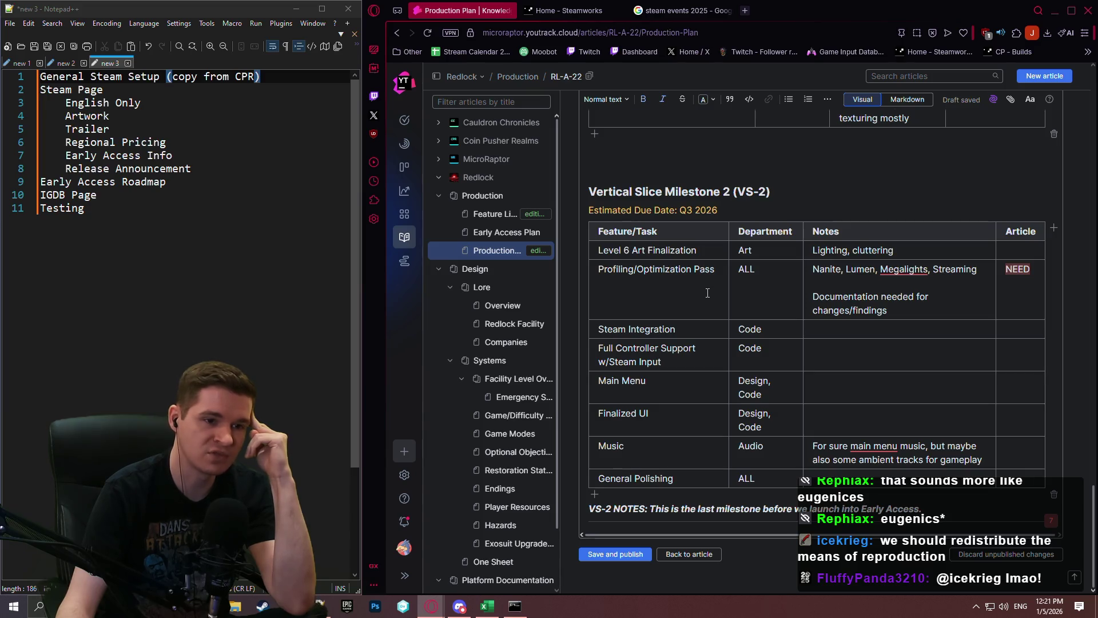
{"action": "scroll", "coordinate": [710, 291], "scroll_direction": "up", "scroll_amount": 3}
{"action": "scroll", "coordinate": [810, 208], "scroll_direction": "up", "scroll_amount": 4}
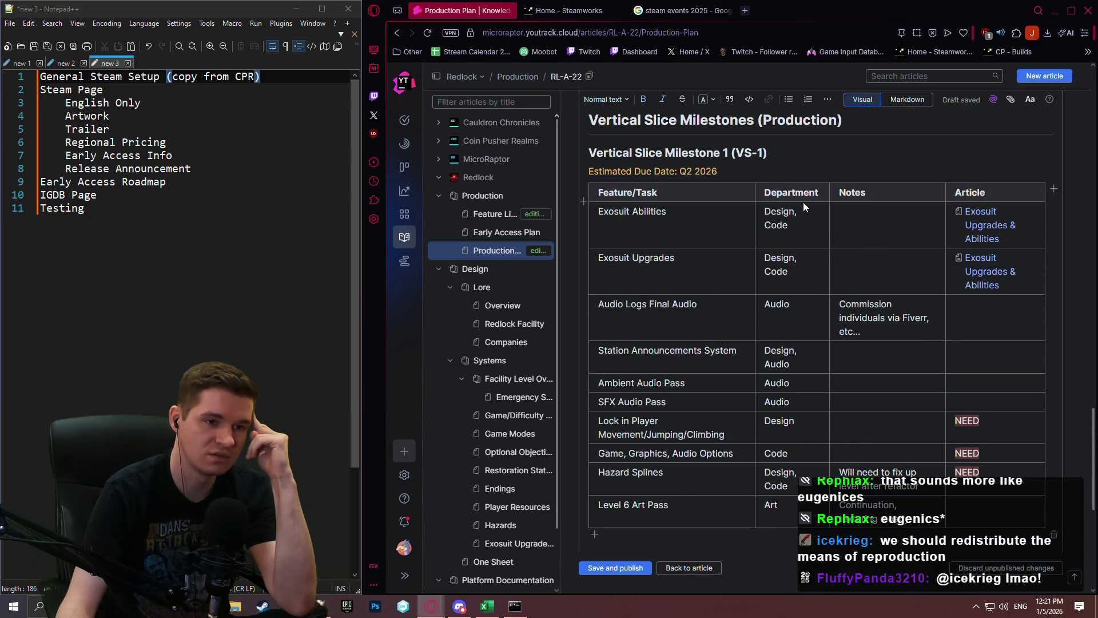
{"action": "scroll", "coordinate": [801, 201], "scroll_direction": "down", "scroll_amount": 6}
{"action": "scroll", "coordinate": [796, 206], "scroll_direction": "up", "scroll_amount": 5}
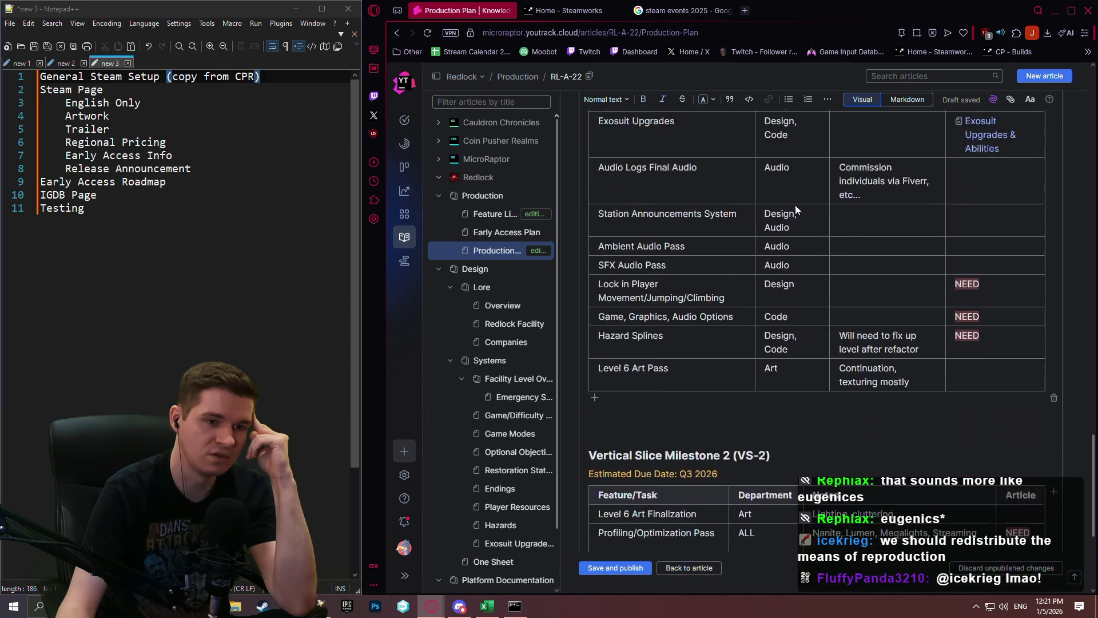
{"action": "scroll", "coordinate": [796, 206], "scroll_direction": "down", "scroll_amount": 6}
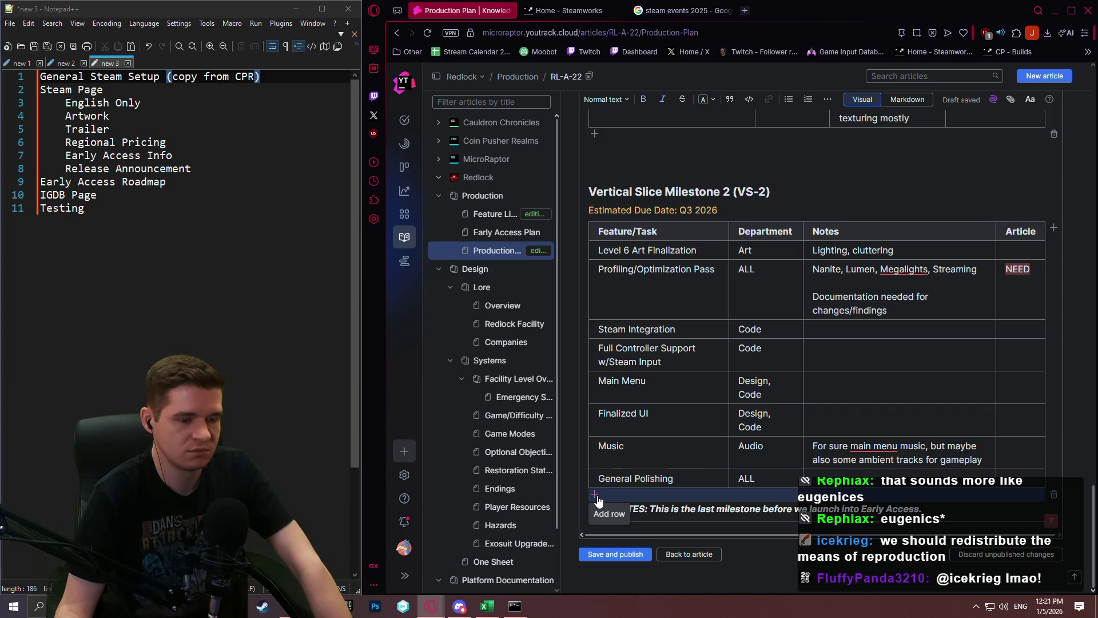
Step: Add a Testing row at the end of the VS-2 table
{"action": "left_click", "coordinate": [595, 495]}
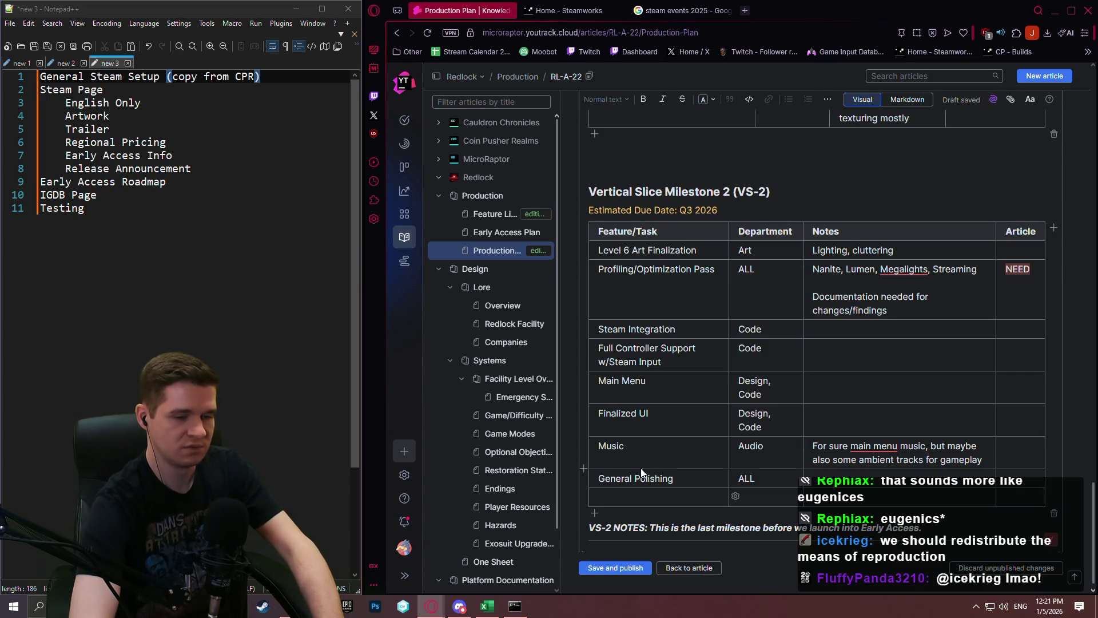
{"action": "type", "text": "Testing"}
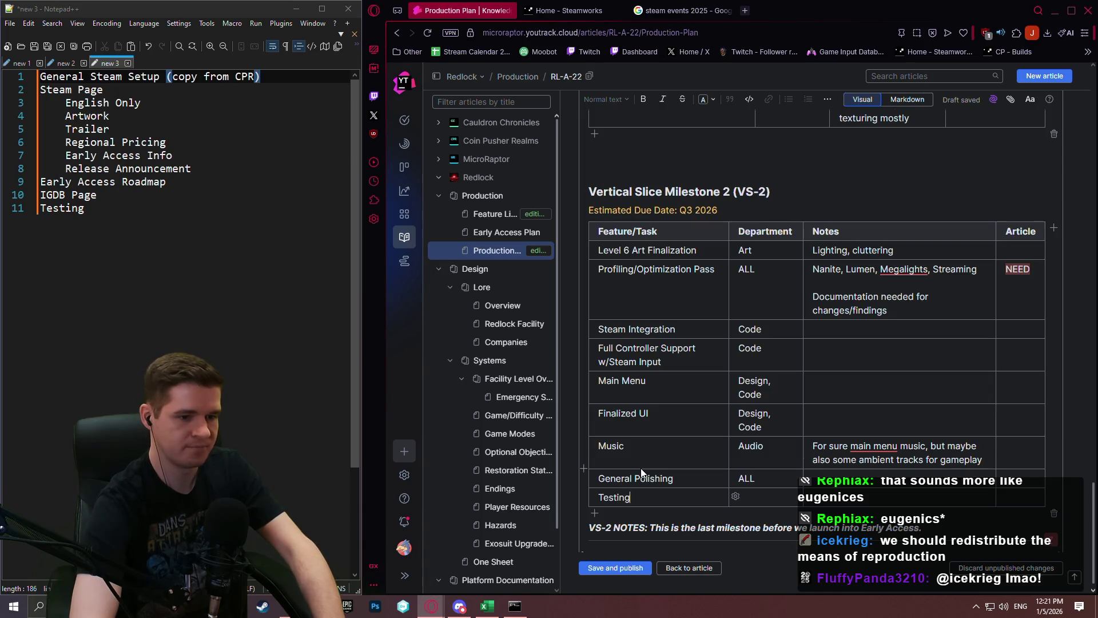
{"action": "key", "text": "Tab"}
{"action": "key", "text": "Tab"}
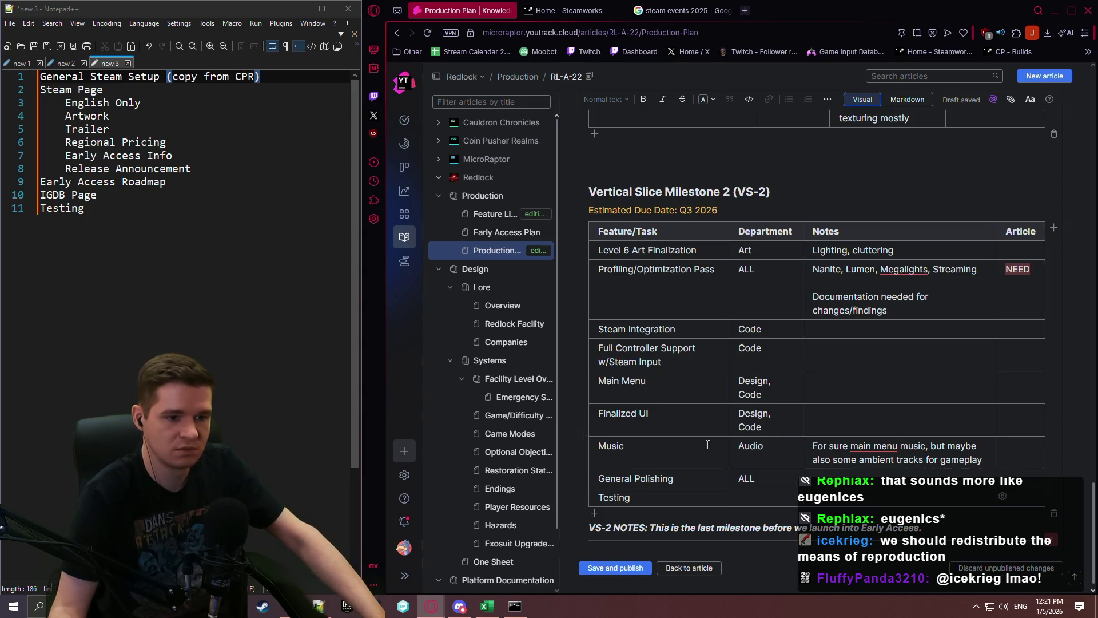
Step: Start a new empty line below the VS-2 notes
{"action": "scroll", "coordinate": [915, 504], "scroll_direction": "down", "scroll_amount": 1}
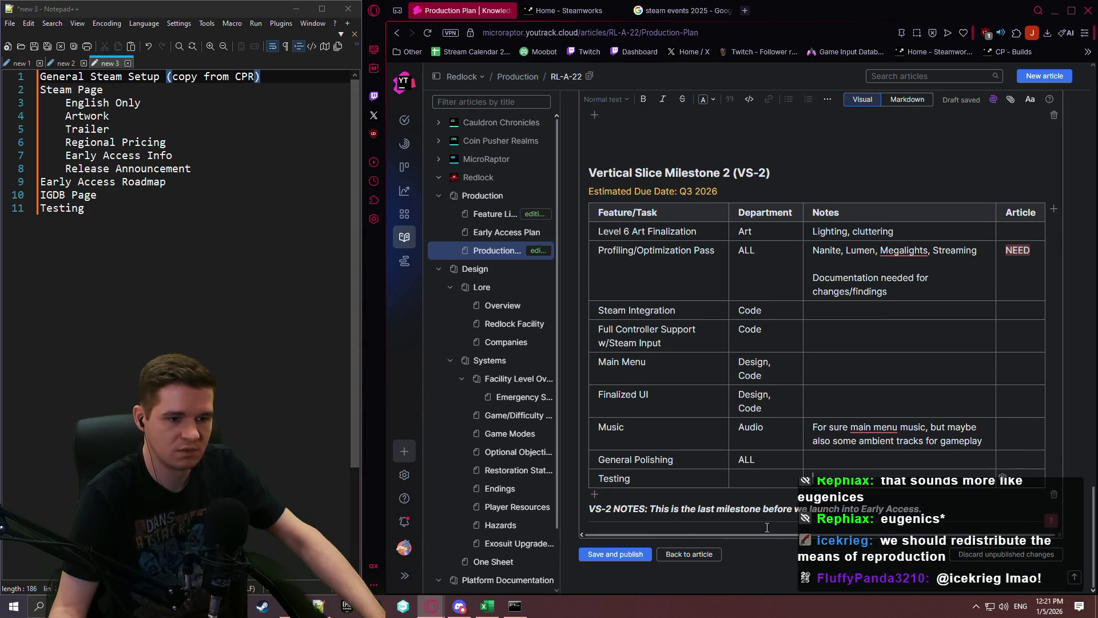
{"action": "left_click", "coordinate": [947, 517]}
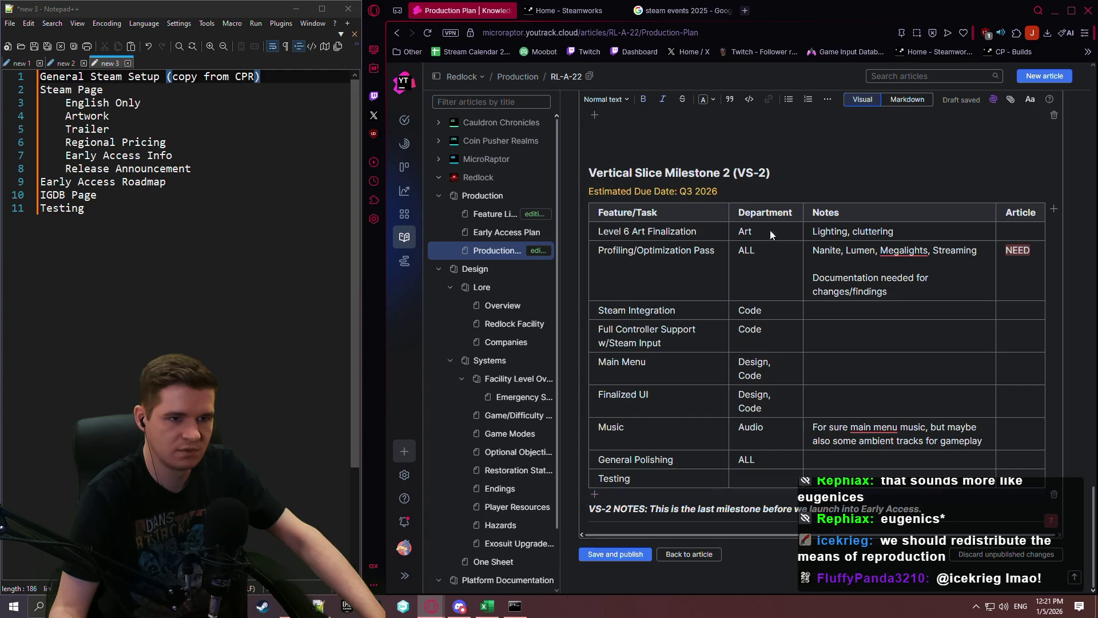
{"action": "key", "text": "Return"}
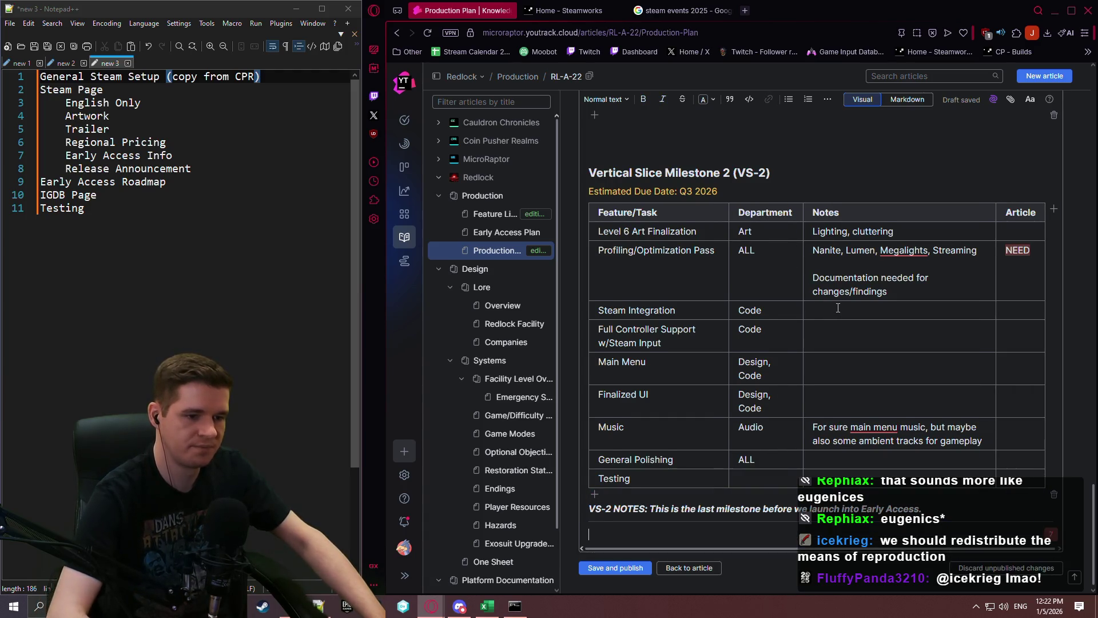
Step: Make the new line below the VS-2 notes a Heading 1
{"action": "left_click", "coordinate": [607, 99]}
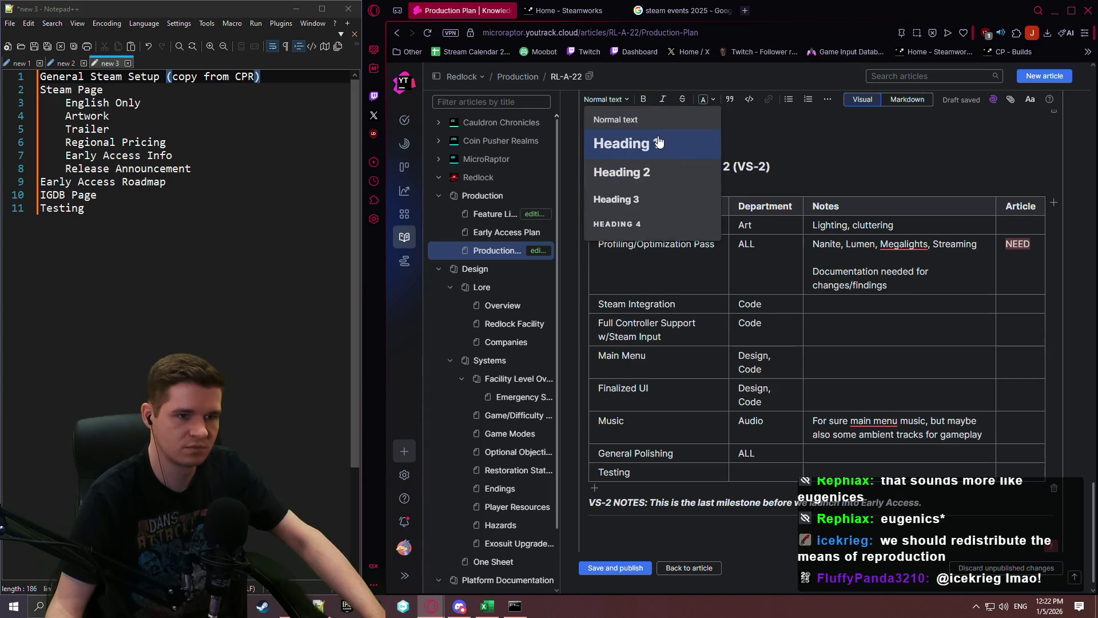
{"action": "left_click", "coordinate": [715, 151]}
{"action": "key", "text": "F5"}
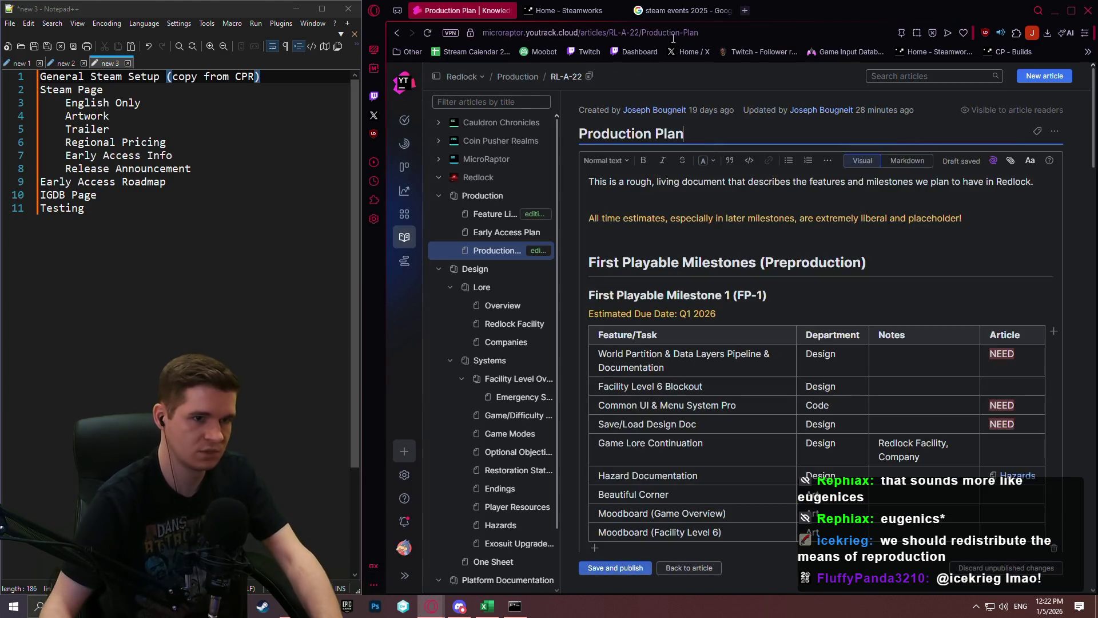
{"action": "scroll", "coordinate": [658, 535], "scroll_direction": "down", "scroll_amount": 5}
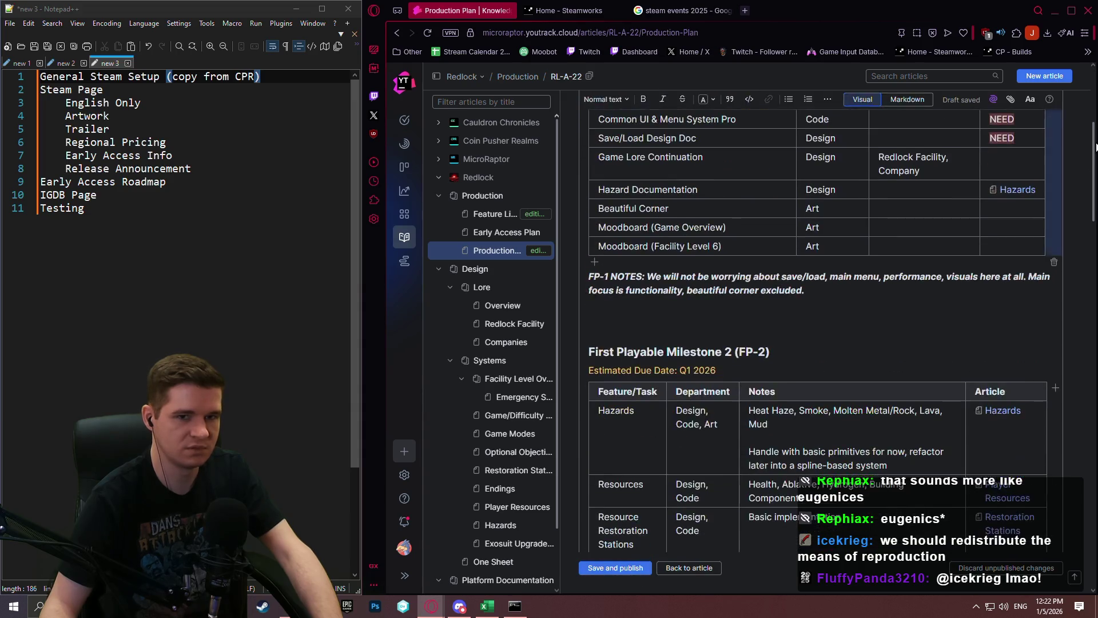
{"action": "left_click_drag", "start_coordinate": [1091, 147], "coordinate": [1066, 507]}
{"action": "left_click", "coordinate": [769, 481]}
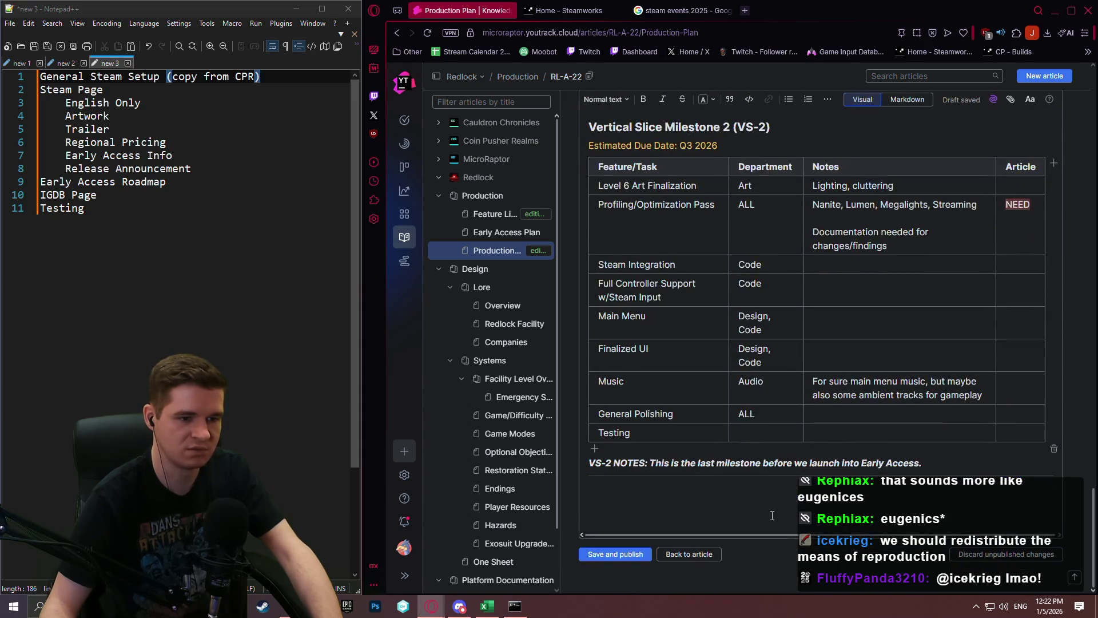
{"action": "left_click", "coordinate": [621, 99]}
{"action": "left_click", "coordinate": [612, 515]}
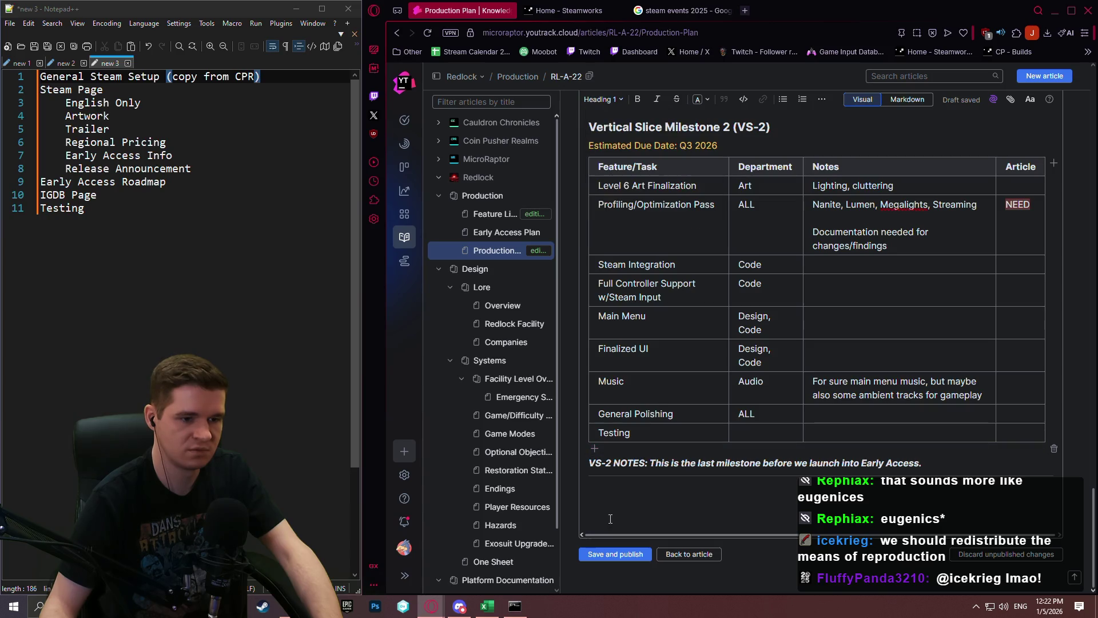
Step: Title the heading 'EARLY ACCESS RELEASE - Q4 2026' and dismiss the dash suggestion
{"action": "type", "text": "REL"}
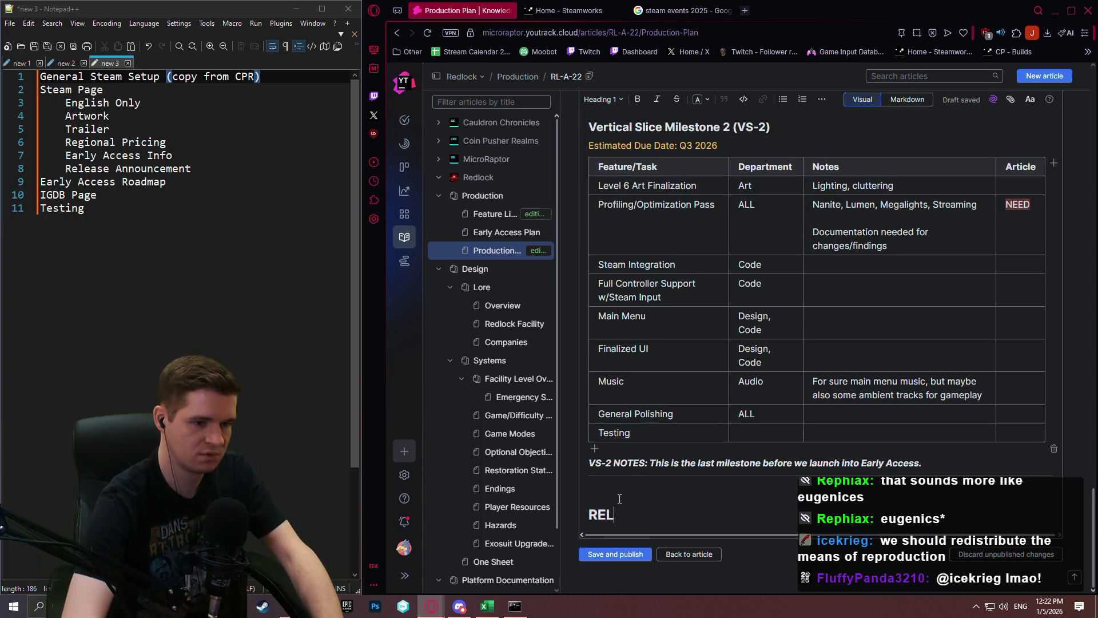
{"action": "type", "text": "EASE - "}
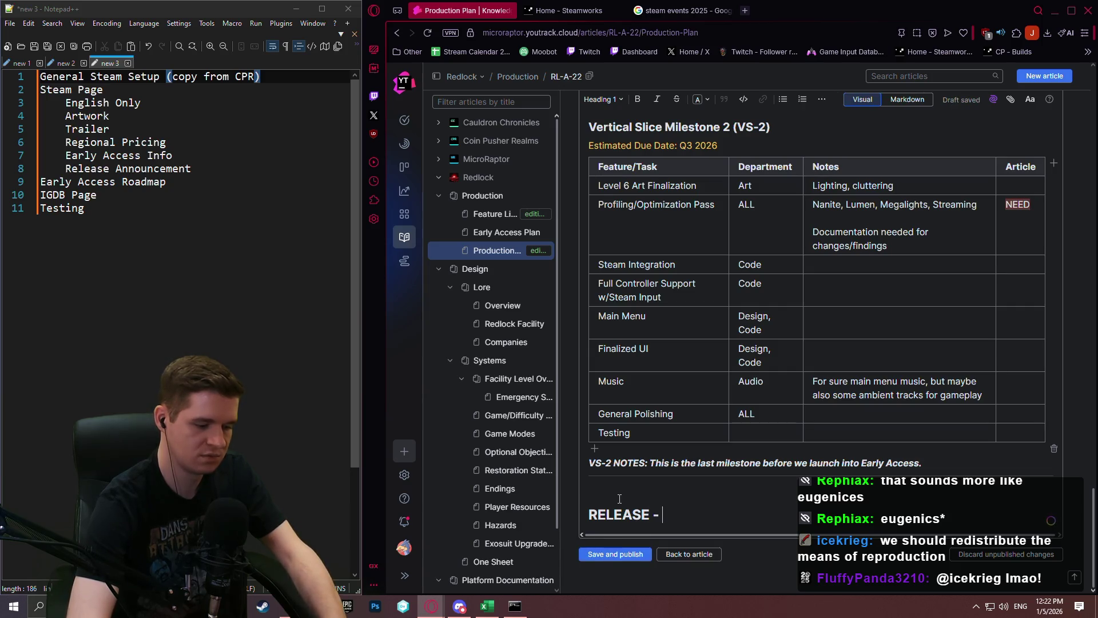
{"action": "type", "text": "Q4 20"}
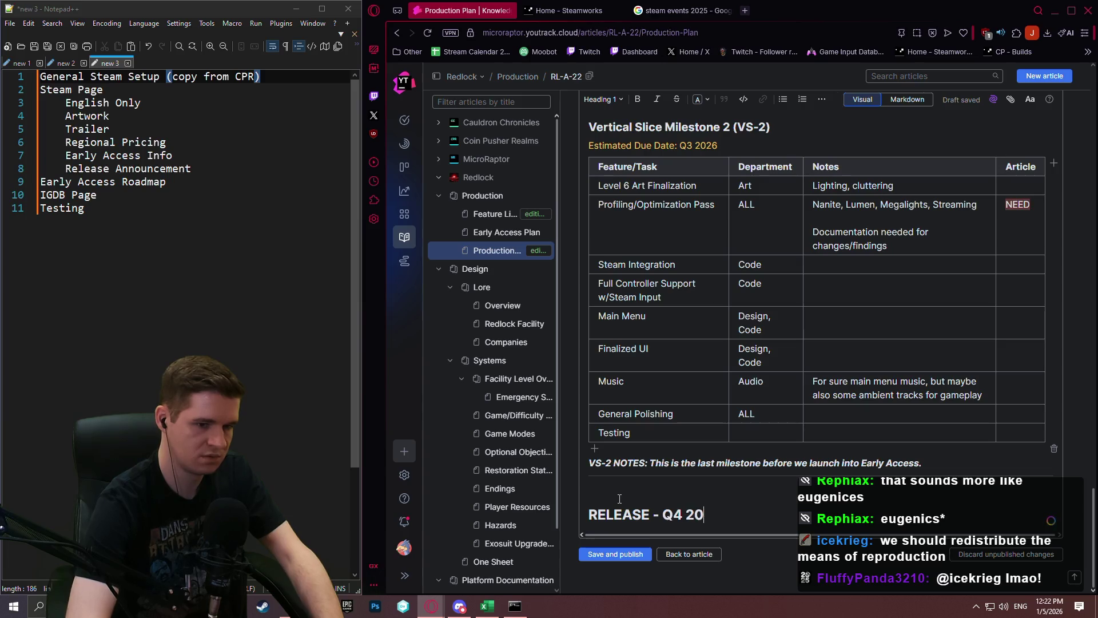
{"action": "type", "text": "26"}
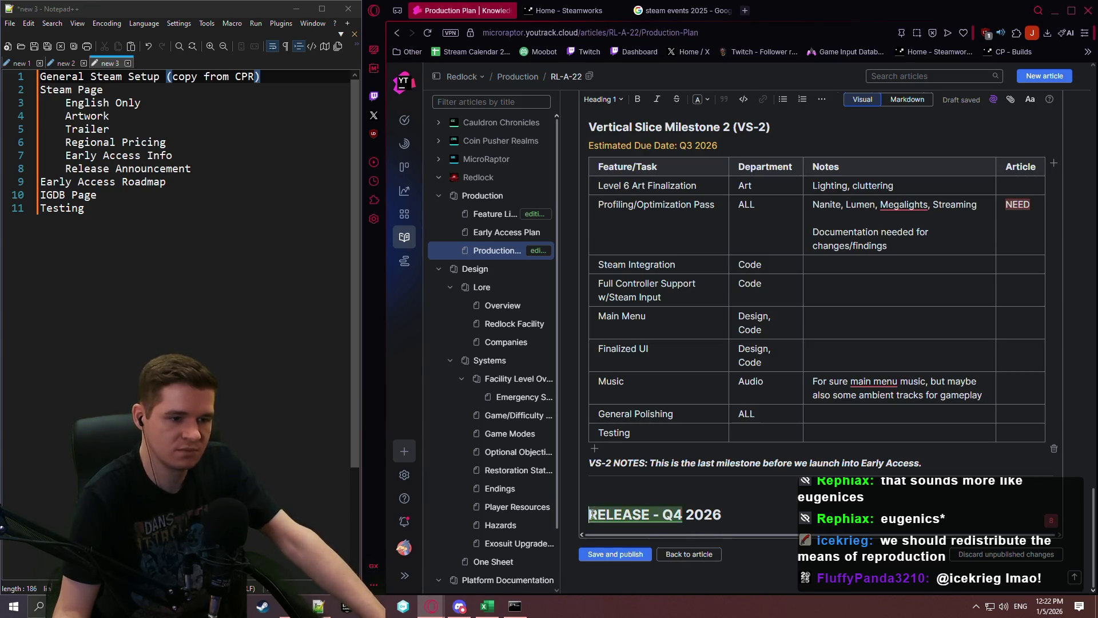
{"action": "mouse_move", "coordinate": [635, 515]}
{"action": "type", "text": "Early"}
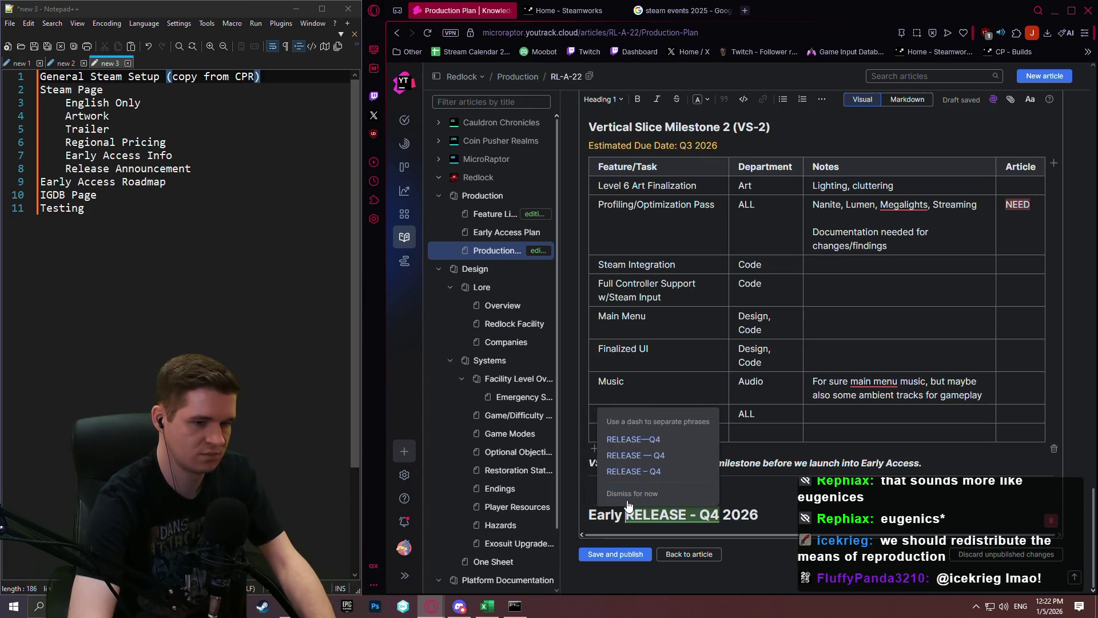
{"action": "key", "text": "BackSpace"}
{"action": "key", "text": "BackSpace"}
{"action": "key", "text": "BackSpace"}
{"action": "type", "text": "EARLY"}
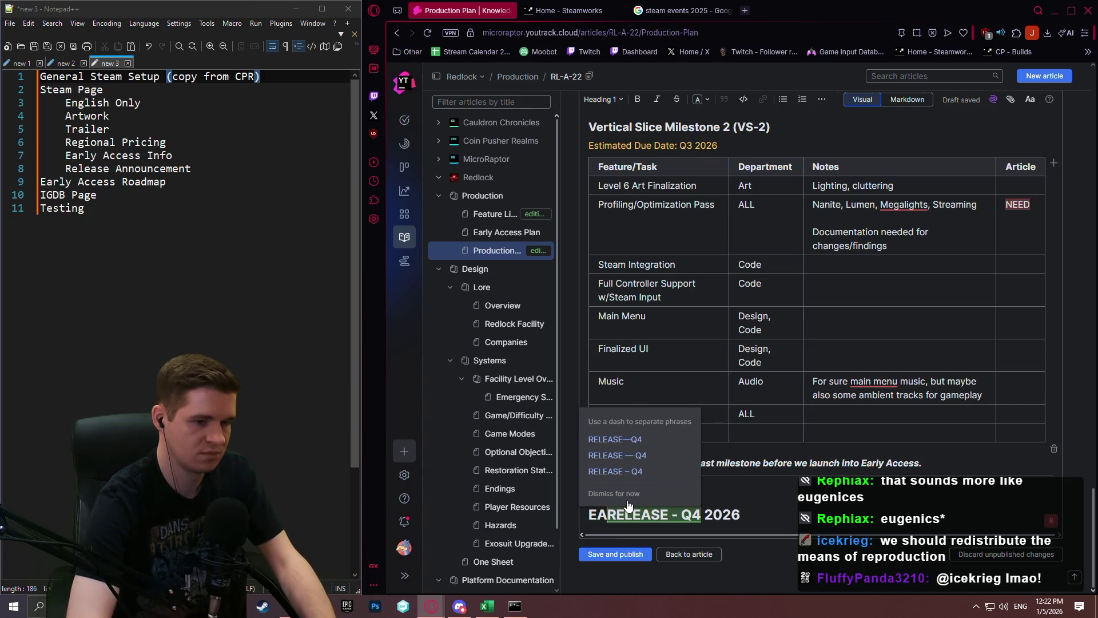
{"action": "key", "text": "BackSpace"}
{"action": "key", "text": "BackSpace"}
{"action": "type", "text": "Y ACCESS"}
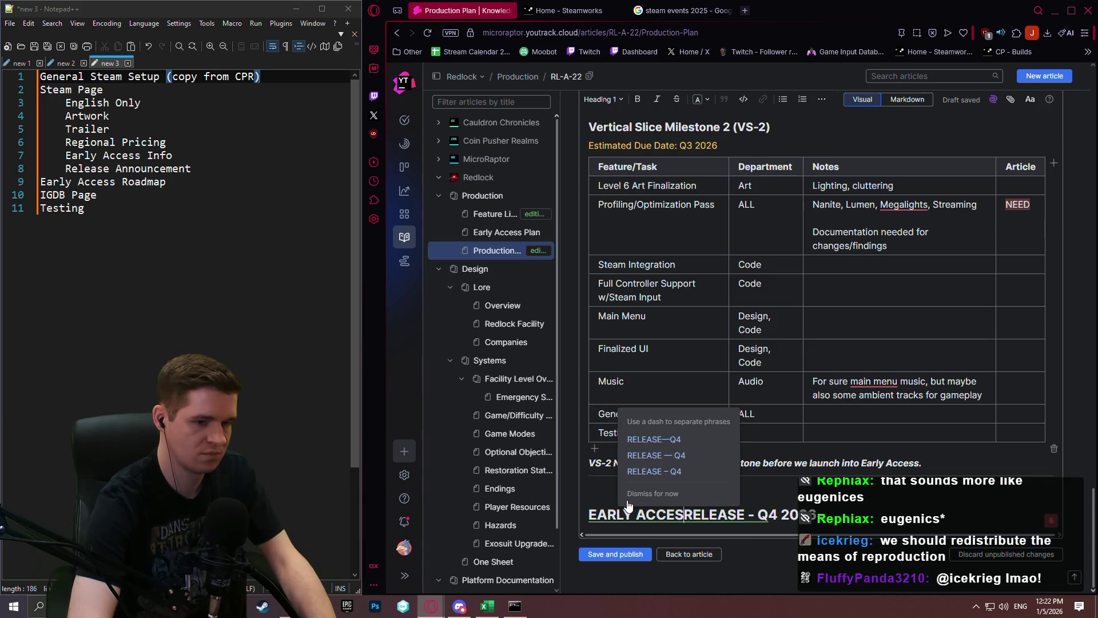
{"action": "left_click", "coordinate": [628, 503]}
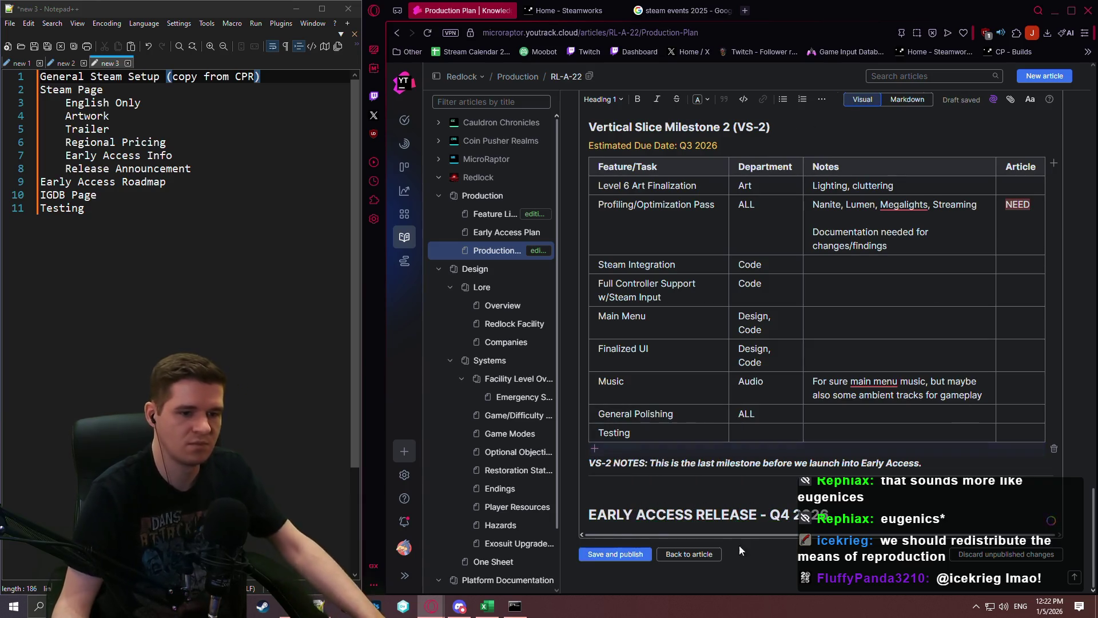
Step: Select the Exosuit Abilities and Exosuit Upgrades rows in the VS-1 table
{"action": "scroll", "coordinate": [844, 464], "scroll_direction": "up", "scroll_amount": 3}
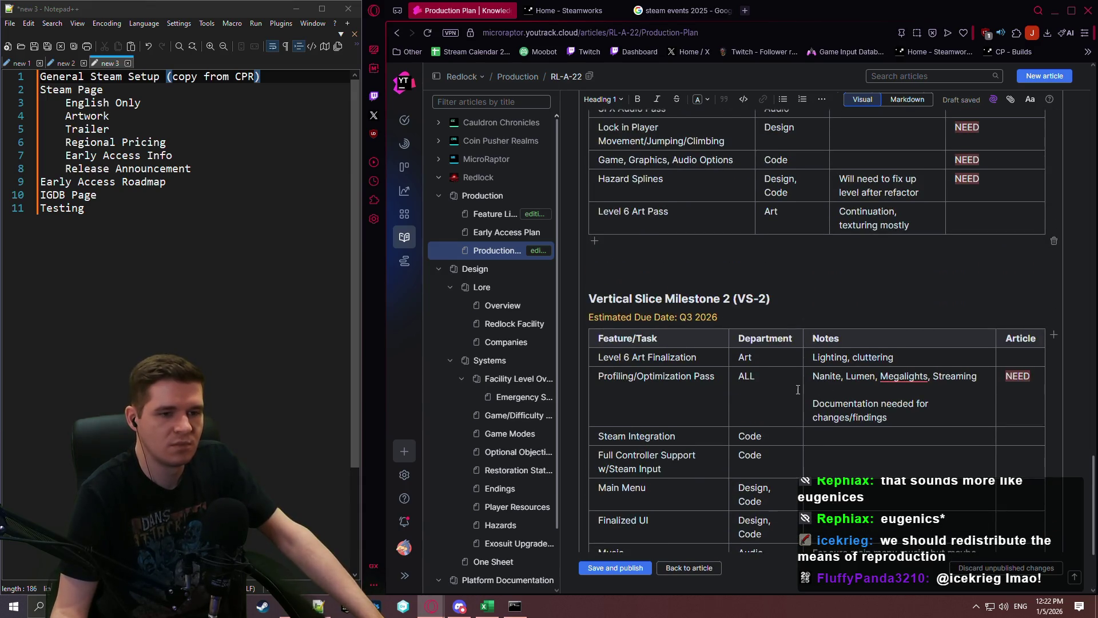
{"action": "scroll", "coordinate": [744, 384], "scroll_direction": "up", "scroll_amount": 5}
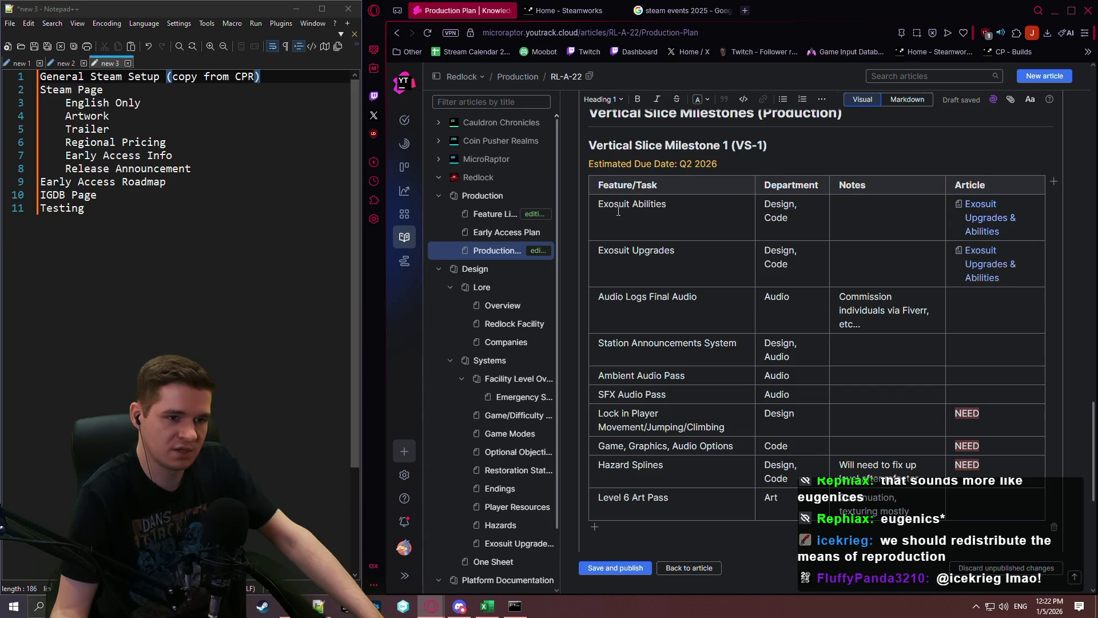
{"action": "mouse_move", "coordinate": [618, 211]}
{"action": "left_mouse_down"}
{"action": "mouse_move", "coordinate": [892, 258]}
{"action": "mouse_move", "coordinate": [1032, 259]}
{"action": "left_mouse_up"}
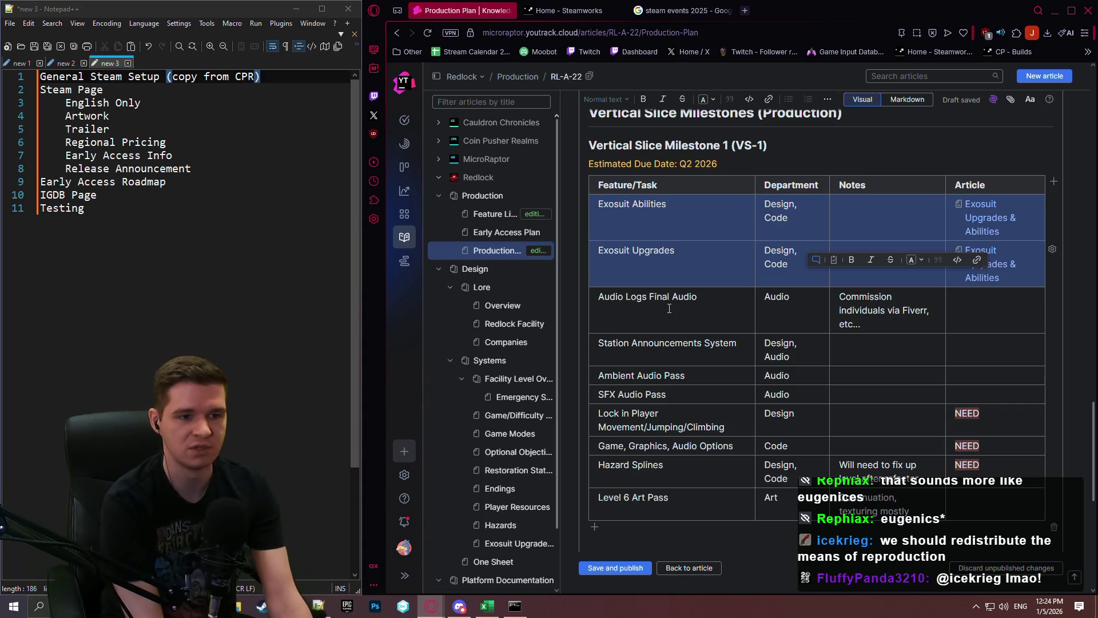
Step: Delete the selected Exosuit Abilities and Exosuit Upgrades rows from the VS-1 table
{"action": "key", "text": "Delete"}
{"action": "left_click", "coordinate": [922, 219]}
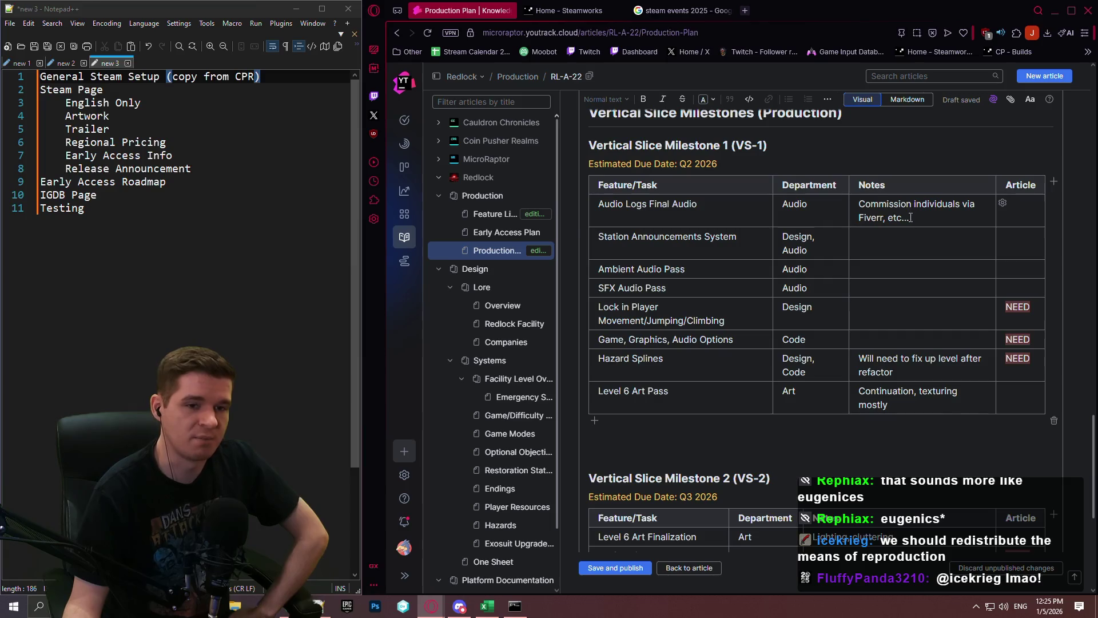
{"action": "left_click", "coordinate": [741, 236]}
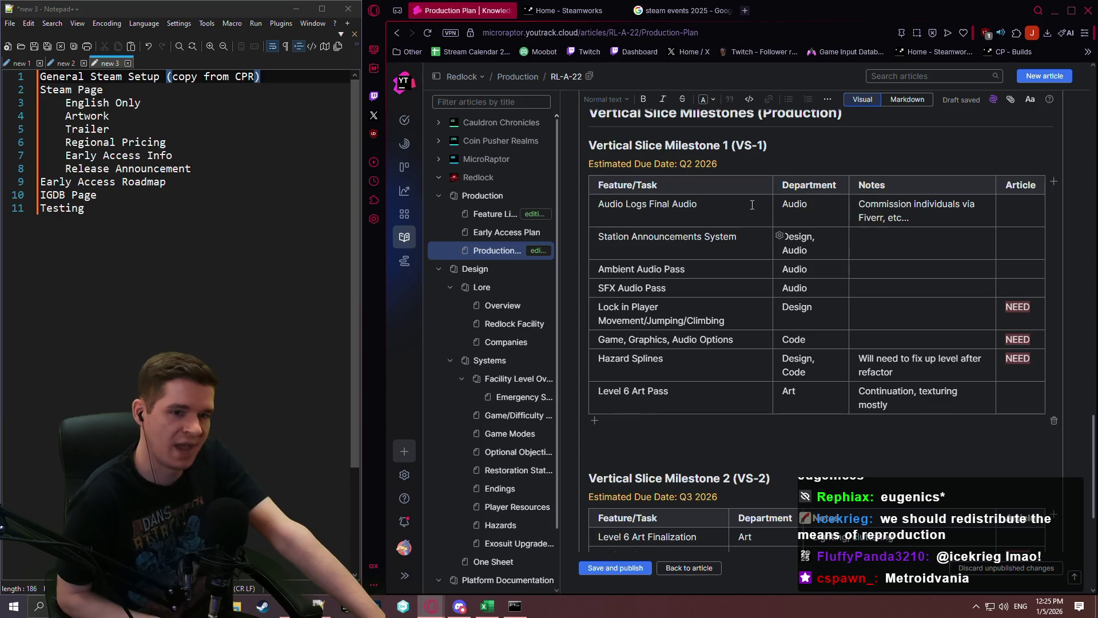
Step: Give Ambient Audio Pass and SFX Audio Pass the same note about commissioning an audio designer later
{"action": "left_click", "coordinate": [906, 270]}
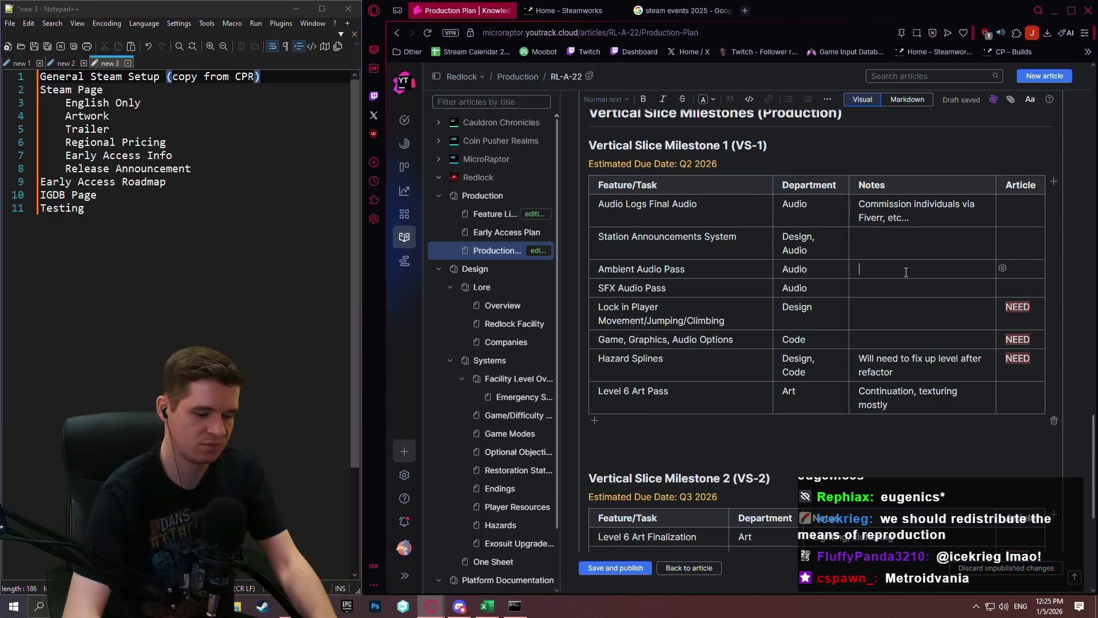
{"action": "type", "text": "Needs to be"}
{"action": "type", "text": " p"}
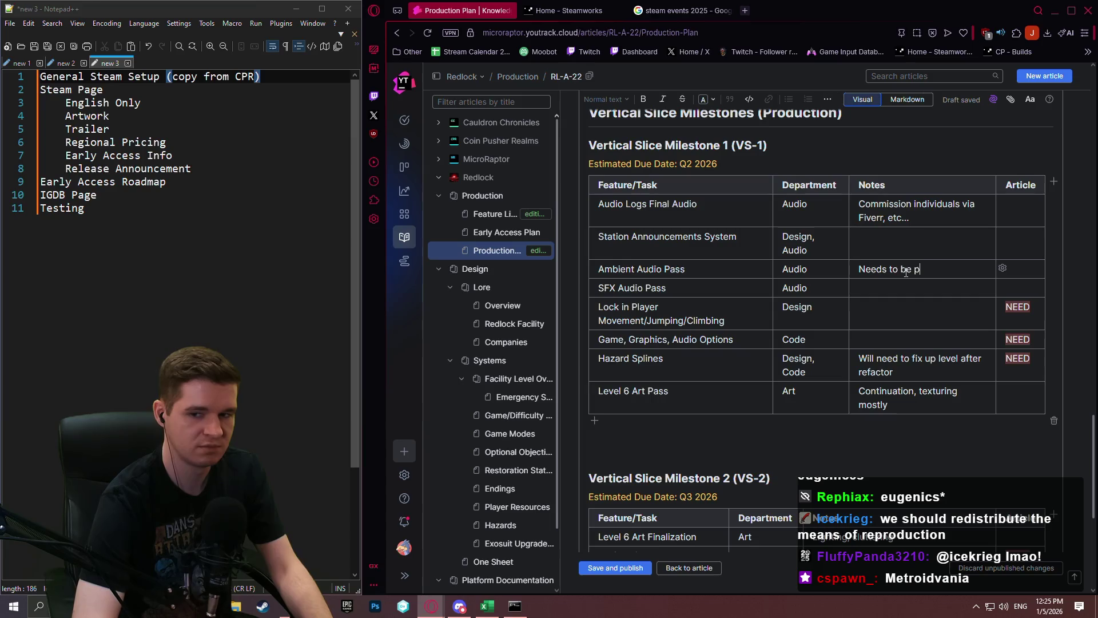
{"action": "key", "text": "BackSpace"}
{"action": "type", "text": "acceptabl"}
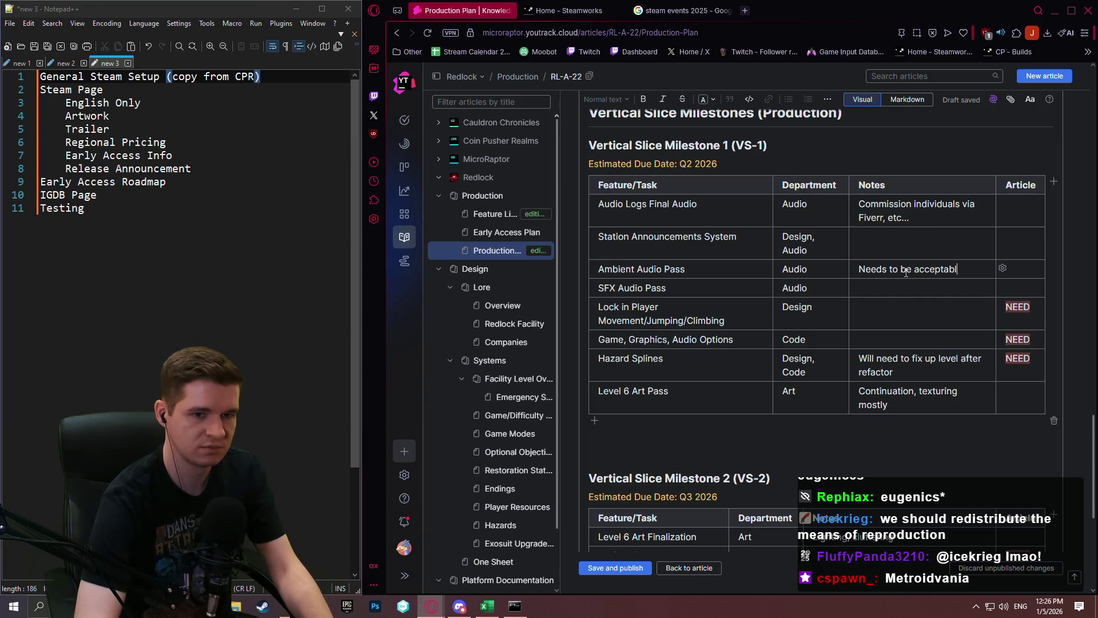
{"action": "type", "text": "e at this ttage"}
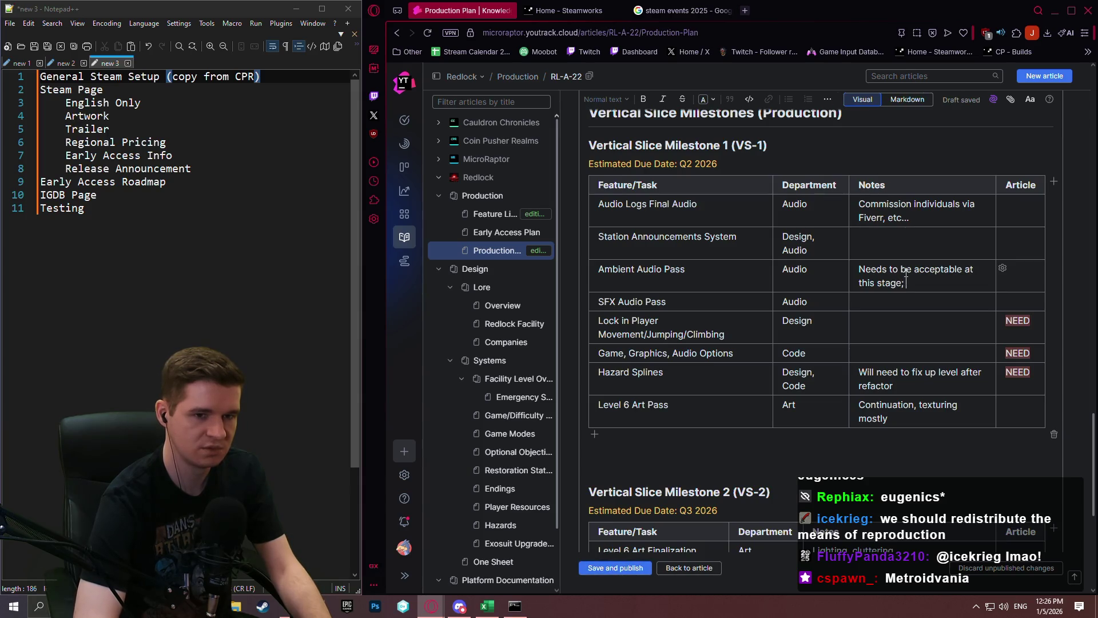
{"action": "type", "text": "; will commission an audi"}
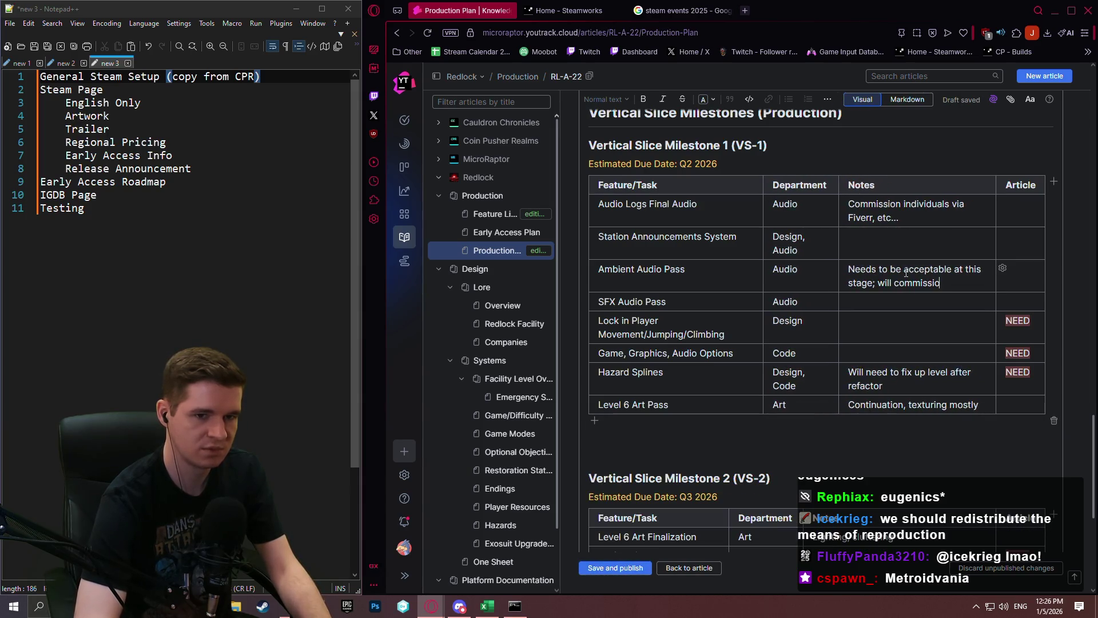
{"action": "type", "text": "o d"}
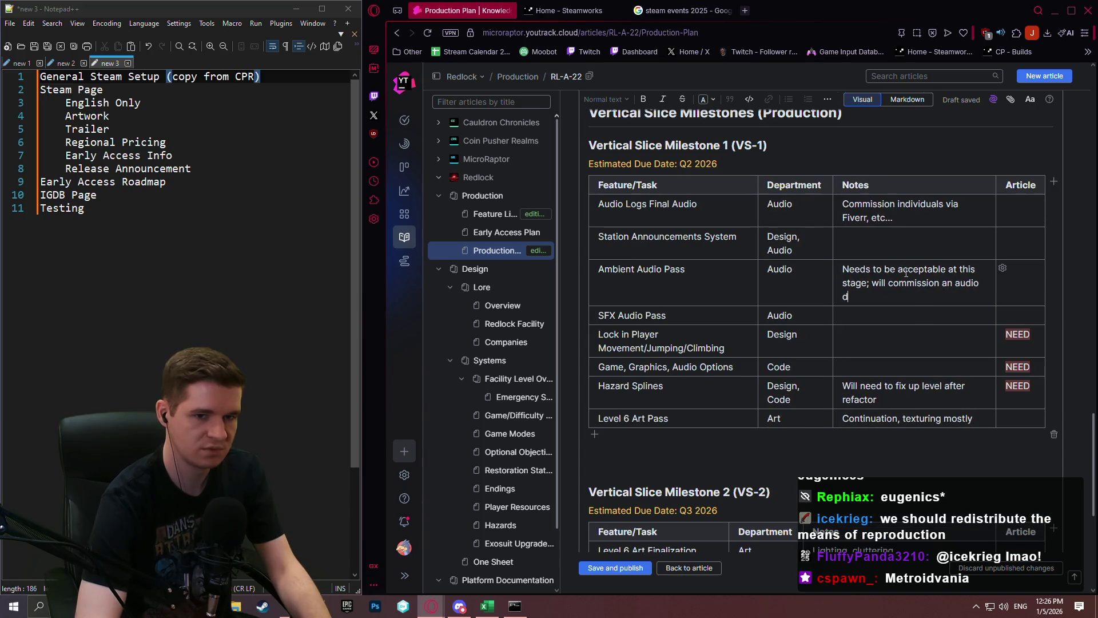
{"action": "type", "text": "esigner to come throu"}
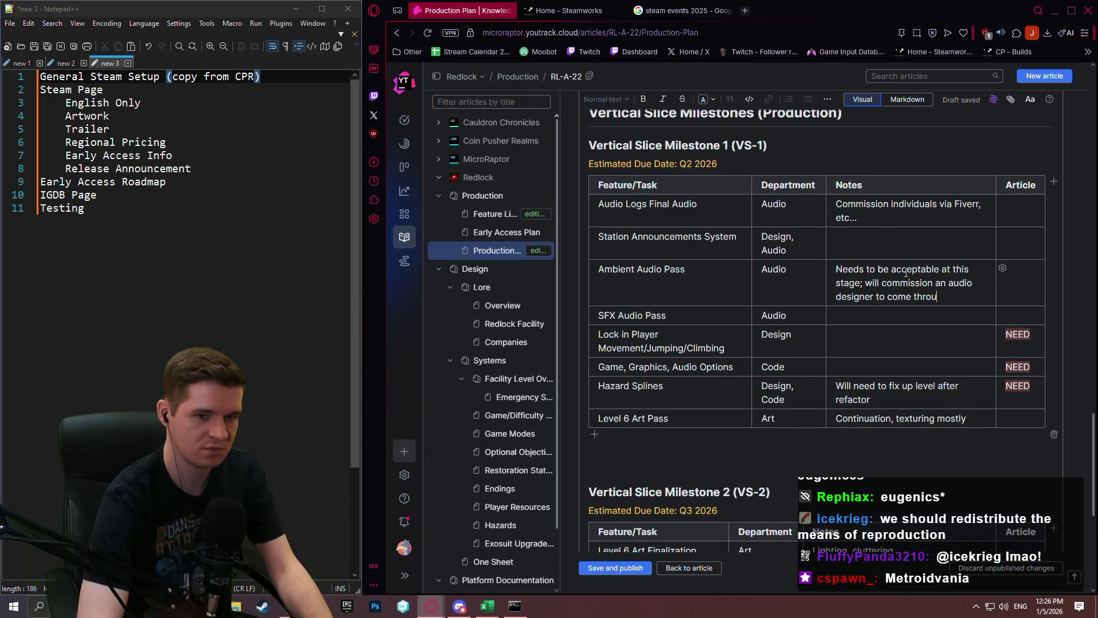
{"action": "type", "text": "gh and replace everything"}
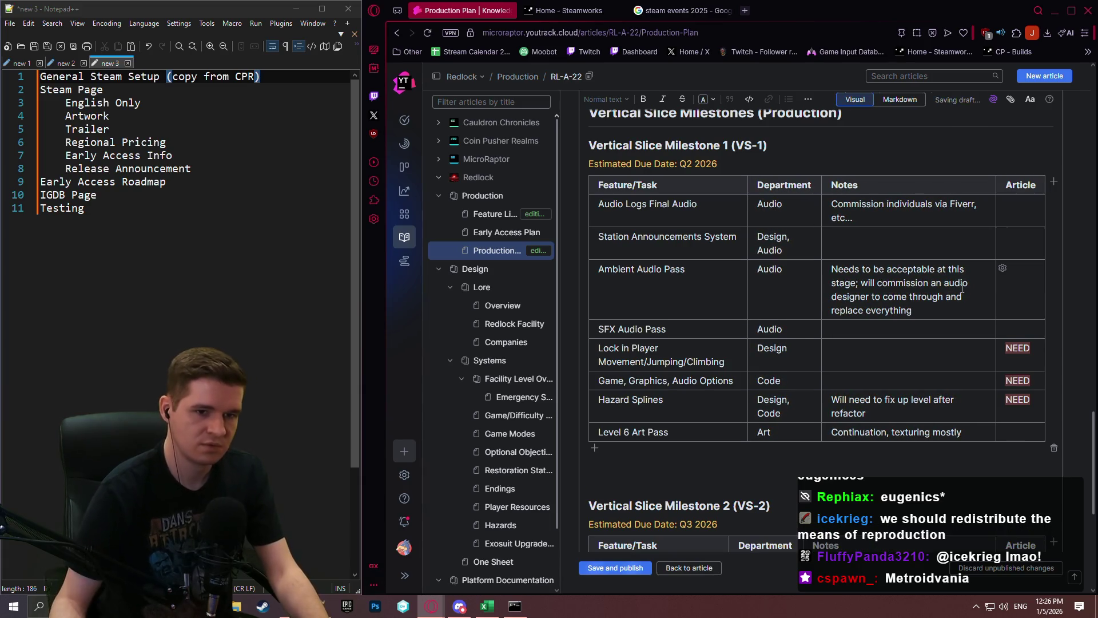
{"action": "left_click_drag", "start_coordinate": [922, 314], "coordinate": [838, 270]}
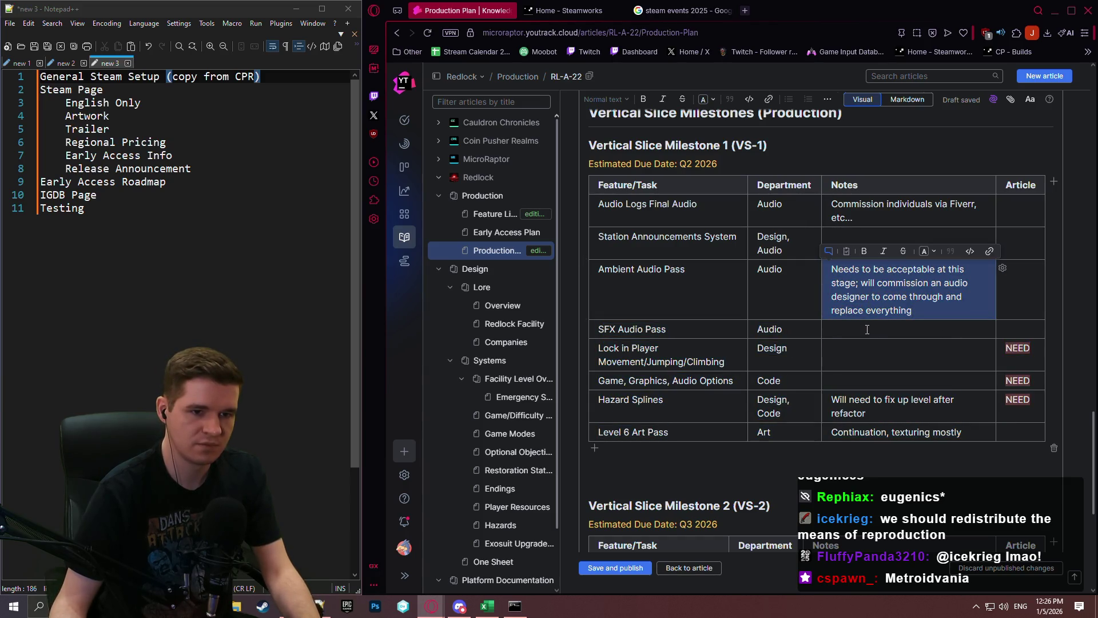
{"action": "left_click", "coordinate": [913, 311]}
{"action": "left_click_drag", "start_coordinate": [914, 311], "coordinate": [833, 275]}
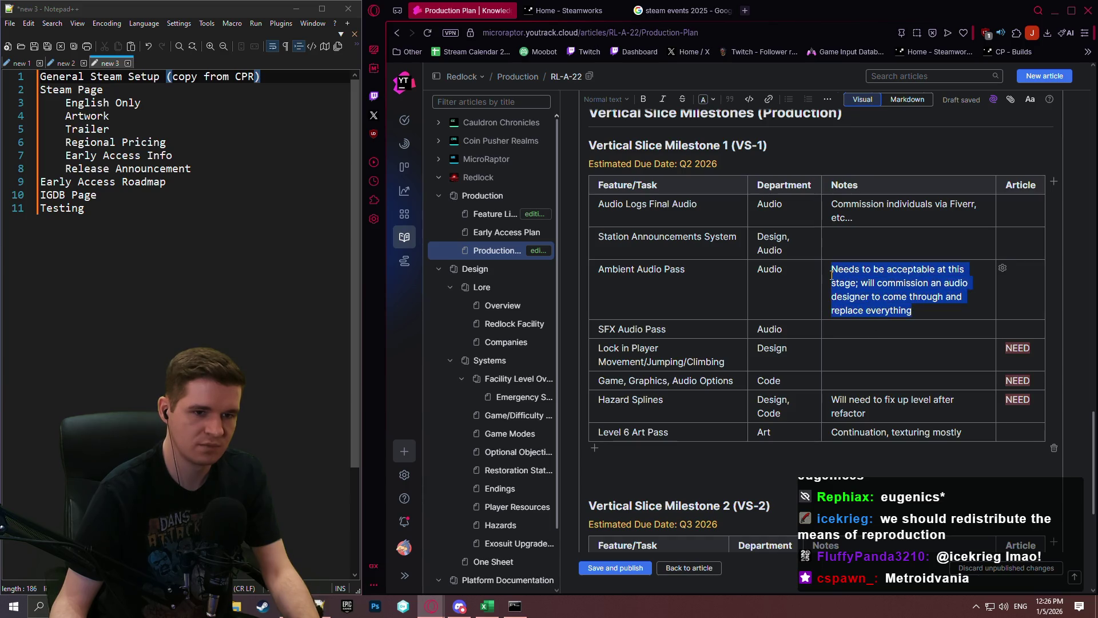
{"action": "key", "text": "ctrl+c"}
{"action": "left_click", "coordinate": [872, 338]}
{"action": "key", "text": "ctrl+v"}
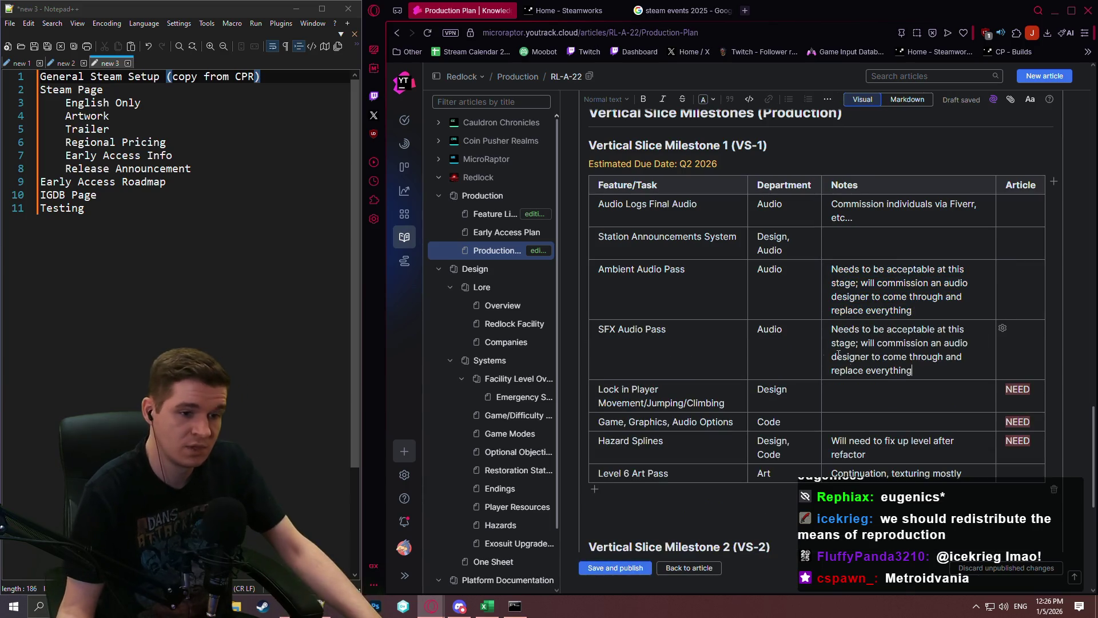
{"action": "left_click", "coordinate": [707, 399]}
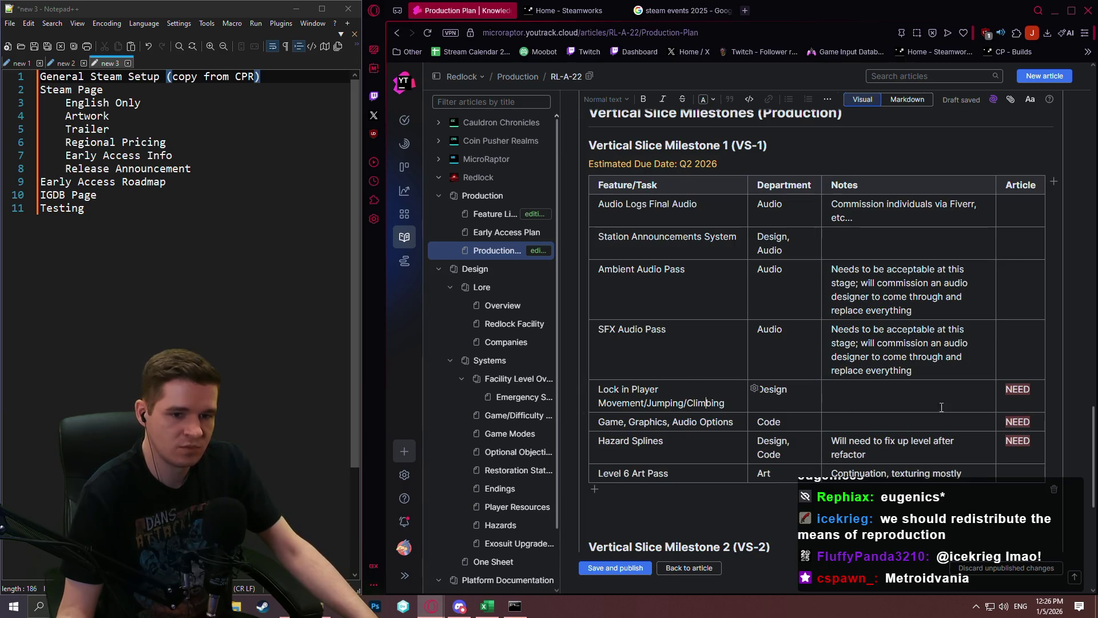
{"action": "left_click", "coordinate": [888, 388]}
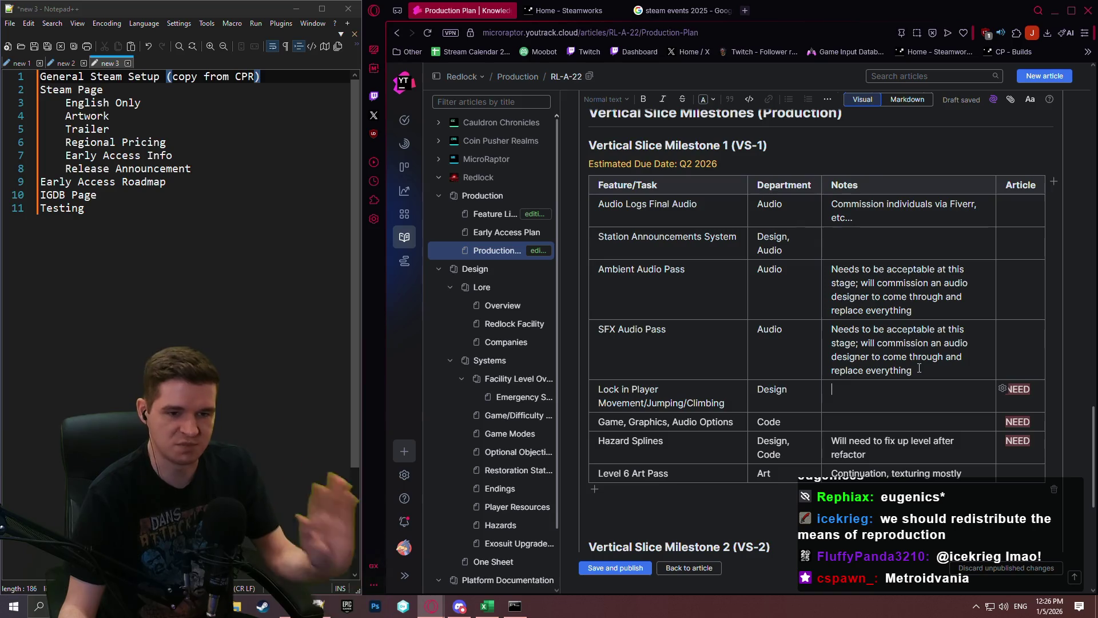
{"action": "key", "text": "Down"}
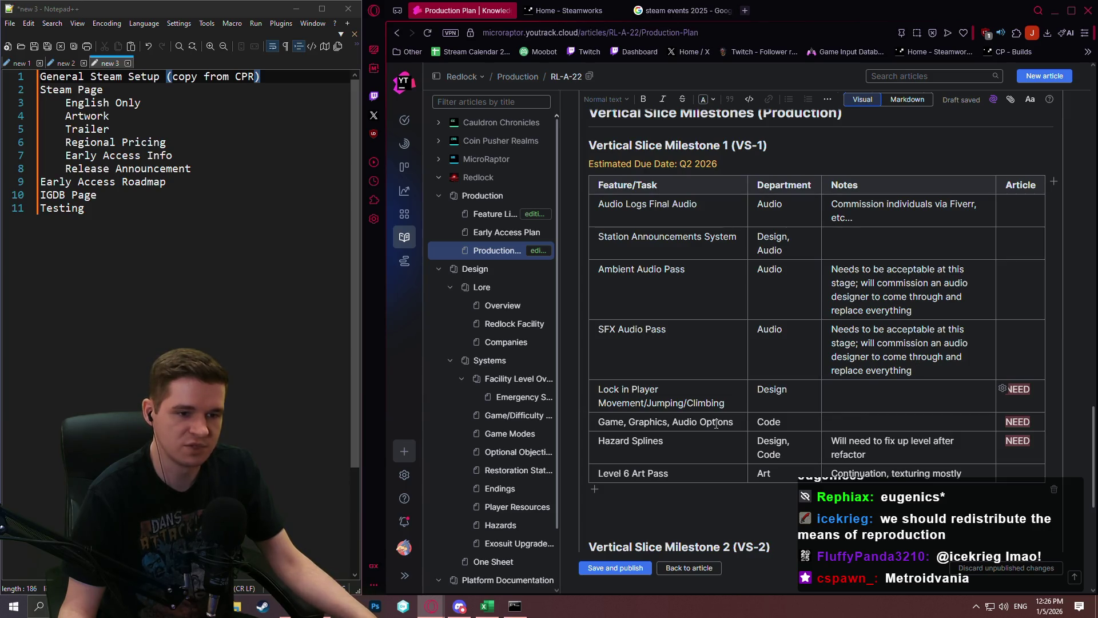
{"action": "left_click_drag", "start_coordinate": [836, 422], "coordinate": [695, 421]}
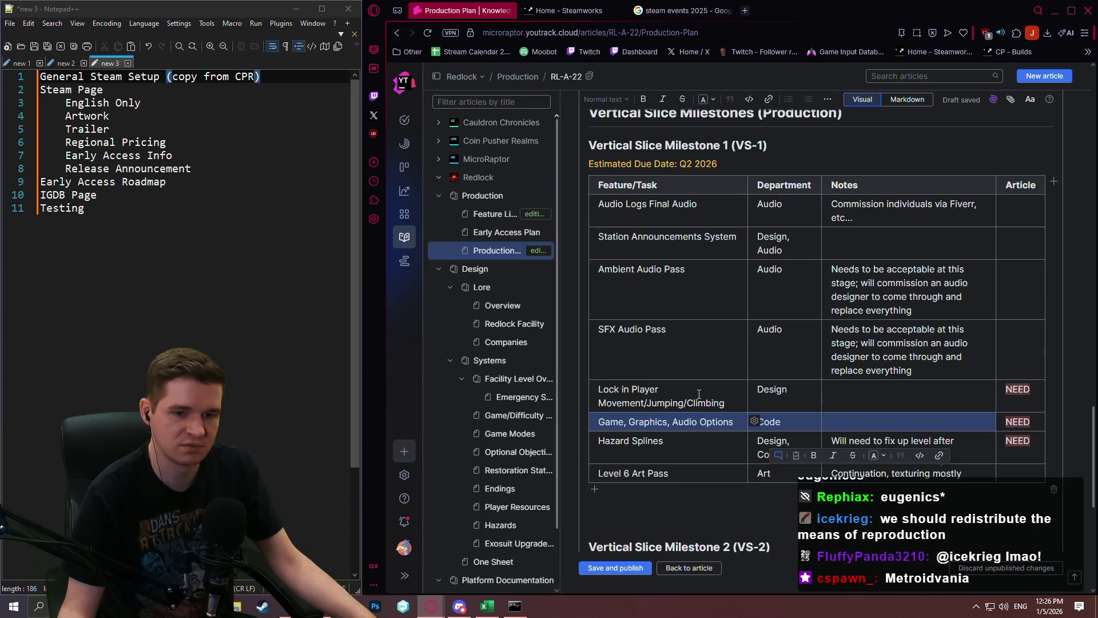
{"action": "left_click", "coordinate": [718, 455]}
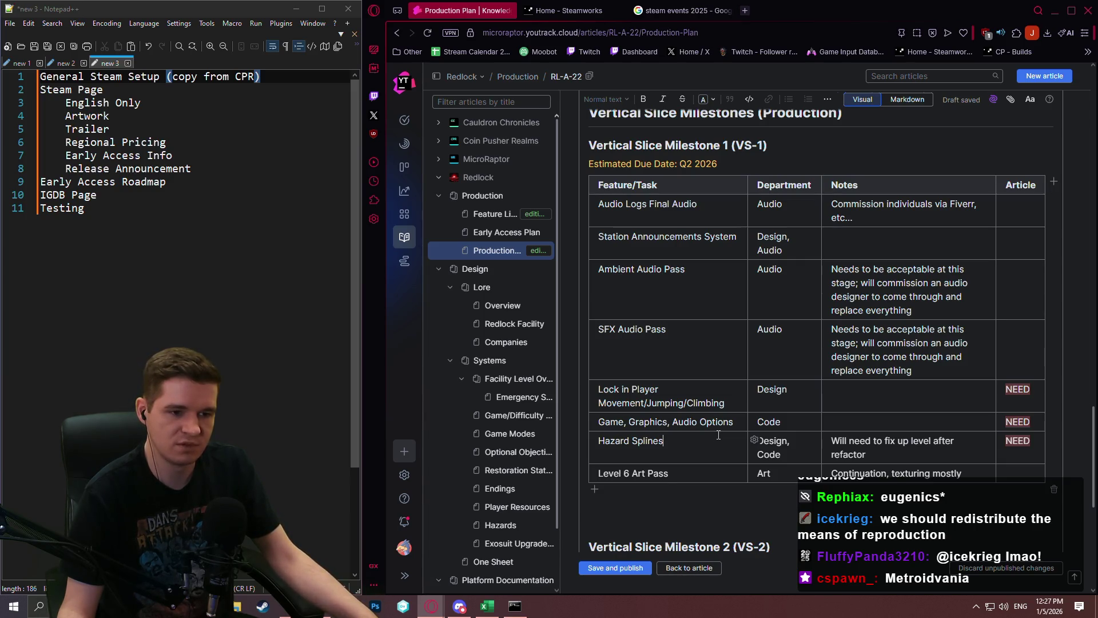
{"action": "left_click", "coordinate": [718, 433]}
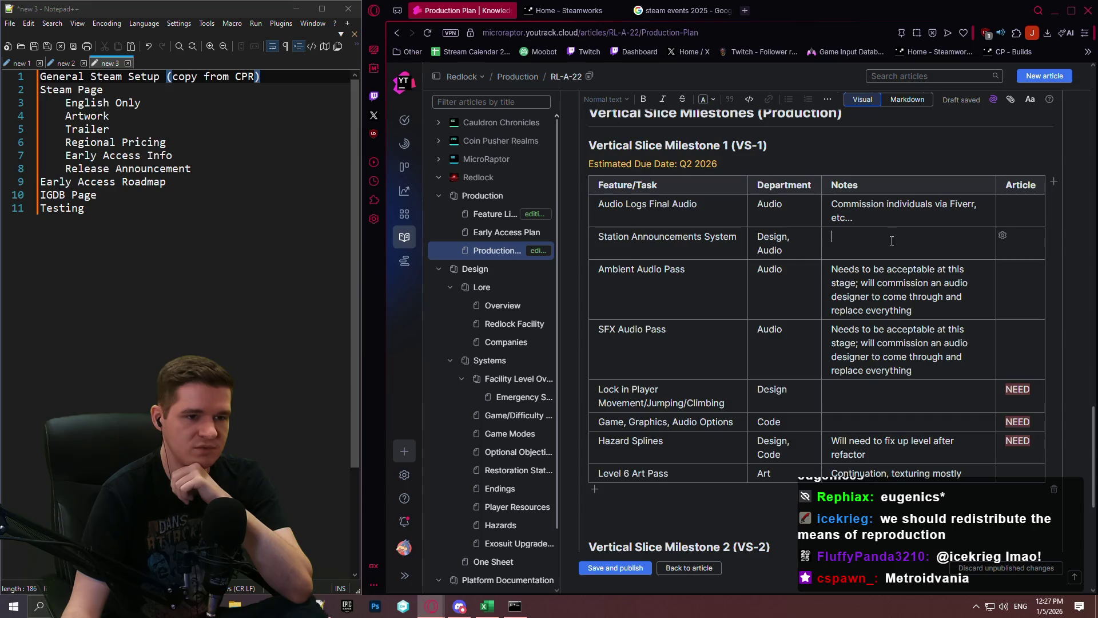
{"action": "left_click", "coordinate": [894, 216]}
Step: Add a General Steam Page Setup row noting 'Can copy stuff from CPR where possible', plus an empty row
{"action": "left_click", "coordinate": [596, 488]}
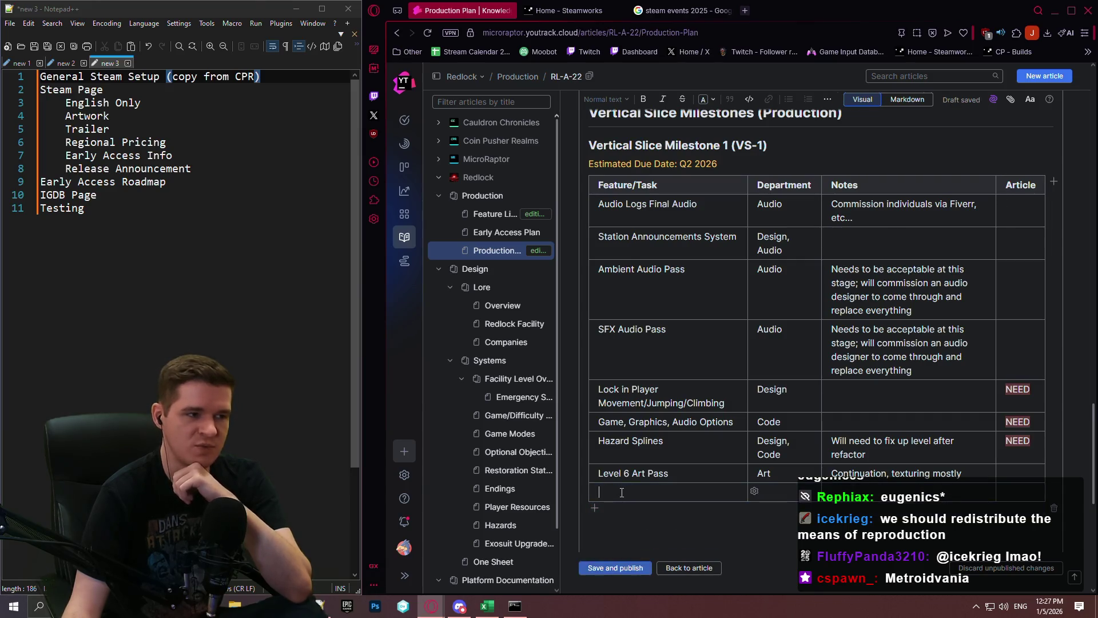
{"action": "type", "text": "Gene"}
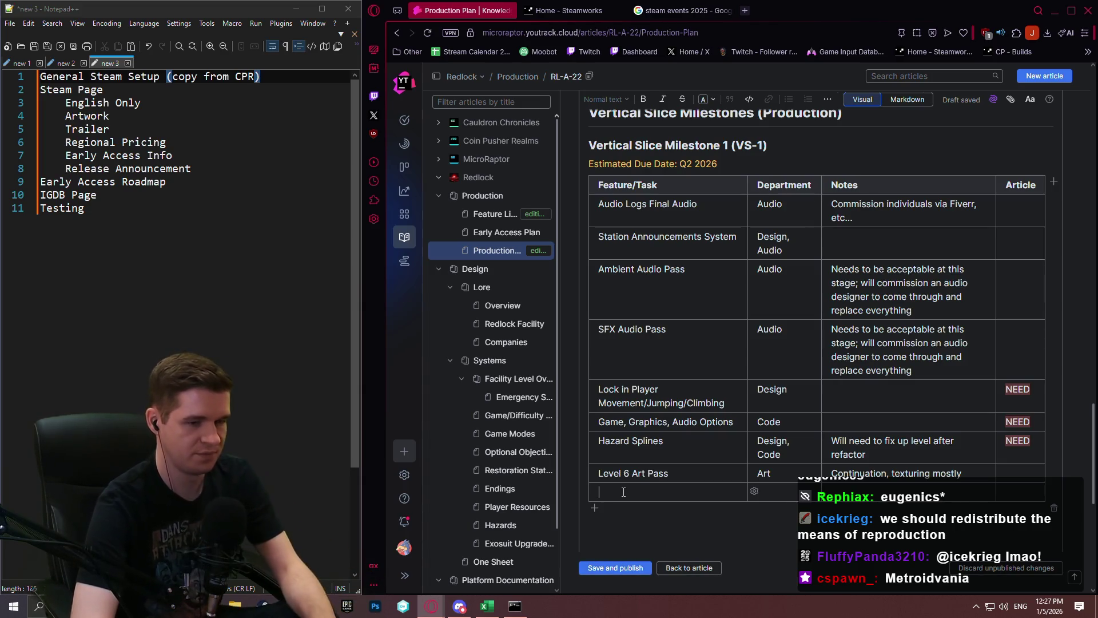
{"action": "type", "text": "ral Steam Pag"}
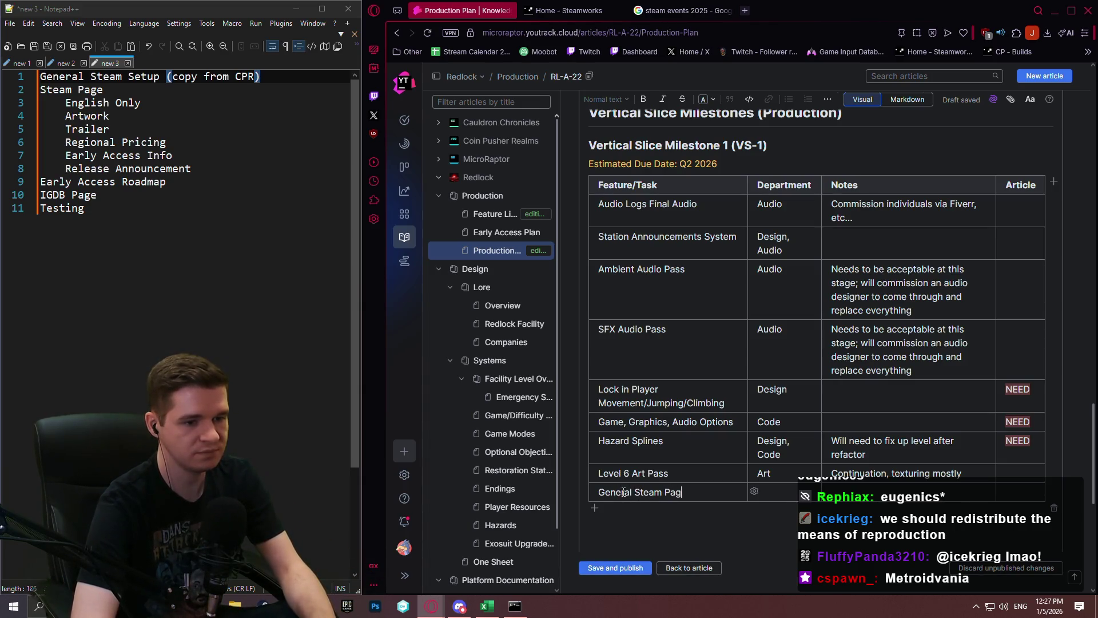
{"action": "type", "text": "e Setup"}
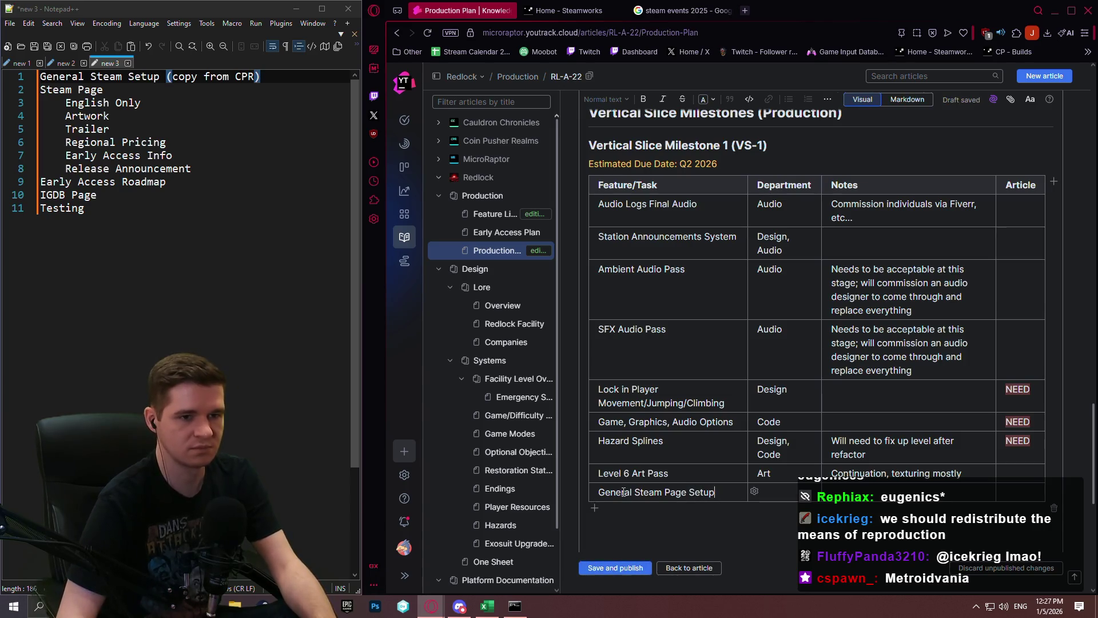
{"action": "key", "text": "Tab"}
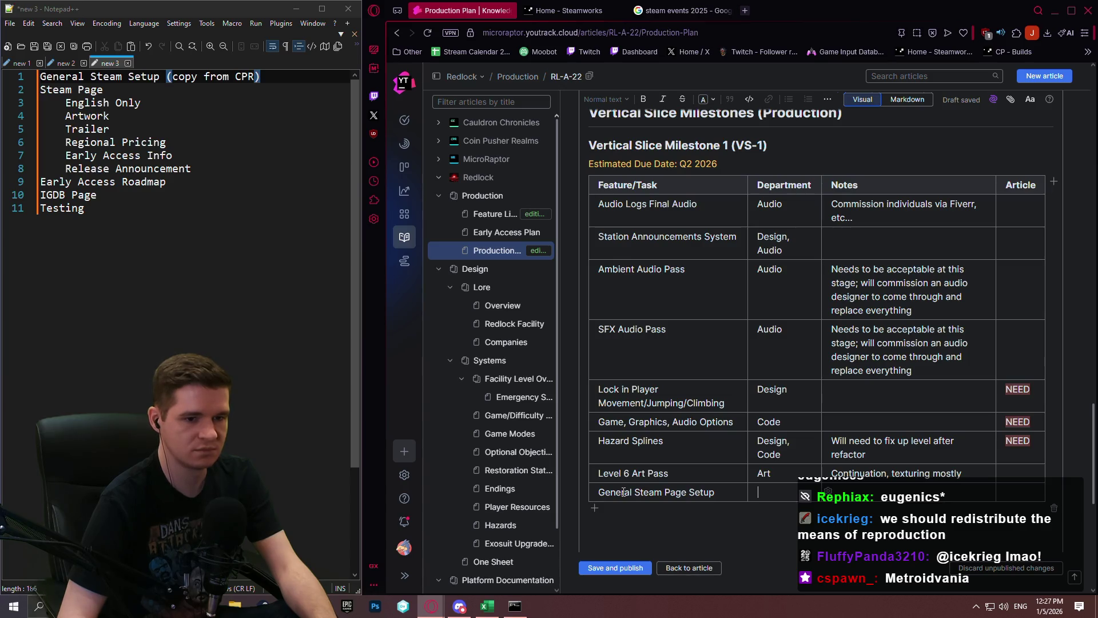
{"action": "scroll", "coordinate": [623, 492], "scroll_direction": "down", "scroll_amount": 4}
{"action": "scroll", "coordinate": [658, 346], "scroll_direction": "up", "scroll_amount": 2}
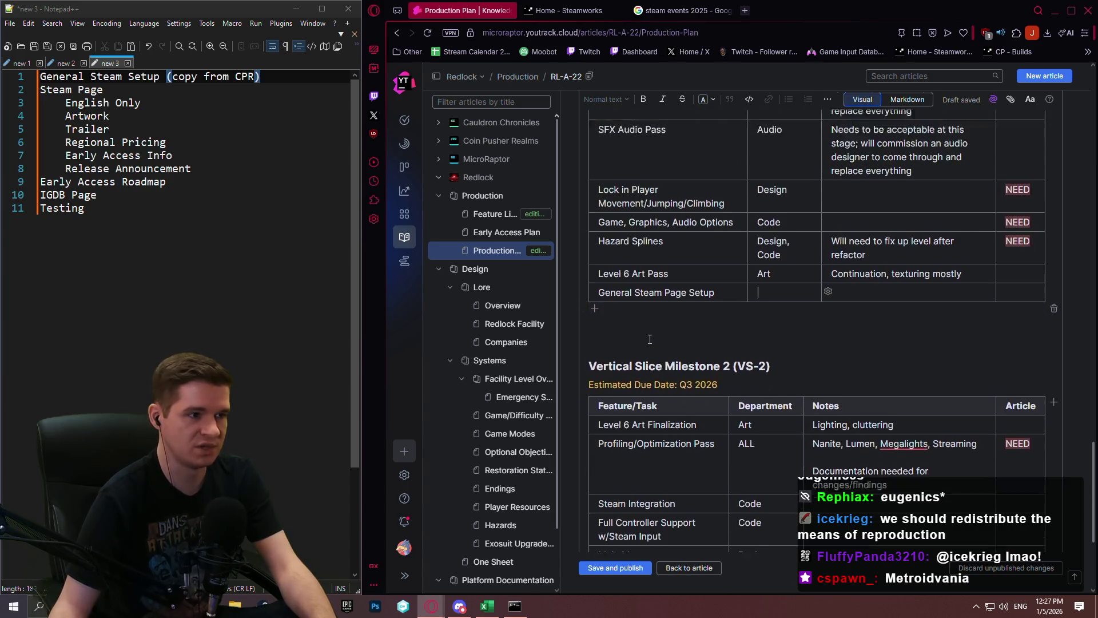
{"action": "left_click", "coordinate": [838, 379]}
{"action": "type", "text": "Can"}
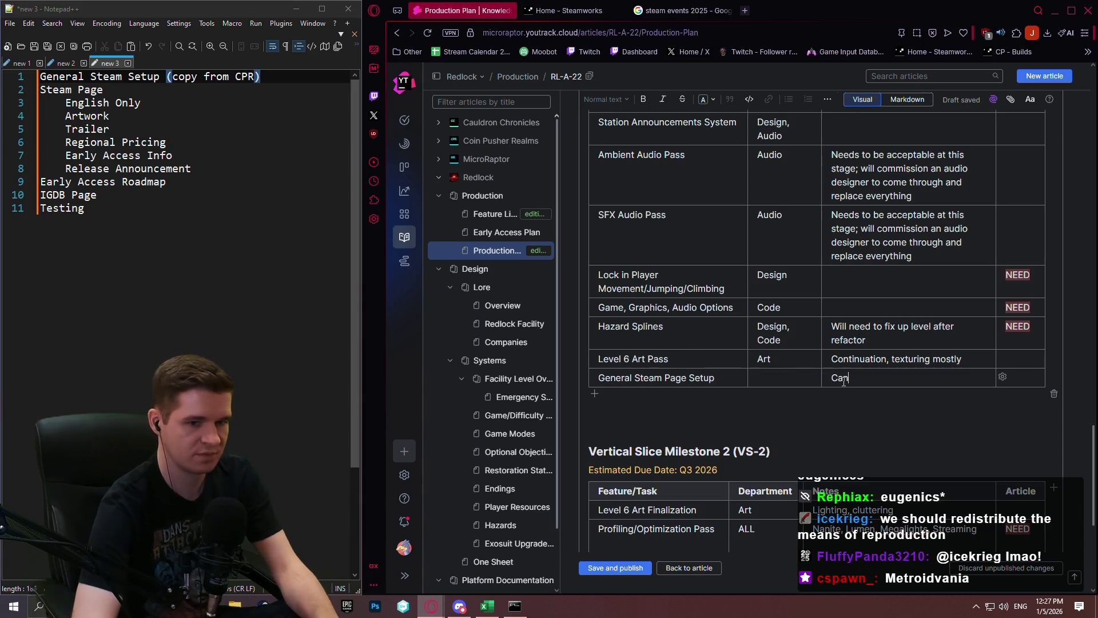
{"action": "type", "text": " copy stuff from "}
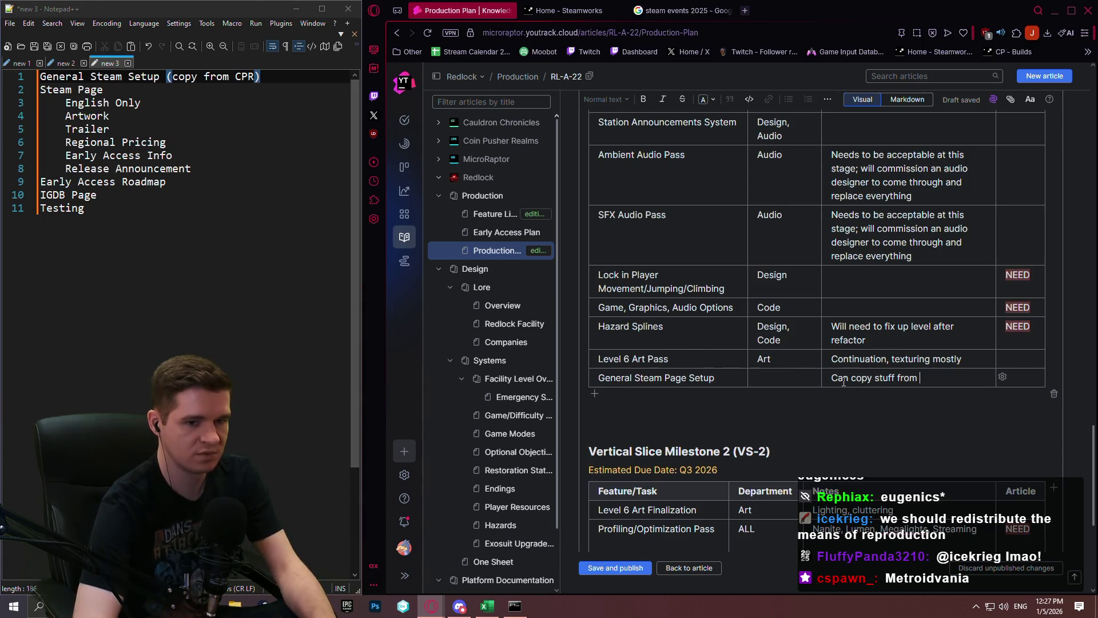
{"action": "type", "text": "CPR "}
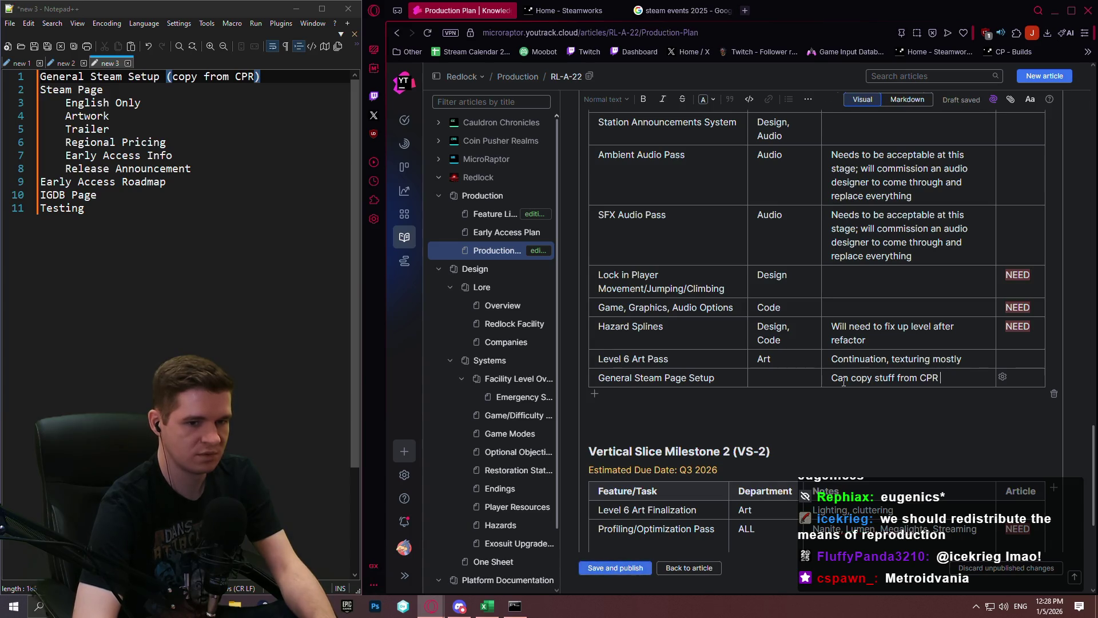
{"action": "type", "text": "where possio"}
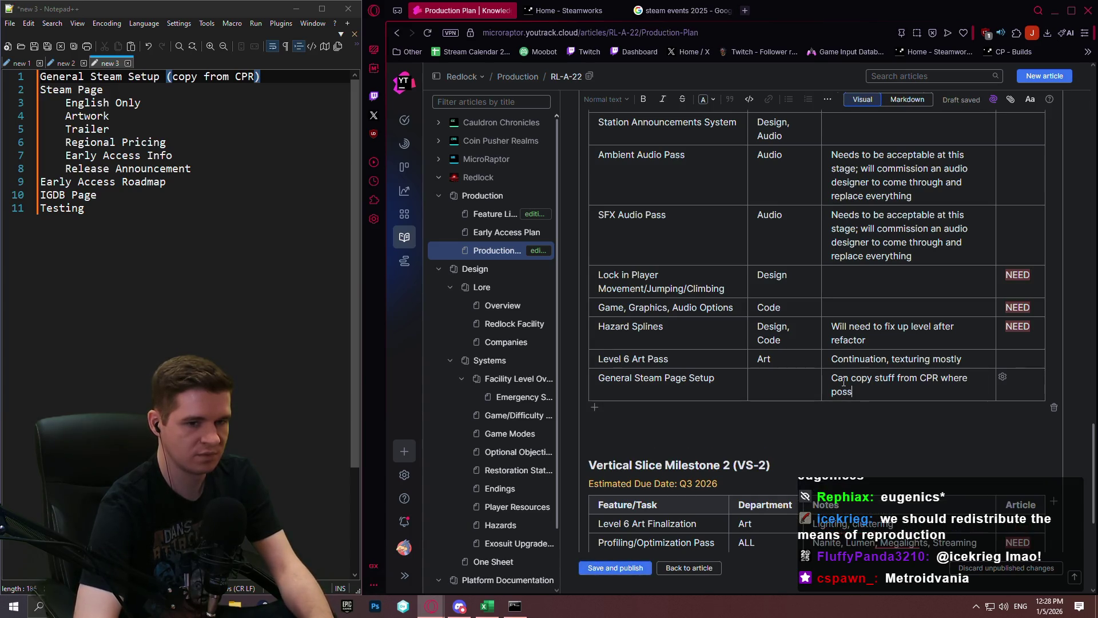
{"action": "key", "text": "BackSpace"}
{"action": "type", "text": "ble"}
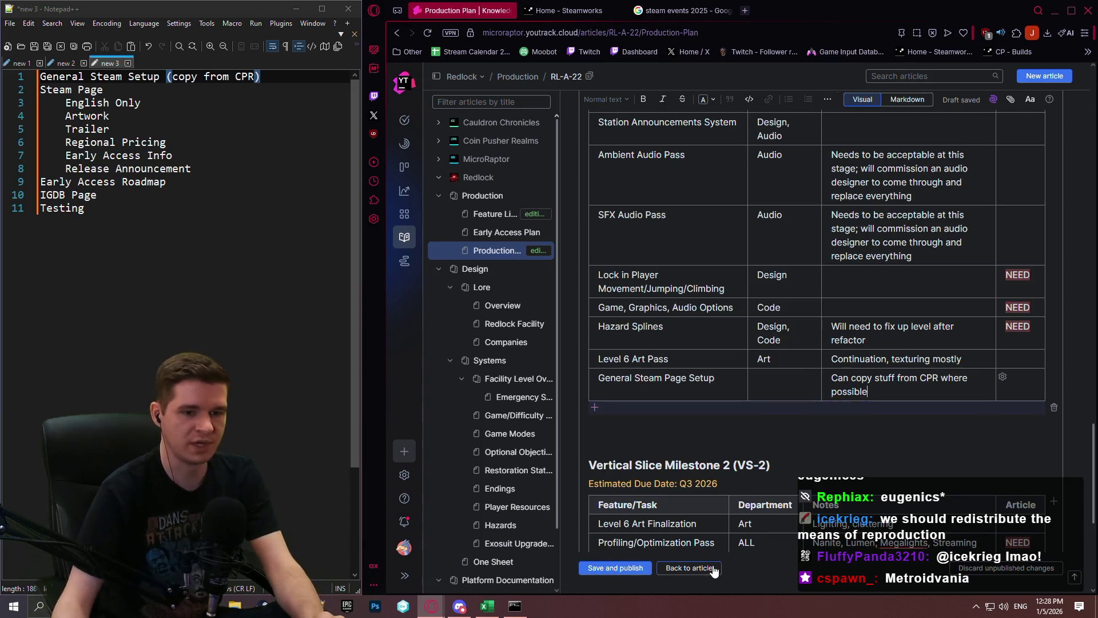
{"action": "left_click", "coordinate": [595, 409]}
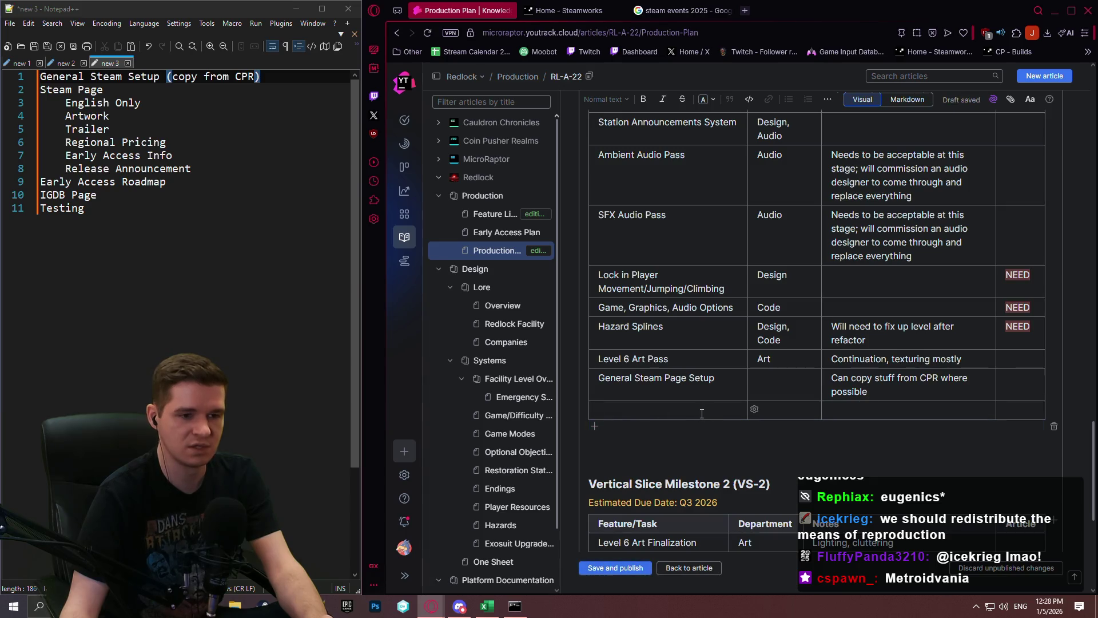
Step: Note 'Get Steam keys ahead of time' in the VS-2 Testing row
{"action": "scroll", "coordinate": [698, 409], "scroll_direction": "down", "scroll_amount": 2}
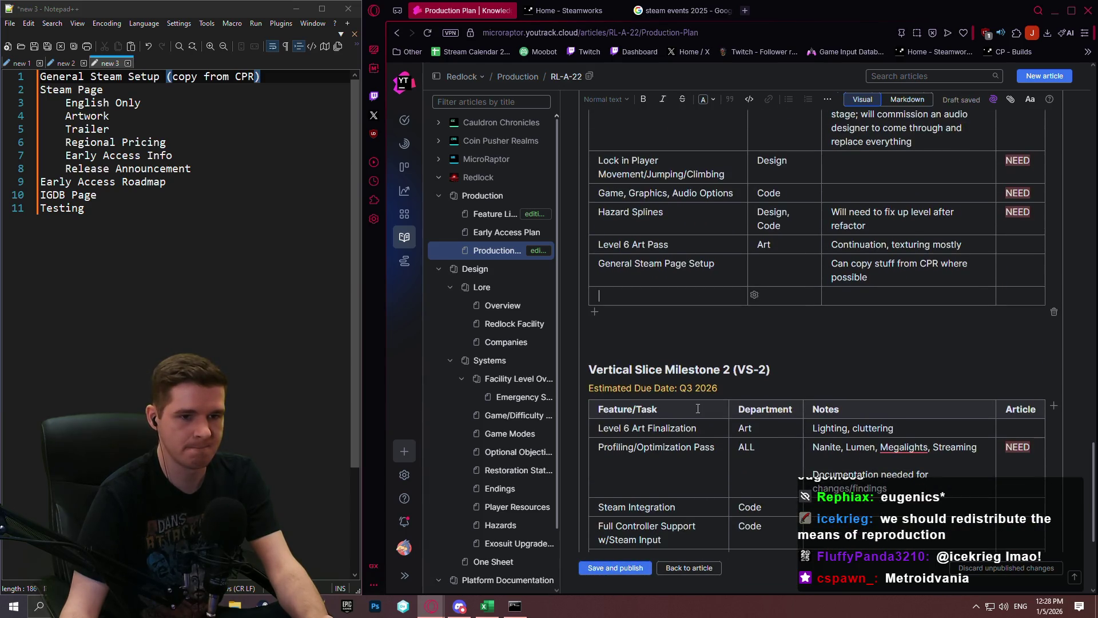
{"action": "scroll", "coordinate": [693, 405], "scroll_direction": "up", "scroll_amount": 2}
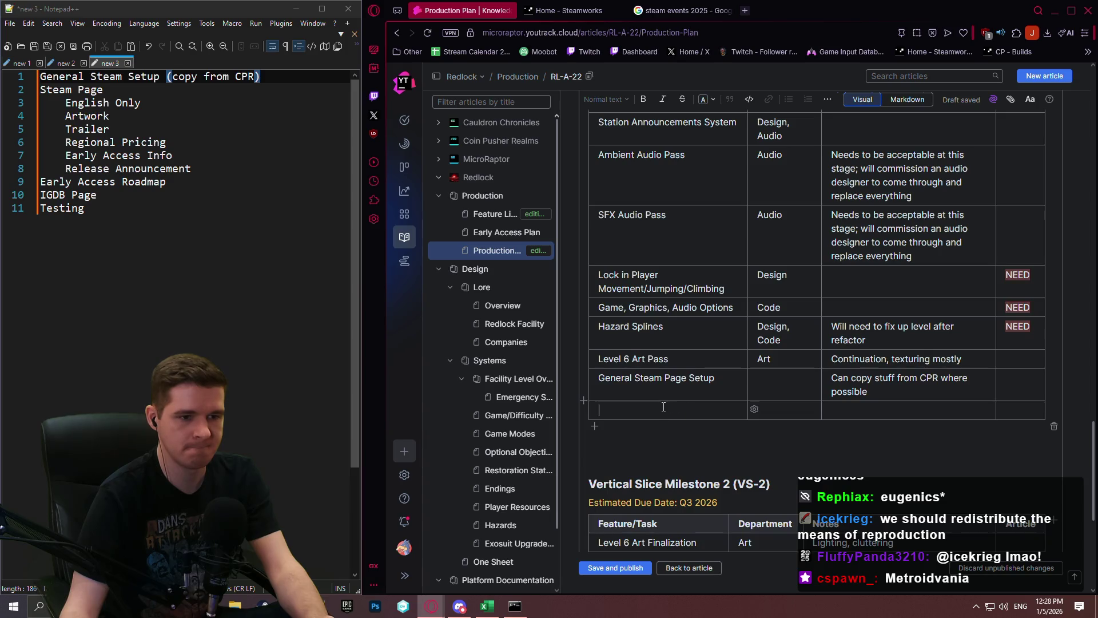
{"action": "scroll", "coordinate": [659, 405], "scroll_direction": "down", "scroll_amount": 6}
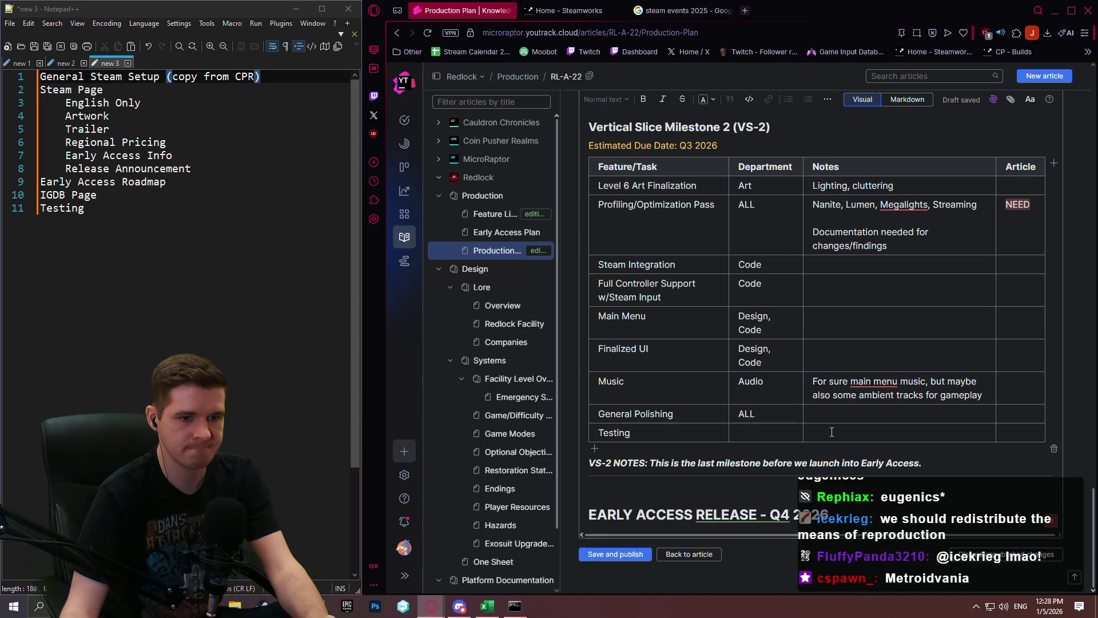
{"action": "type", "text": "Get "}
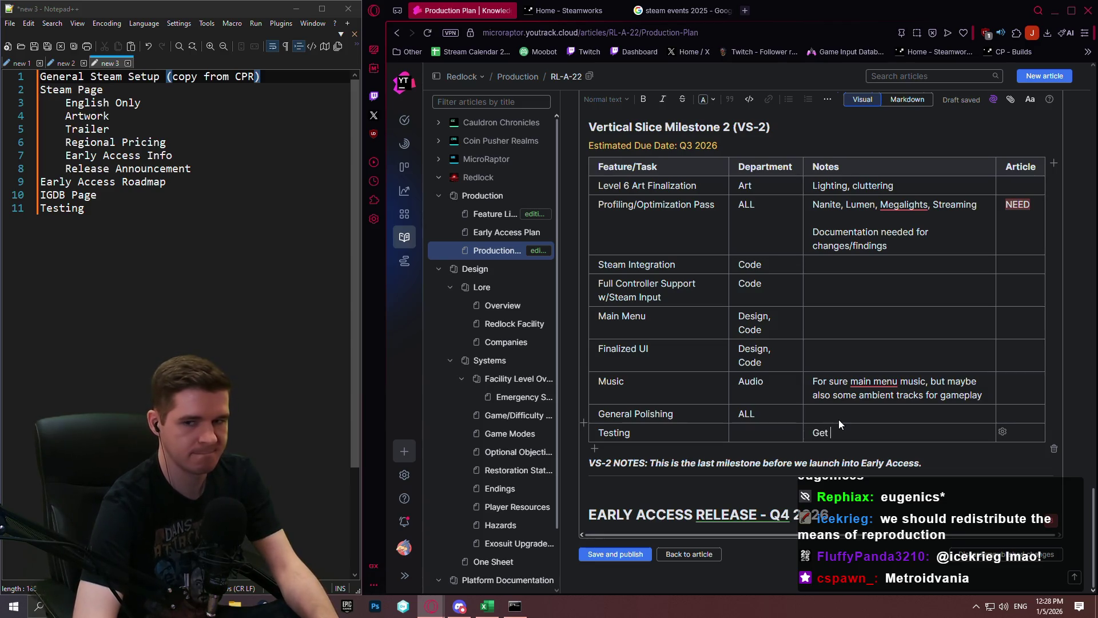
{"action": "type", "text": "Steam keys ahea"}
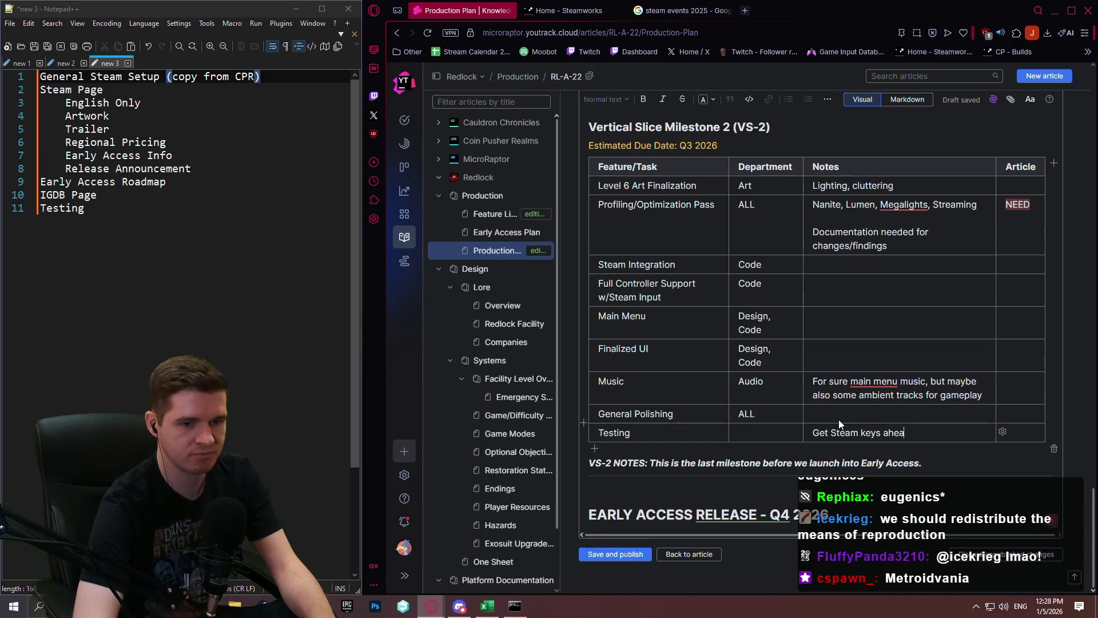
{"action": "type", "text": "d of time"}
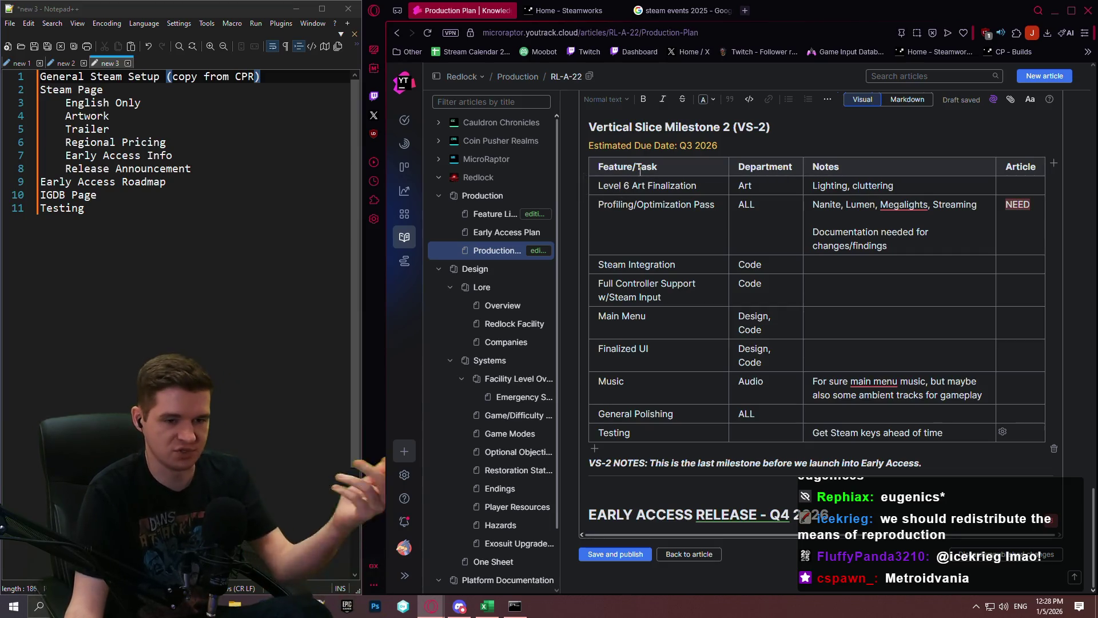
Step: Rename the VS-1 row from 'General Steam Page Setup' to 'General Steam Setup'
{"action": "scroll", "coordinate": [783, 278], "scroll_direction": "up", "scroll_amount": 5}
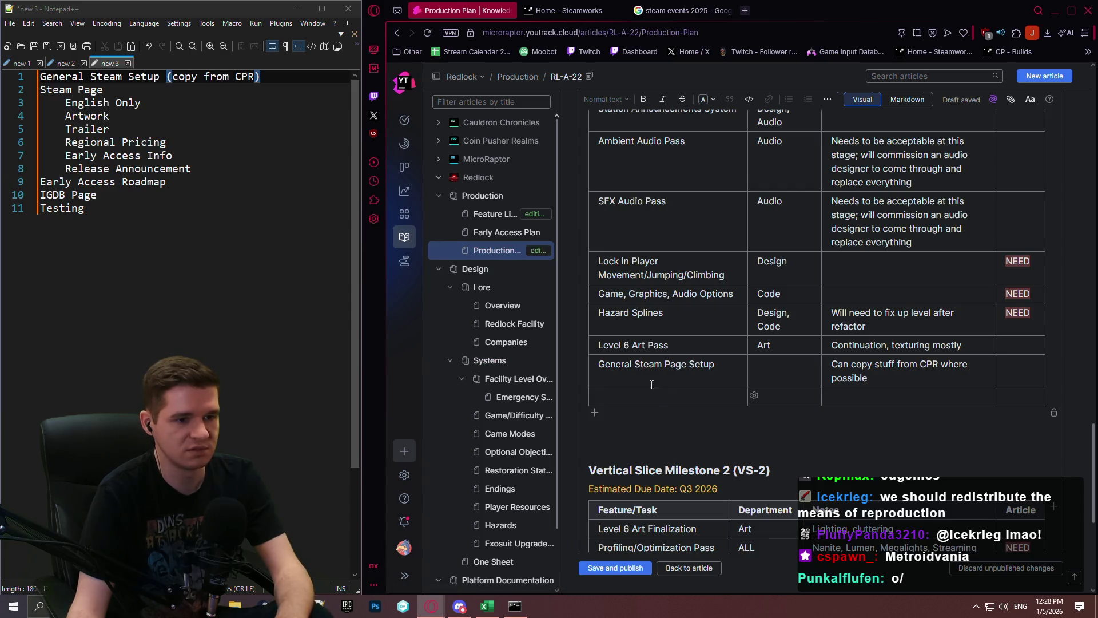
{"action": "scroll", "coordinate": [657, 400], "scroll_direction": "down", "scroll_amount": 4}
{"action": "scroll", "coordinate": [702, 316], "scroll_direction": "up", "scroll_amount": 3}
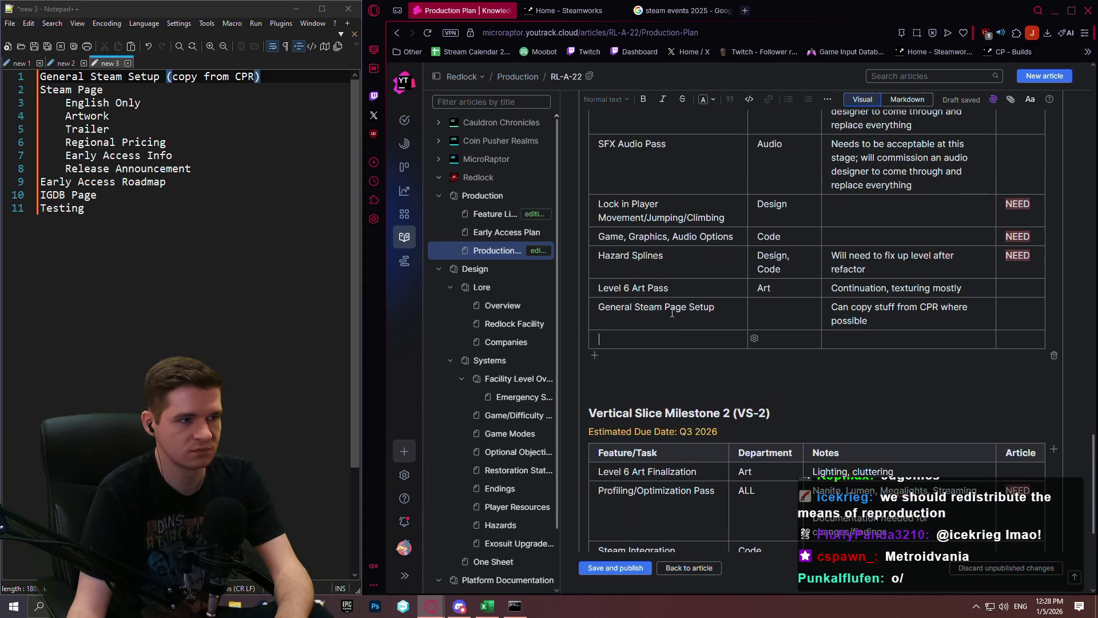
{"action": "double_click", "coordinate": [672, 307]}
{"action": "key", "text": "BackSpace"}
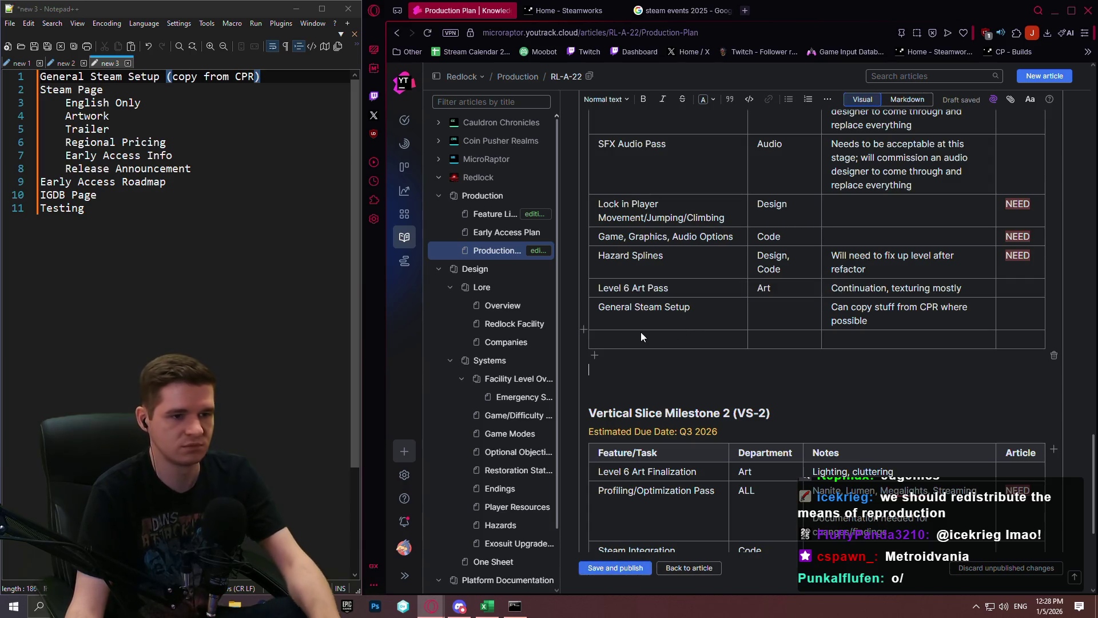
Step: Fill the empty VS-1 row with 'Steam Page Setup' and notes 'Description, Images, Trailer, Pricing, EA Info'
{"action": "left_click", "coordinate": [642, 335]}
{"action": "type", "text": "Steam P"}
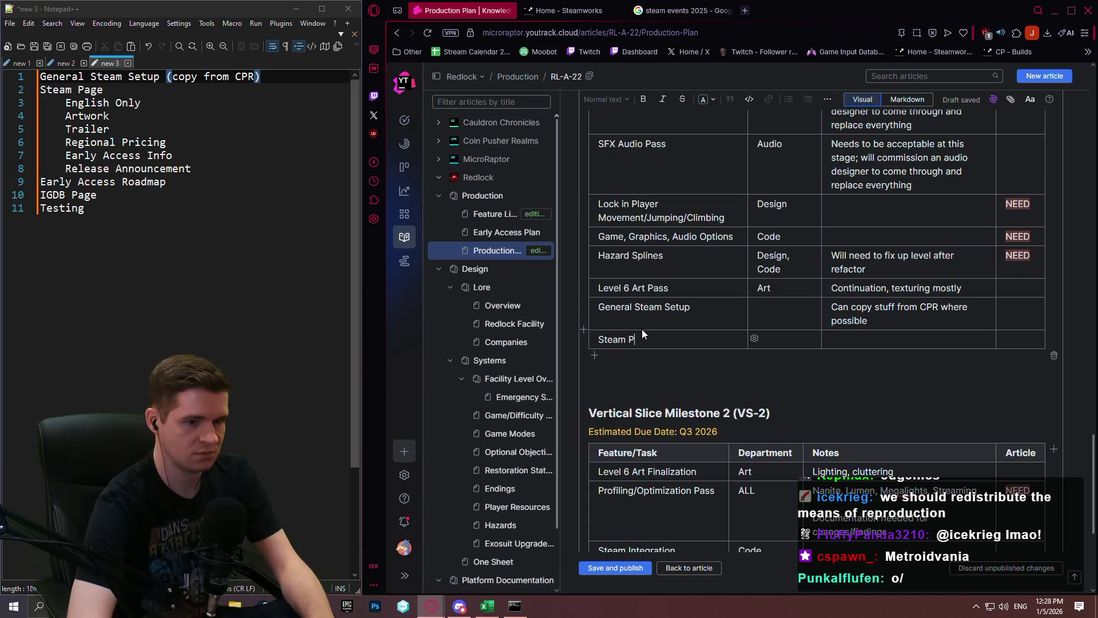
{"action": "type", "text": "age Setup "}
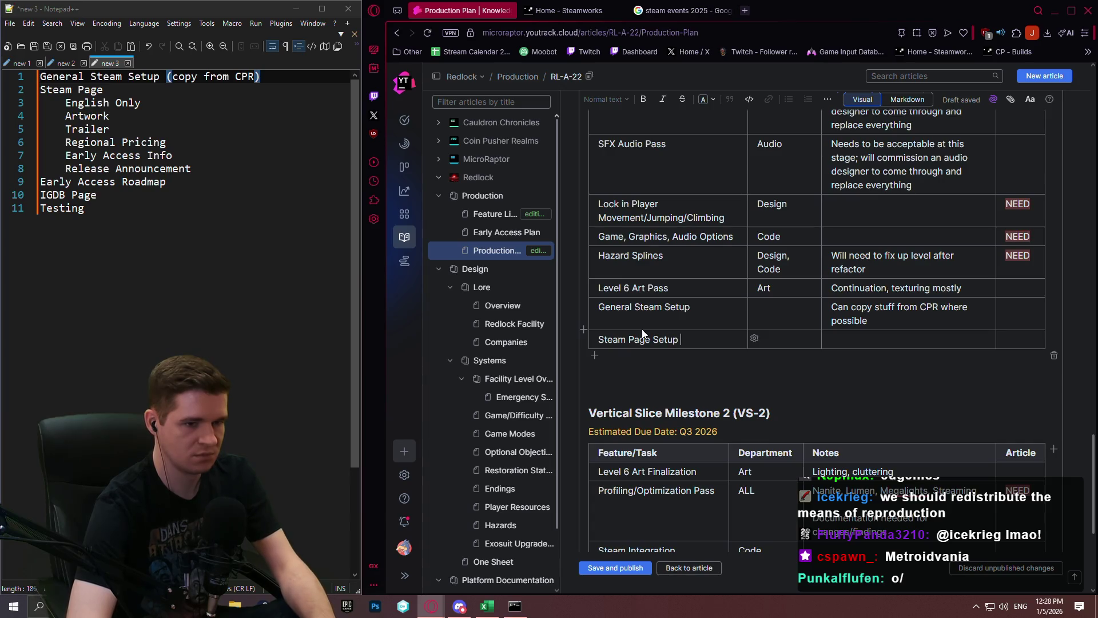
{"action": "type", "text": "-"}
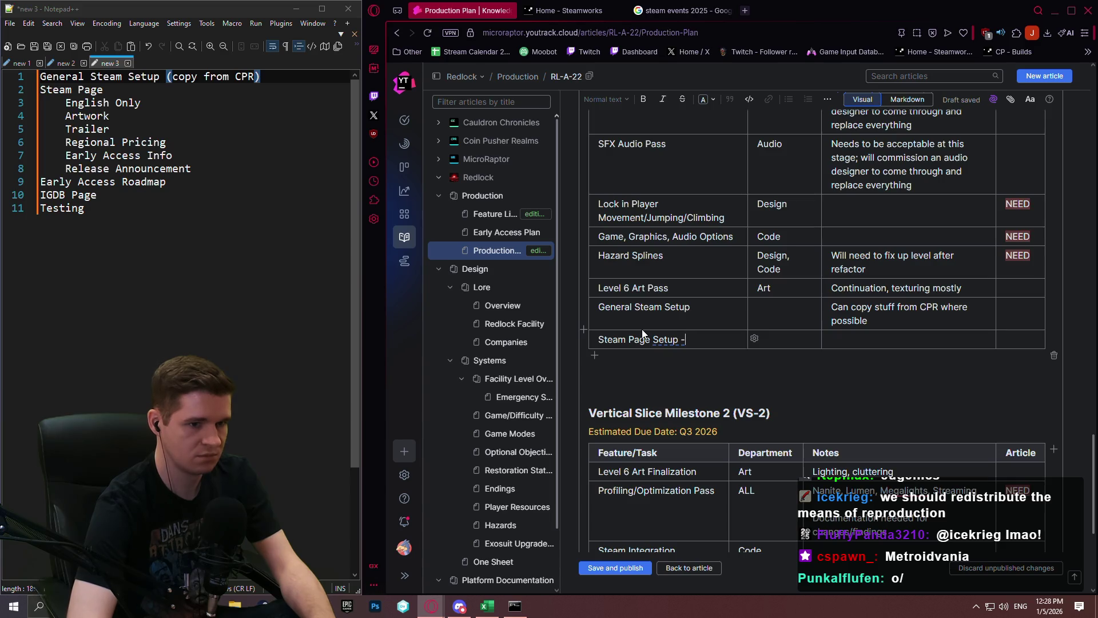
{"action": "key", "text": "BackSpace"}
{"action": "key", "text": "BackSpace"}
{"action": "key", "text": "BackSpace"}
{"action": "left_click", "coordinate": [869, 338]}
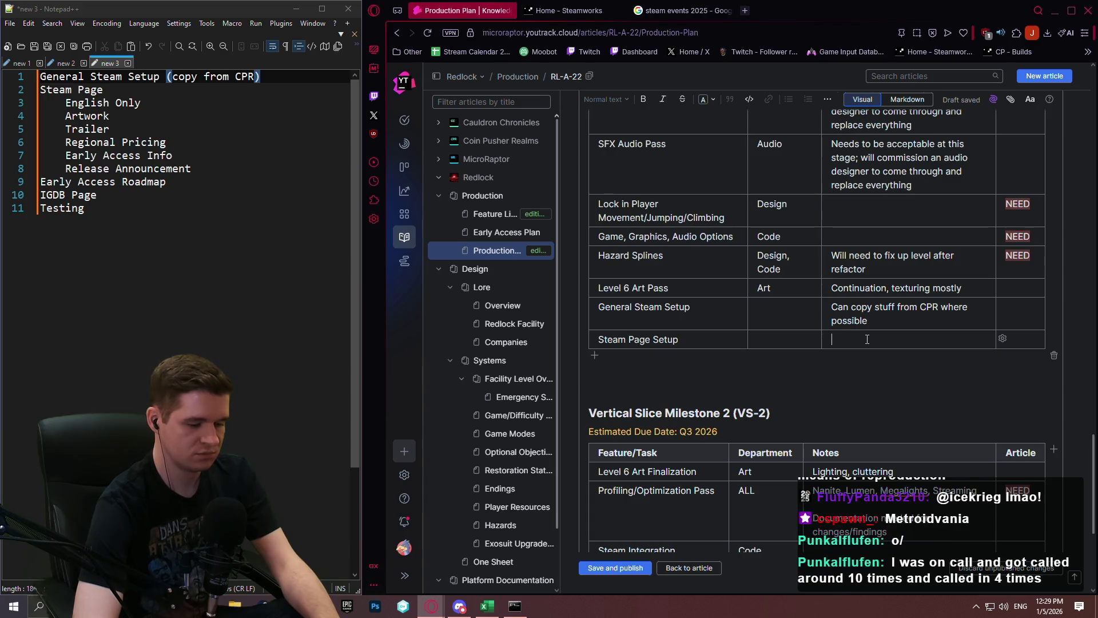
{"action": "type", "text": "Description, "}
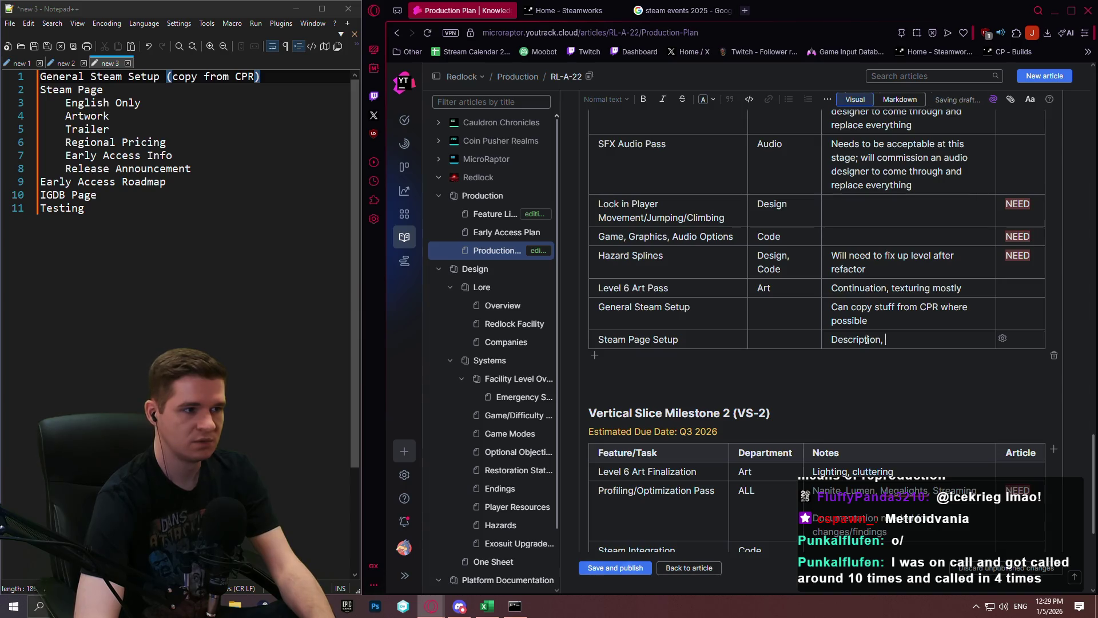
{"action": "type", "text": "Images, Trailer, Pri"}
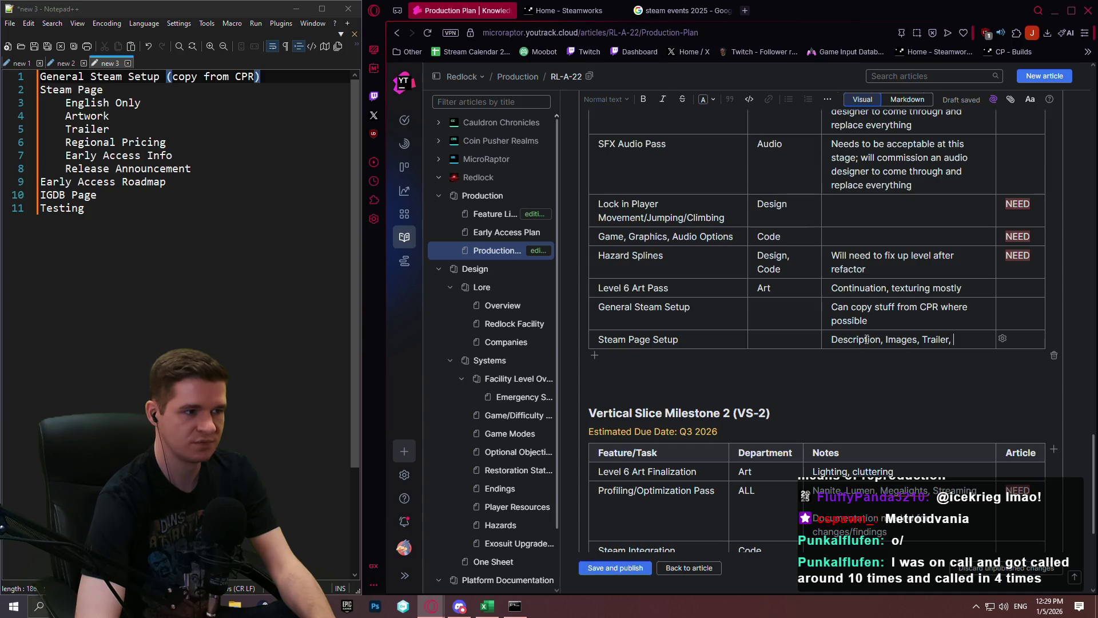
{"action": "type", "text": "cing"}
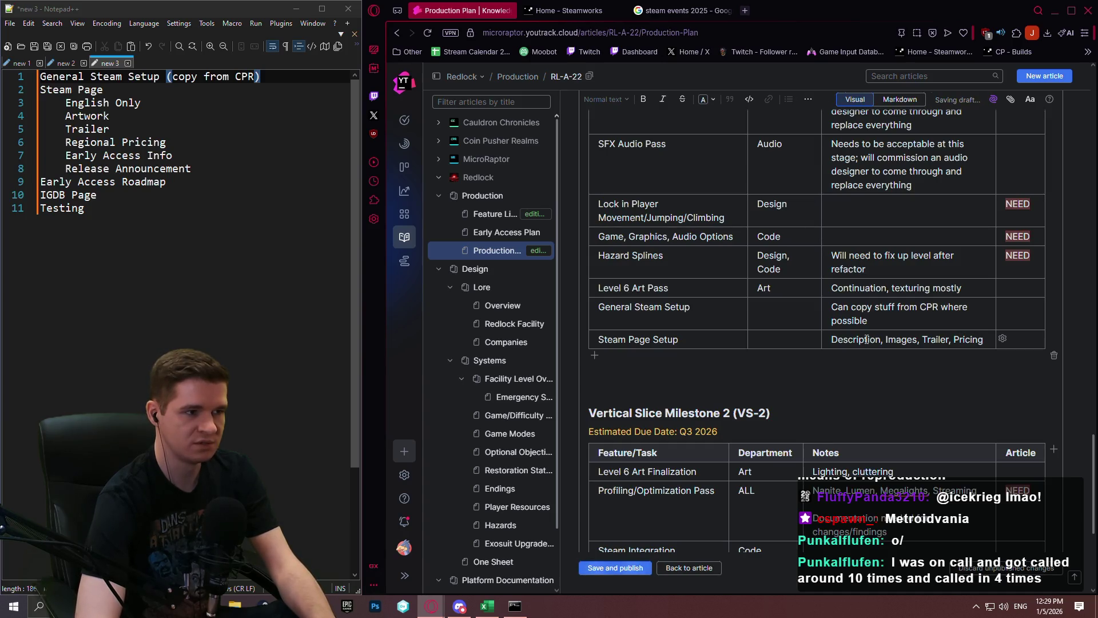
{"action": "type", "text": ", EA Info,"}
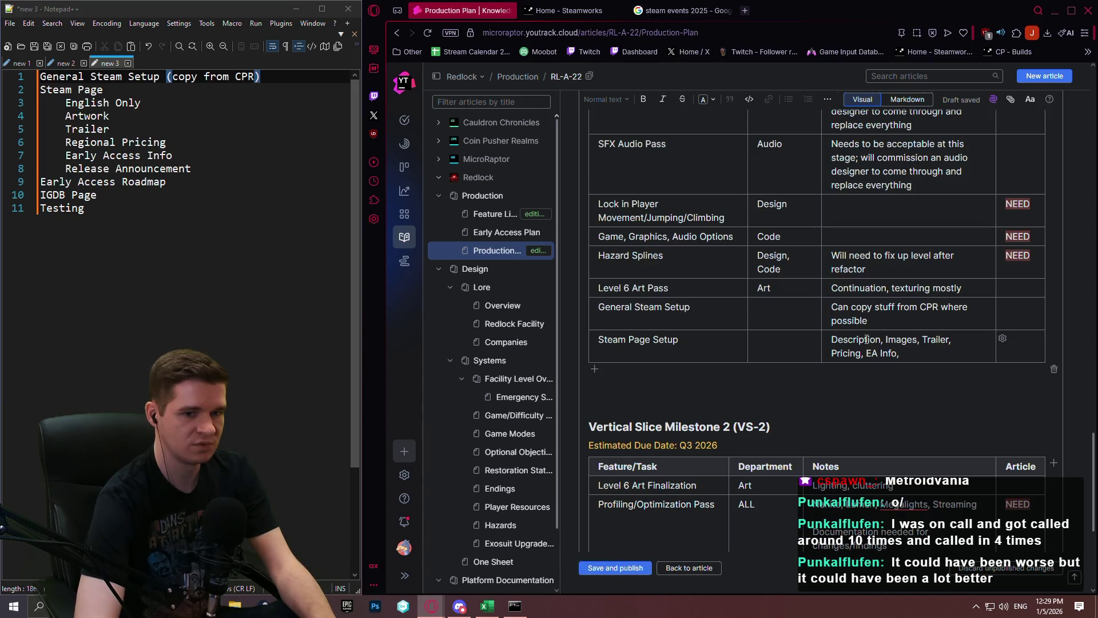
{"action": "key", "text": "BackSpace"}
{"action": "key", "text": "BackSpace"}
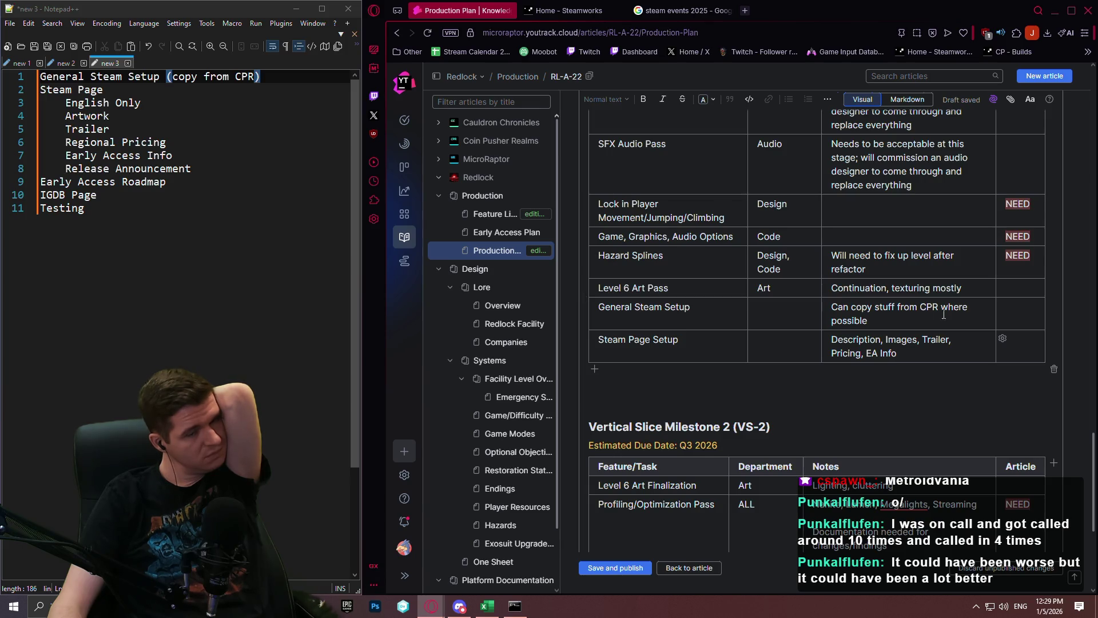
Step: Add an Early Access Roadmap row below Steam Page Setup, noted 'In graphic form; professional looking'
{"action": "left_click", "coordinate": [596, 369]}
{"action": "type", "text": "Early Access Road"}
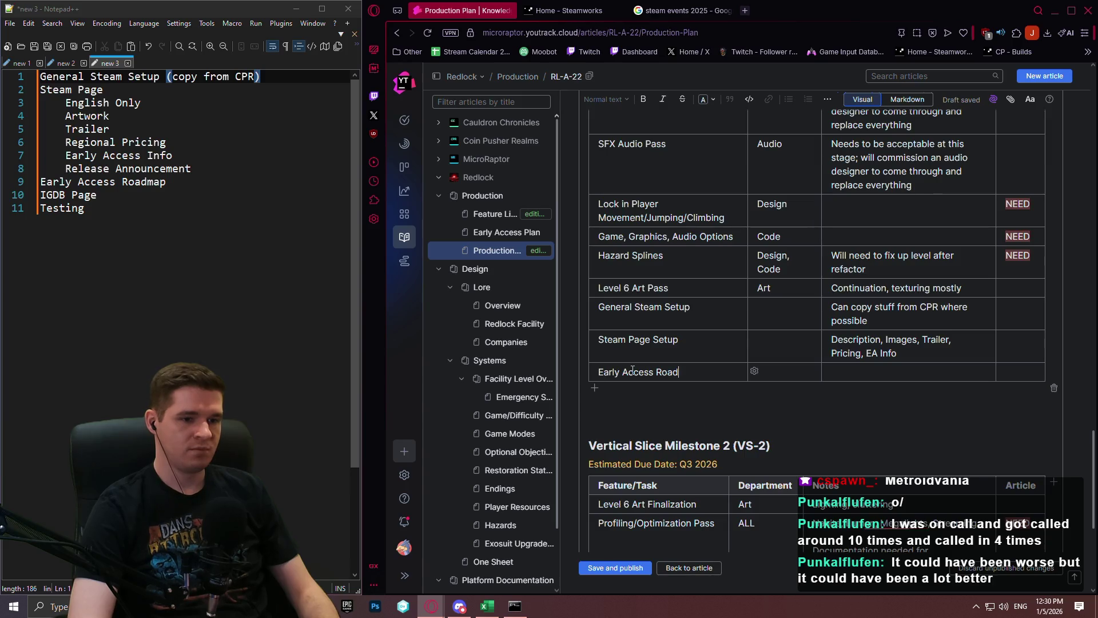
{"action": "type", "text": "map"}
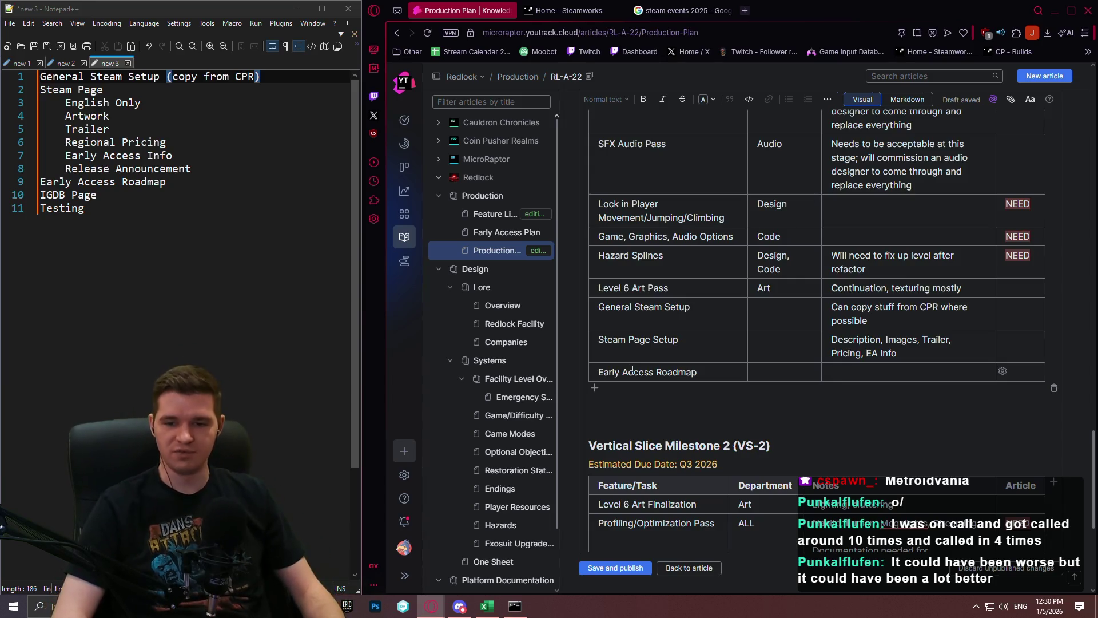
{"action": "key", "text": "Tab"}
{"action": "key", "text": "Tab"}
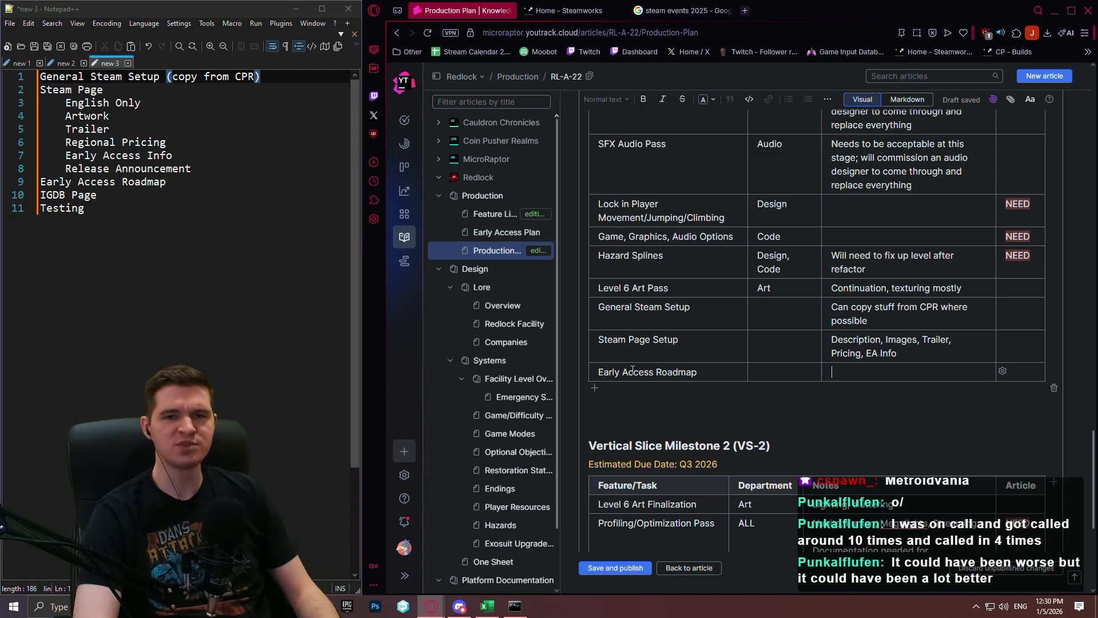
{"action": "key", "text": "Tab"}
{"action": "key", "text": "Tab"}
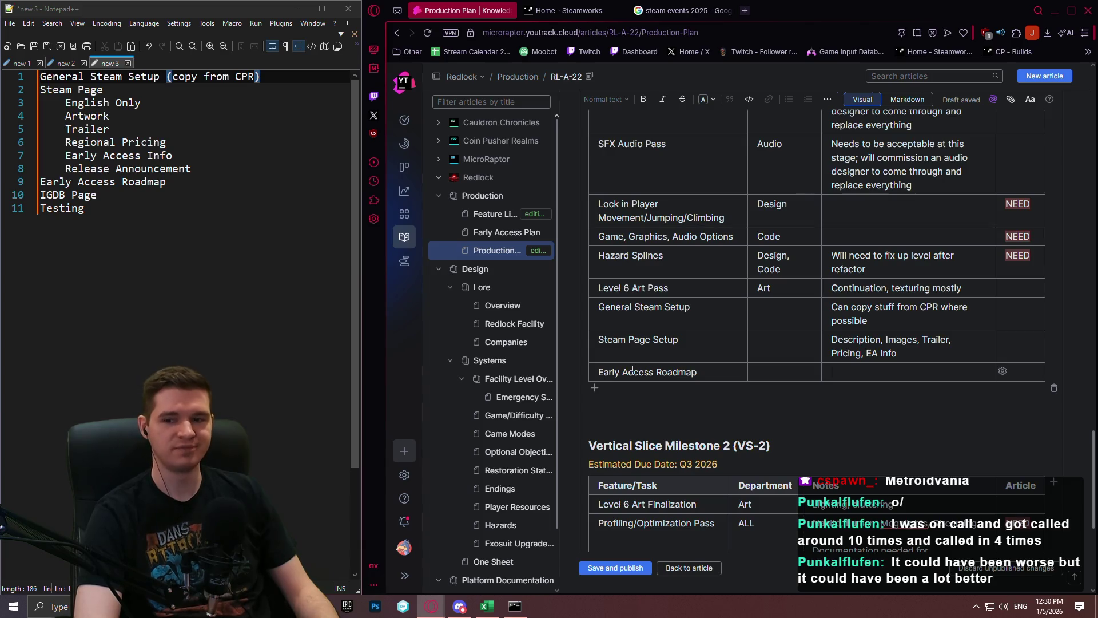
{"action": "key", "text": "shift+Tab"}
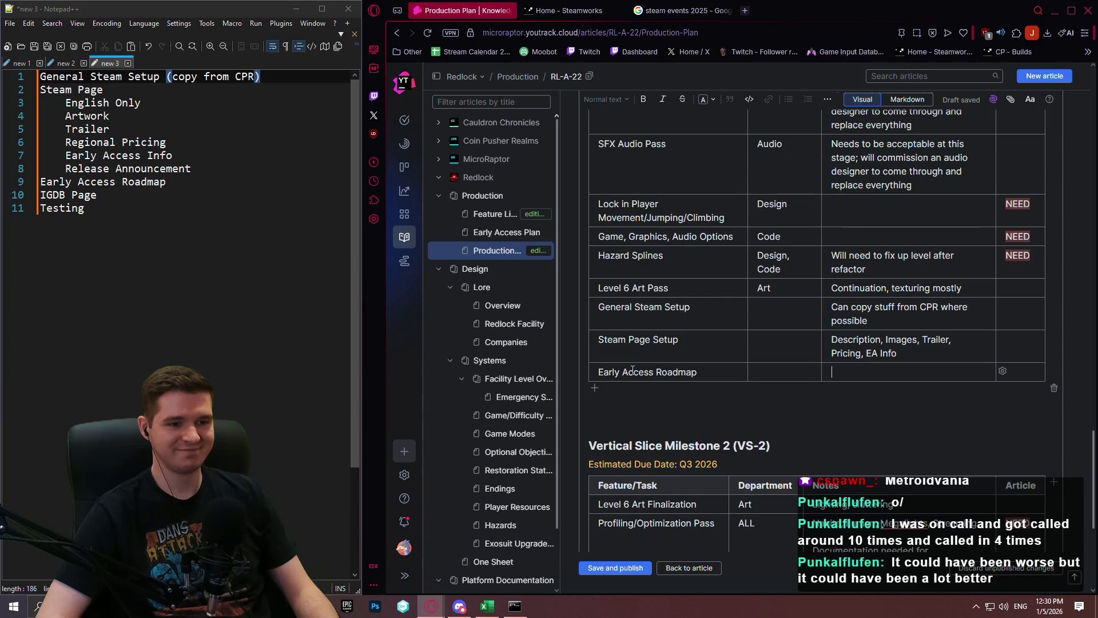
{"action": "key", "text": "shift+Tab"}
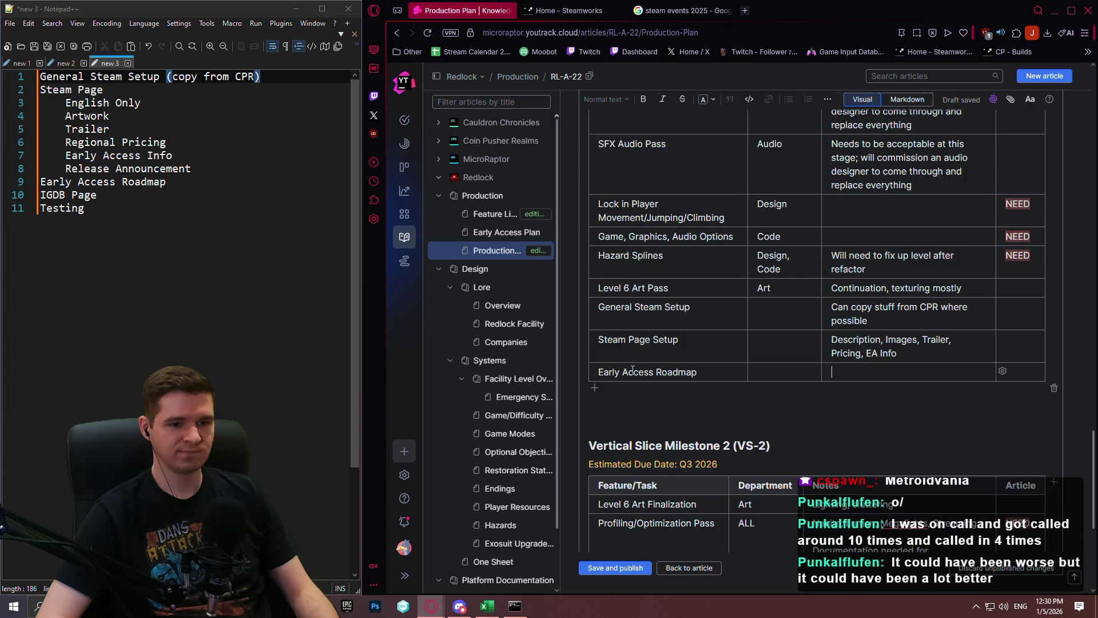
{"action": "key", "text": "Tab"}
{"action": "type", "text": "In graphic c"}
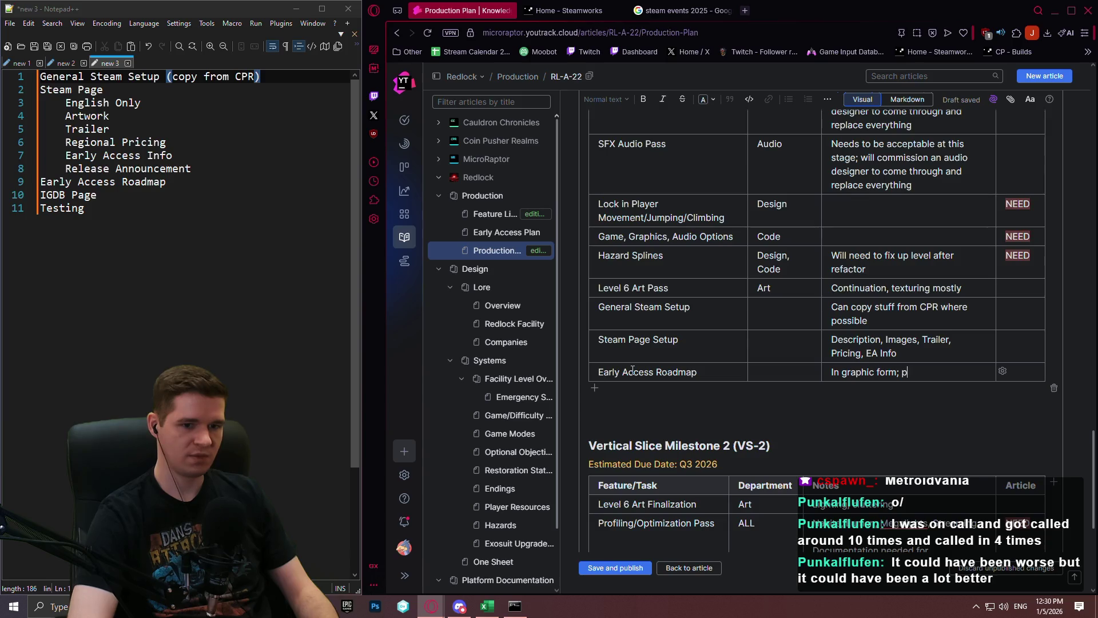
{"action": "type", "text": "rfes"}
{"action": "key", "text": "BackSpace"}
{"action": "key", "text": "BackSpace"}
{"action": "key", "text": "BackSpace"}
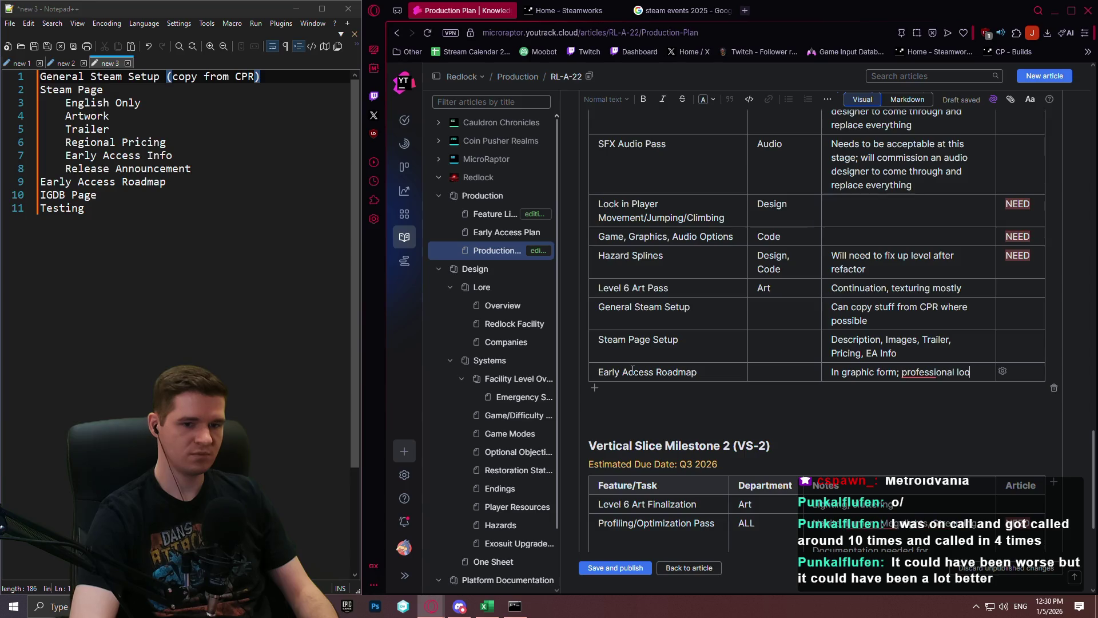
{"action": "type", "text": "king"}
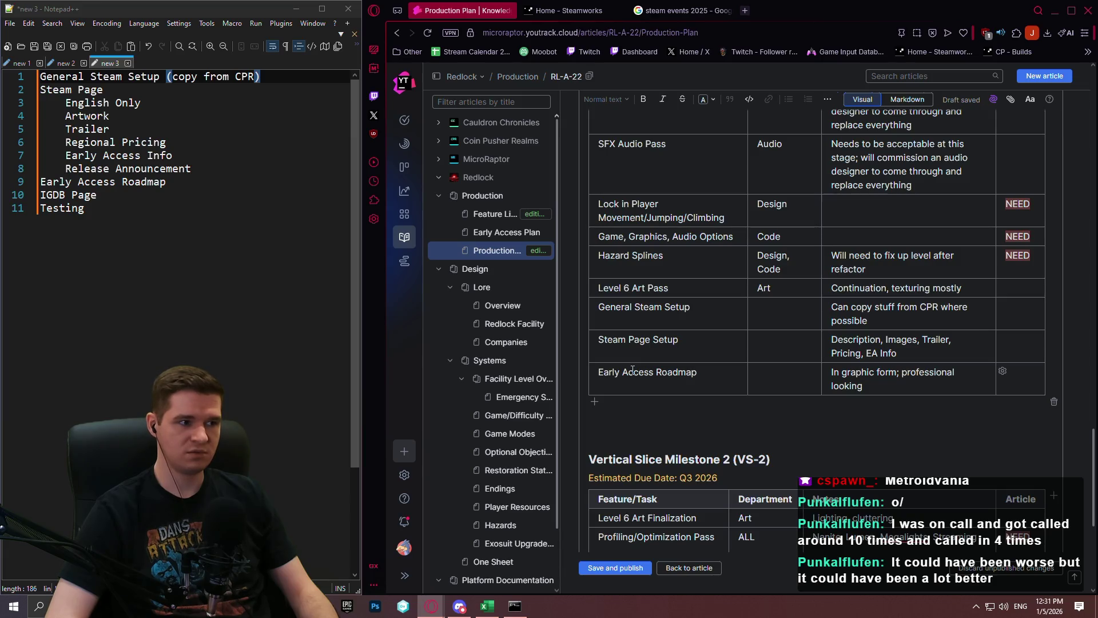
Step: Type 'IGDB Page Setup' into a new VS-1 row, then cut the name out of it
{"action": "left_click", "coordinate": [594, 402]}
{"action": "type", "text": "IG"}
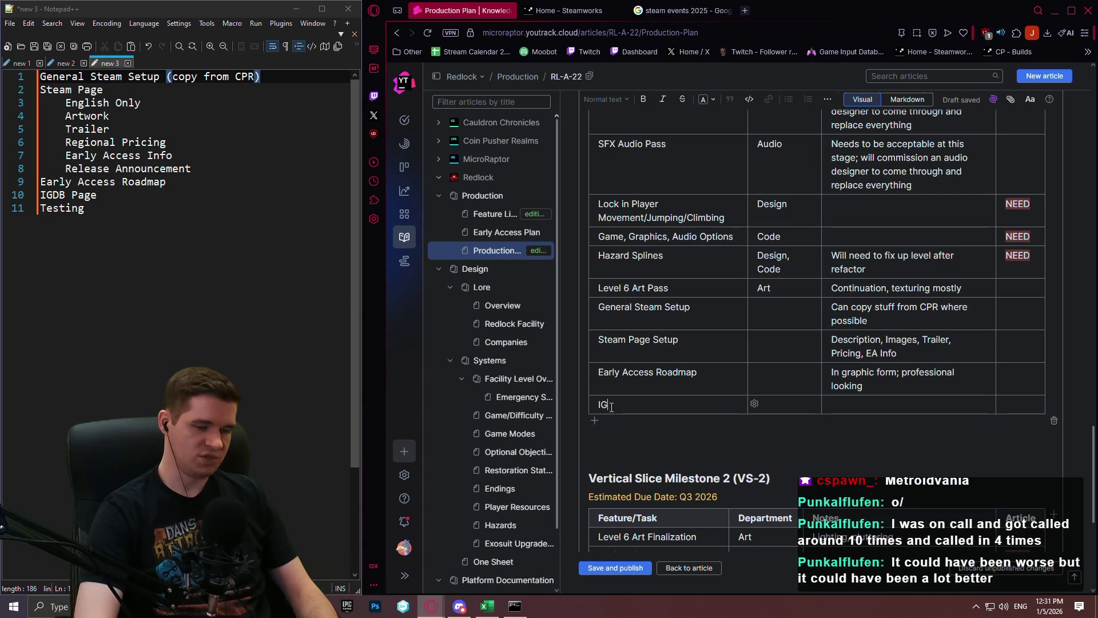
{"action": "type", "text": "DB Page Setu"}
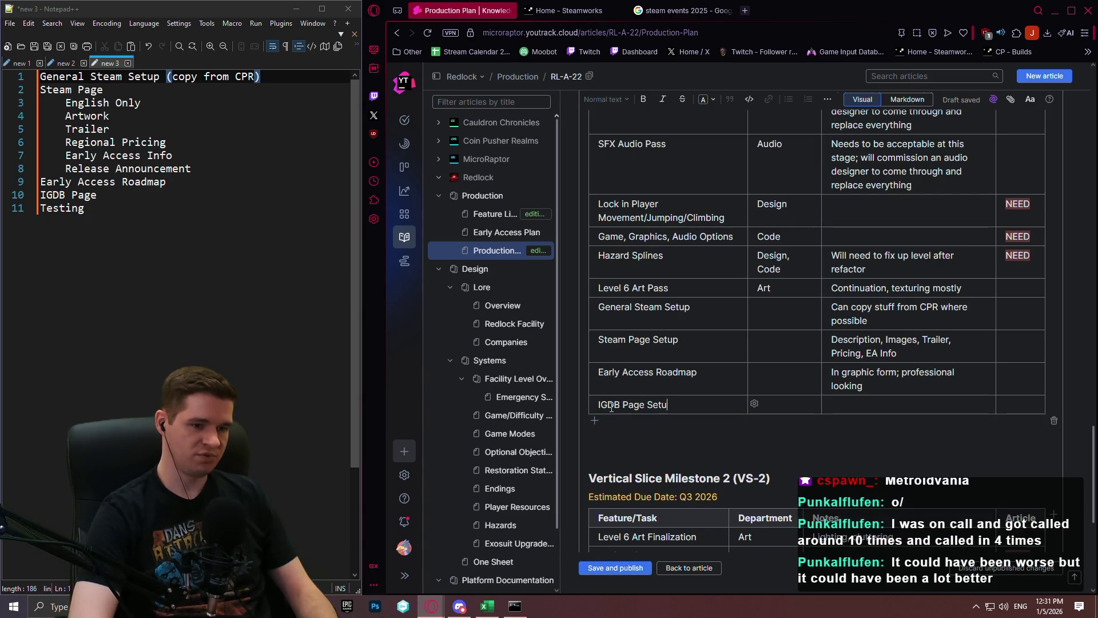
{"action": "left_click", "coordinate": [691, 403]}
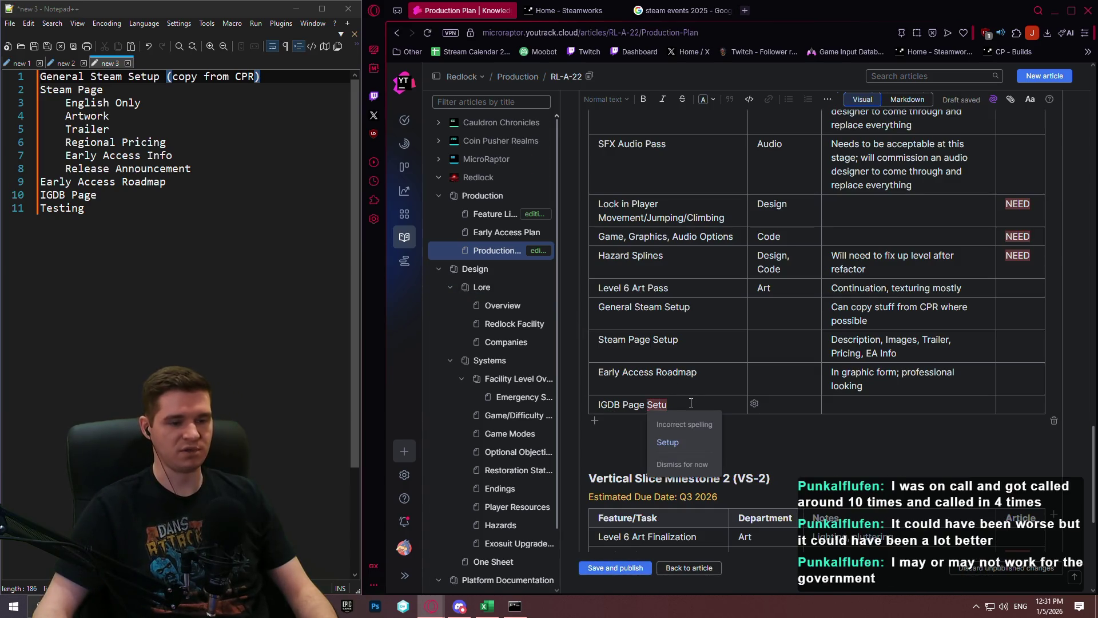
{"action": "type", "text": "p"}
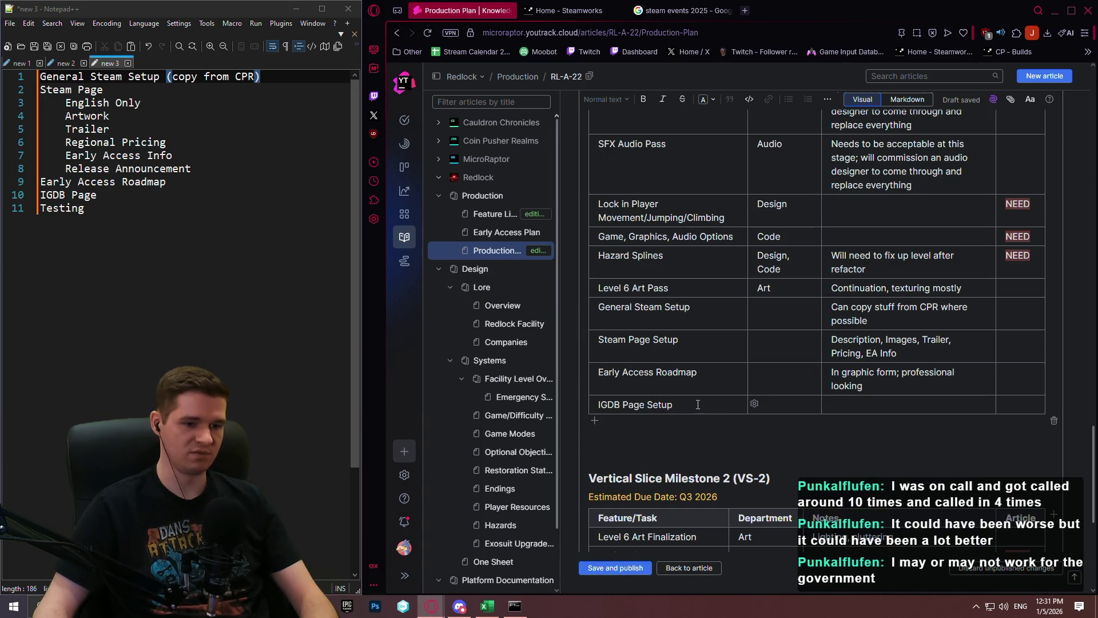
{"action": "left_click_drag", "start_coordinate": [698, 404], "coordinate": [601, 400]}
{"action": "left_click", "coordinate": [624, 405]}
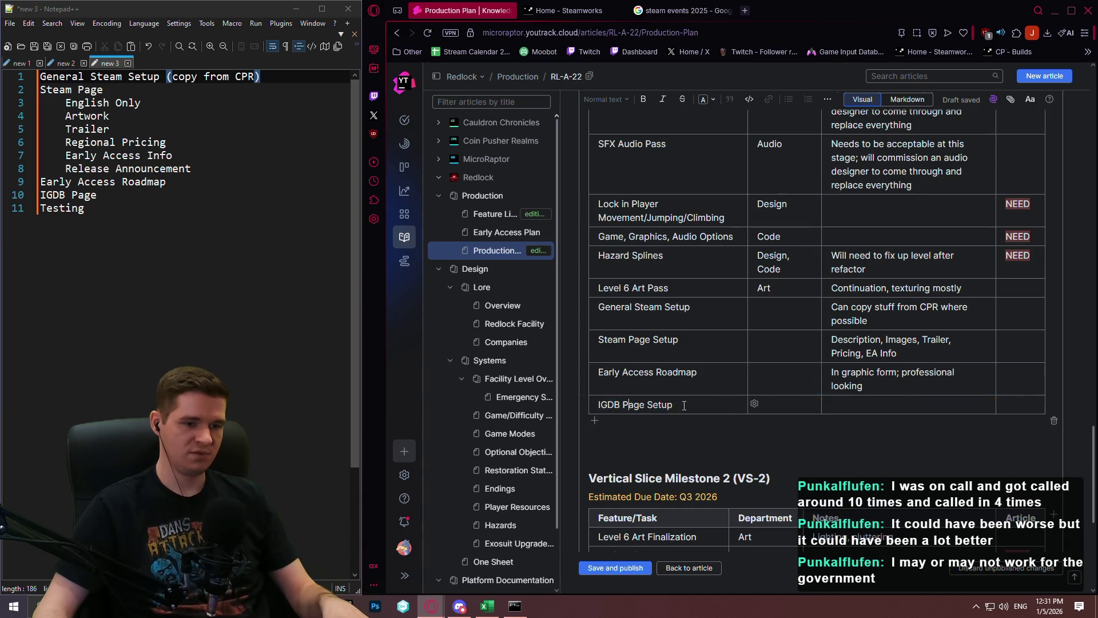
{"action": "left_click_drag", "start_coordinate": [684, 405], "coordinate": [599, 405]}
{"action": "key", "text": "ctrl+c"}
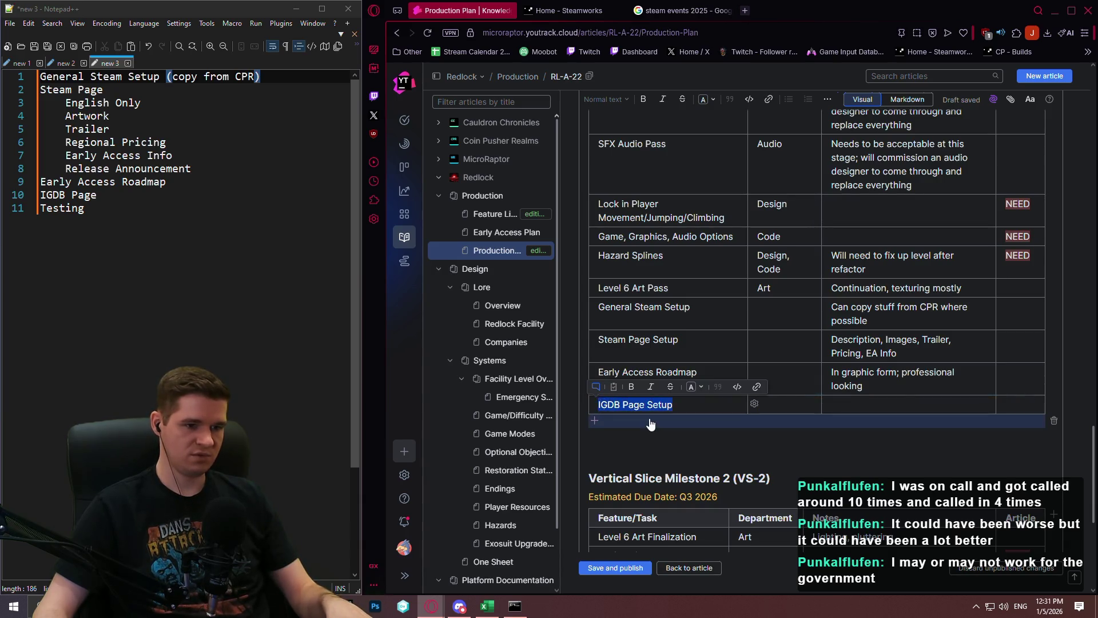
{"action": "key", "text": "BackSpace"}
Step: Delete the empty VS-1 row and paste IGDB Page Setup into a new VS-2 row under Testing
{"action": "left_click", "coordinate": [755, 404]}
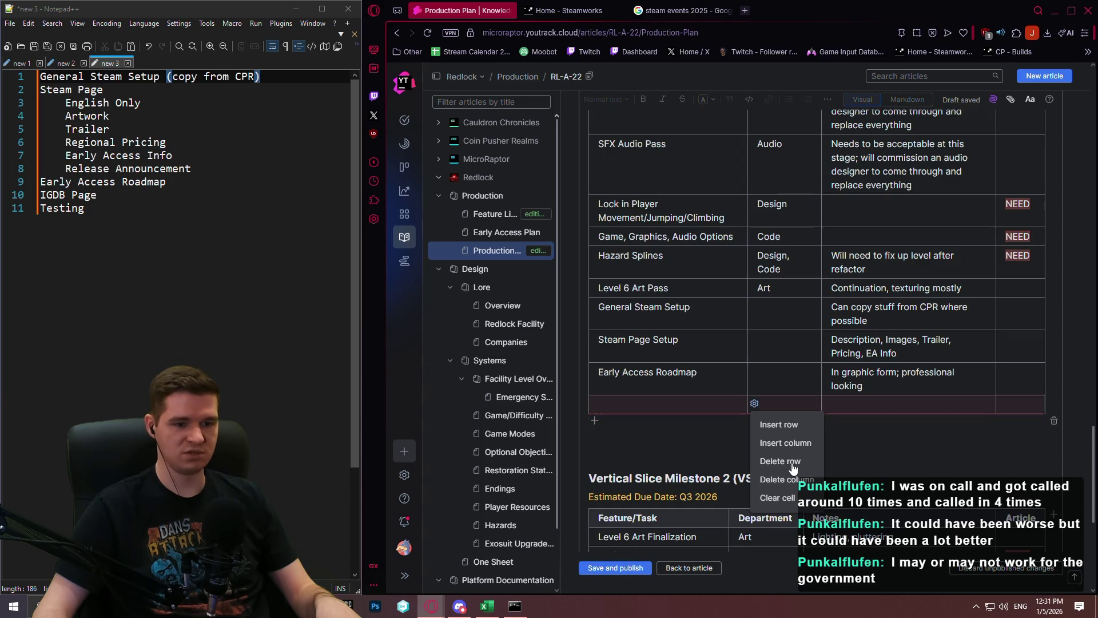
{"action": "left_click", "coordinate": [792, 464]}
{"action": "scroll", "coordinate": [599, 453], "scroll_direction": "down", "scroll_amount": 6}
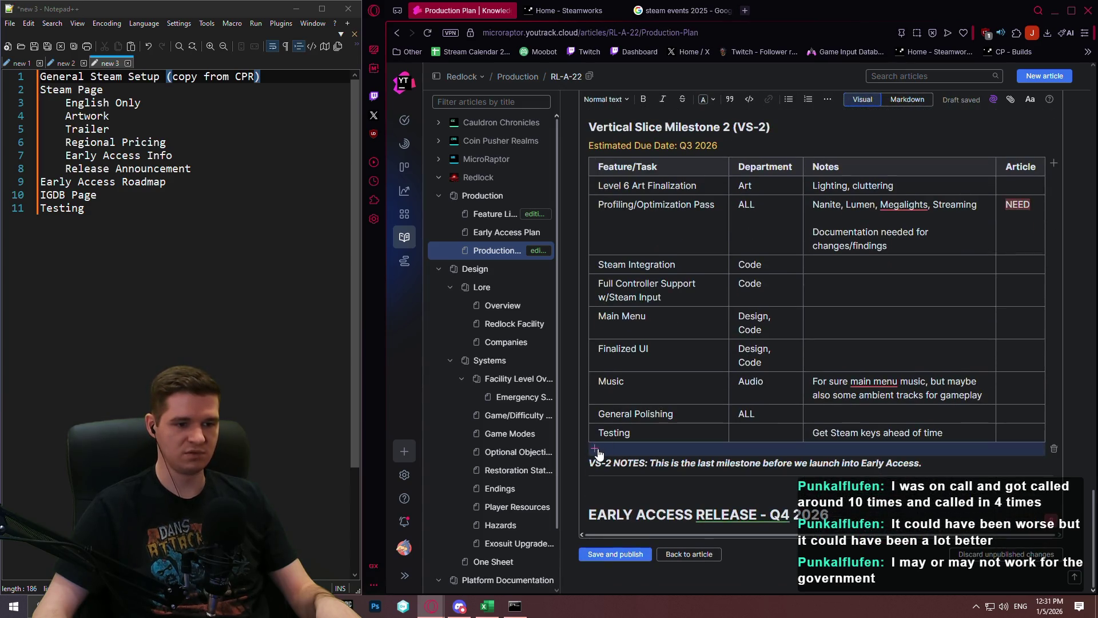
{"action": "left_click", "coordinate": [599, 453]}
{"action": "key", "text": "ctrl+v"}
{"action": "left_click", "coordinate": [839, 448]}
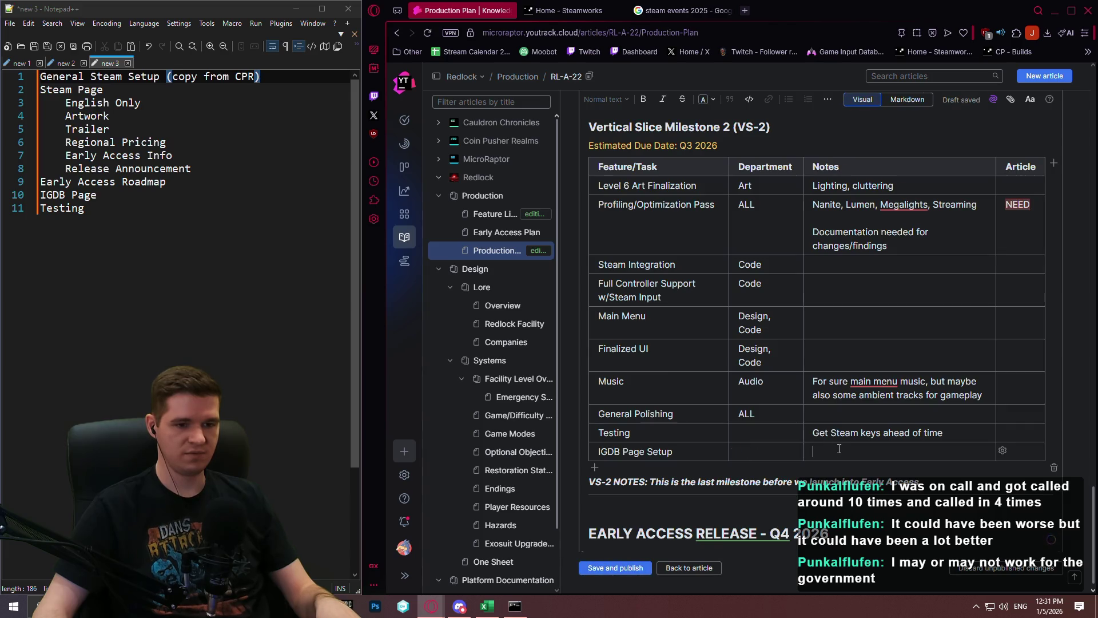
{"action": "scroll", "coordinate": [838, 448], "scroll_direction": "up", "scroll_amount": 5}
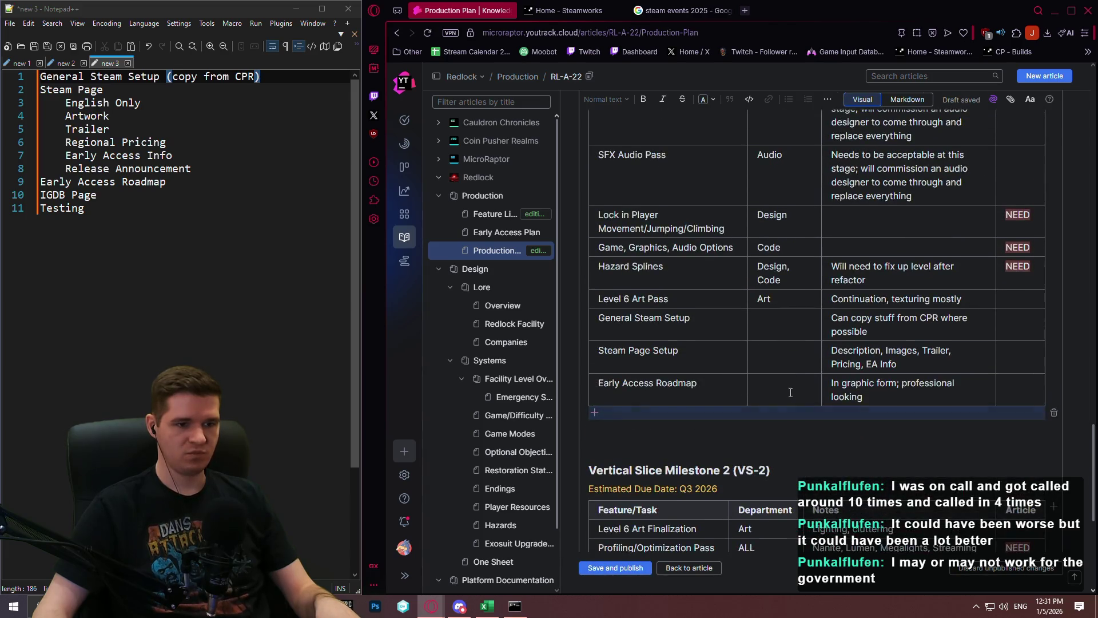
{"action": "scroll", "coordinate": [700, 397], "scroll_direction": "up", "scroll_amount": 3}
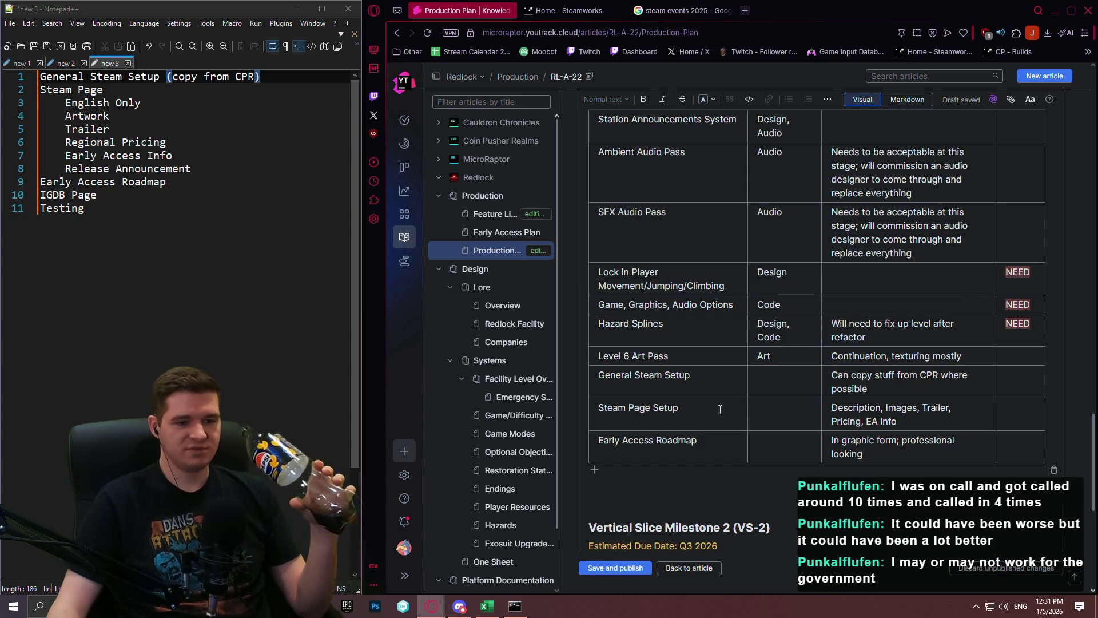
{"action": "scroll", "coordinate": [747, 345], "scroll_direction": "down", "scroll_amount": 6}
{"action": "scroll", "coordinate": [746, 345], "scroll_direction": "down", "scroll_amount": 2}
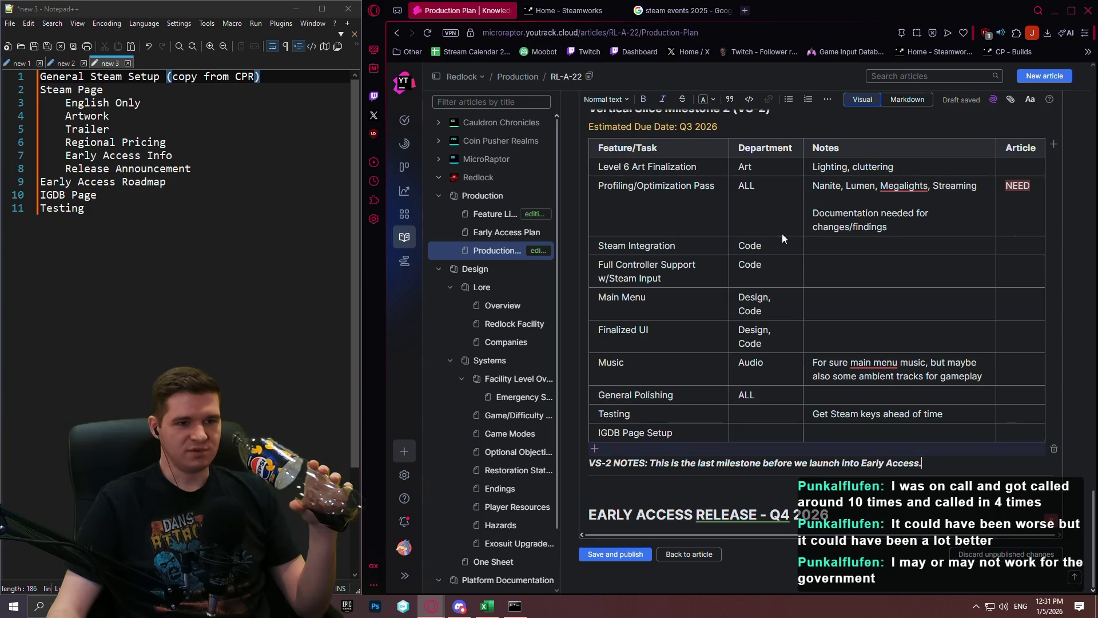
{"action": "scroll", "coordinate": [749, 250], "scroll_direction": "up", "scroll_amount": 3}
{"action": "scroll", "coordinate": [750, 249], "scroll_direction": "down", "scroll_amount": 2}
{"action": "scroll", "coordinate": [749, 249], "scroll_direction": "down", "scroll_amount": 1}
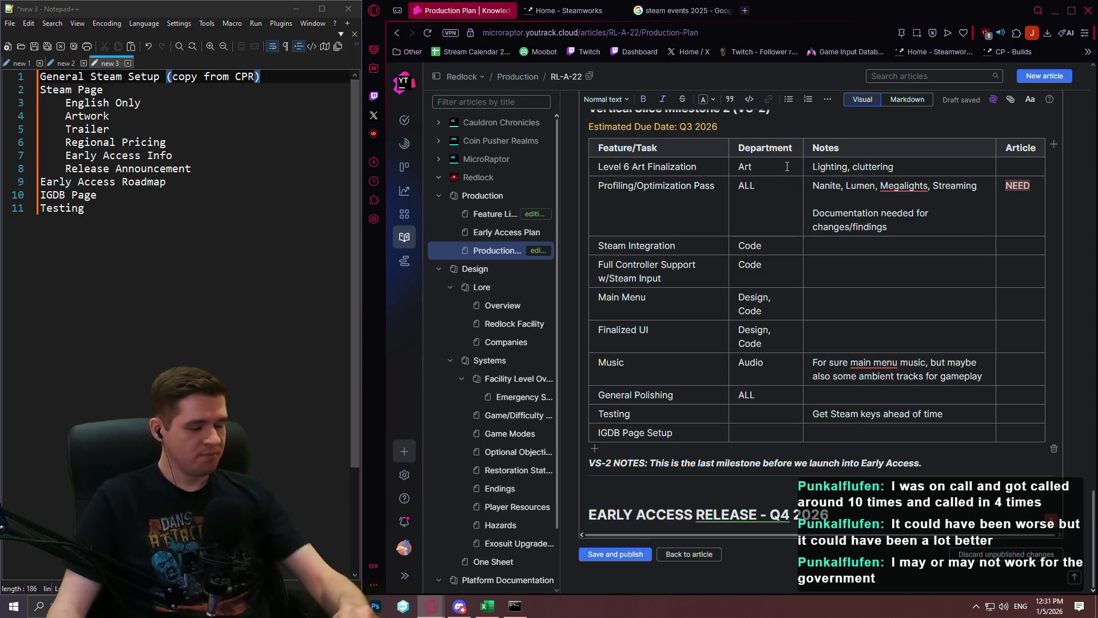
{"action": "scroll", "coordinate": [814, 355], "scroll_direction": "up", "scroll_amount": 1}
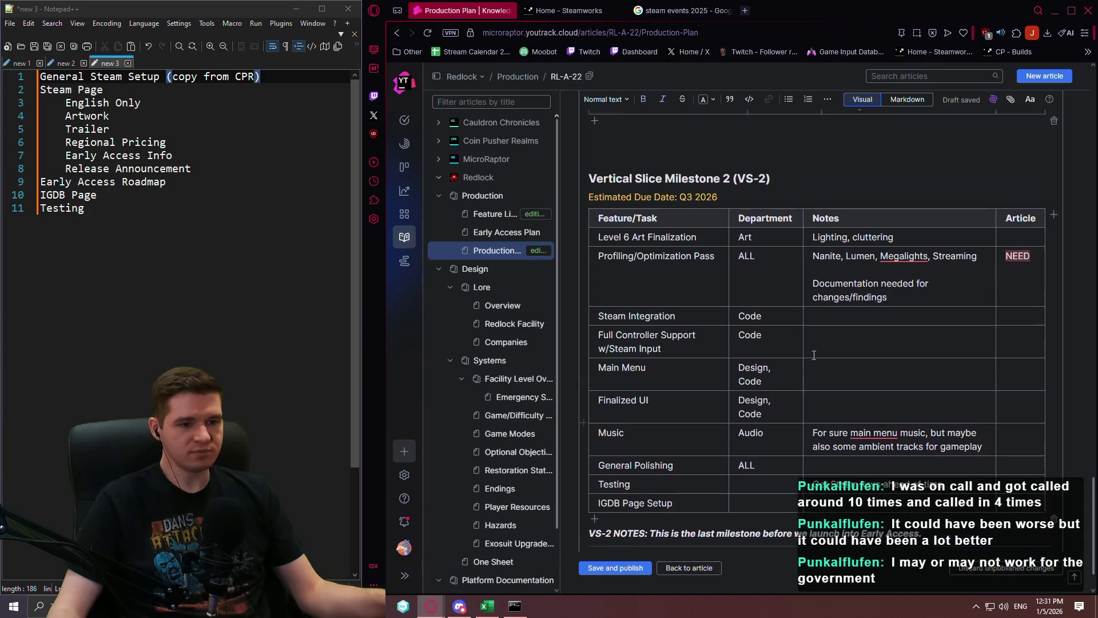
{"action": "scroll", "coordinate": [816, 351], "scroll_direction": "down", "scroll_amount": 2}
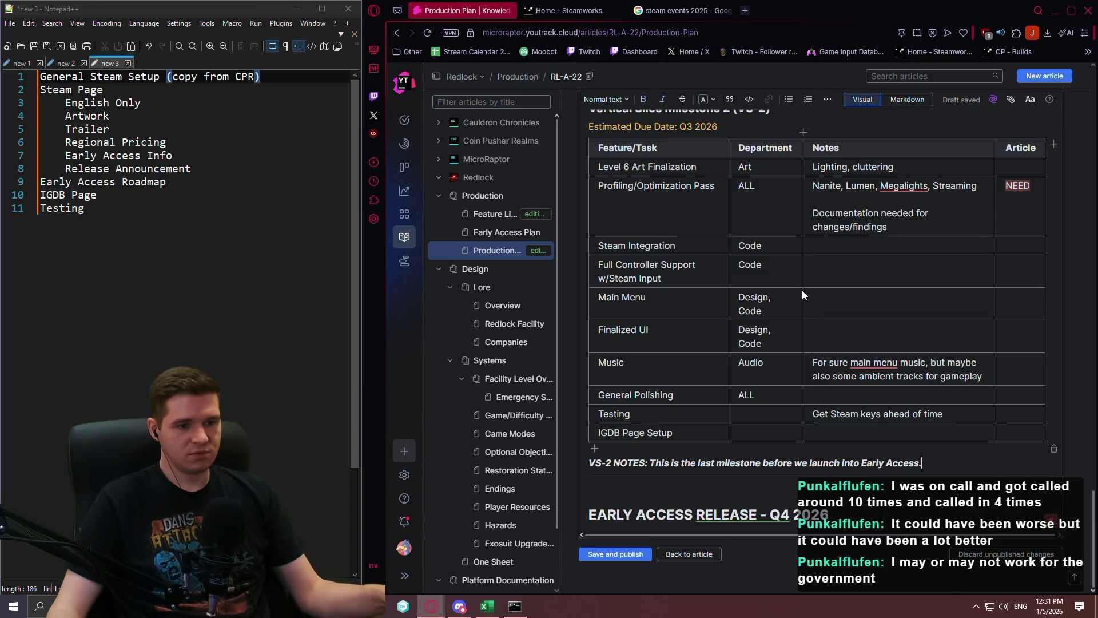
{"action": "scroll", "coordinate": [792, 290], "scroll_direction": "up", "scroll_amount": 5}
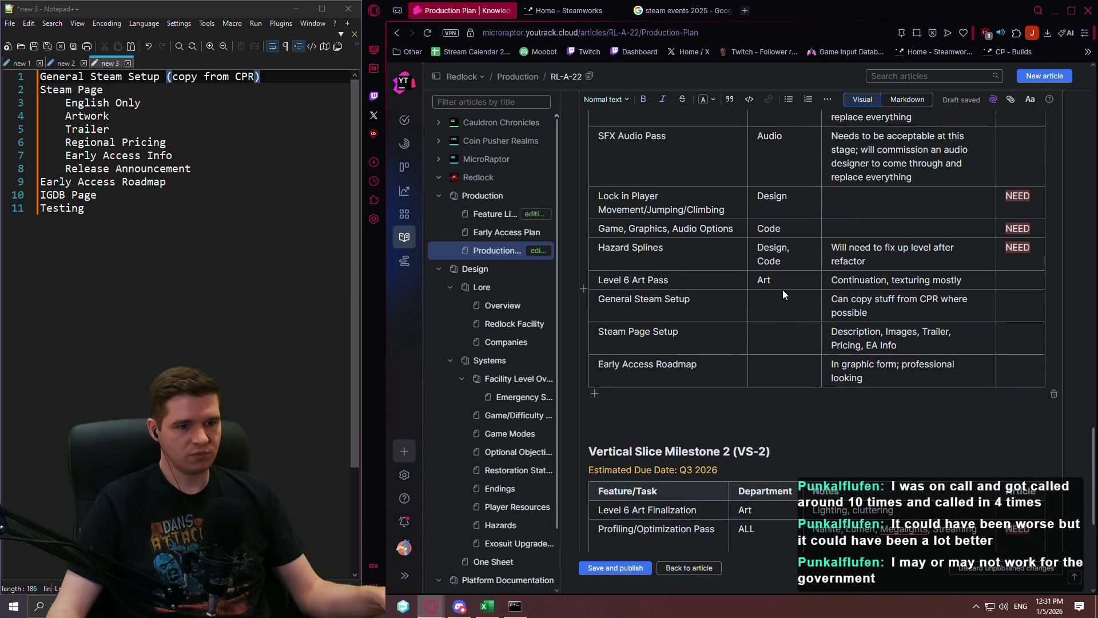
{"action": "scroll", "coordinate": [784, 292], "scroll_direction": "up", "scroll_amount": 10}
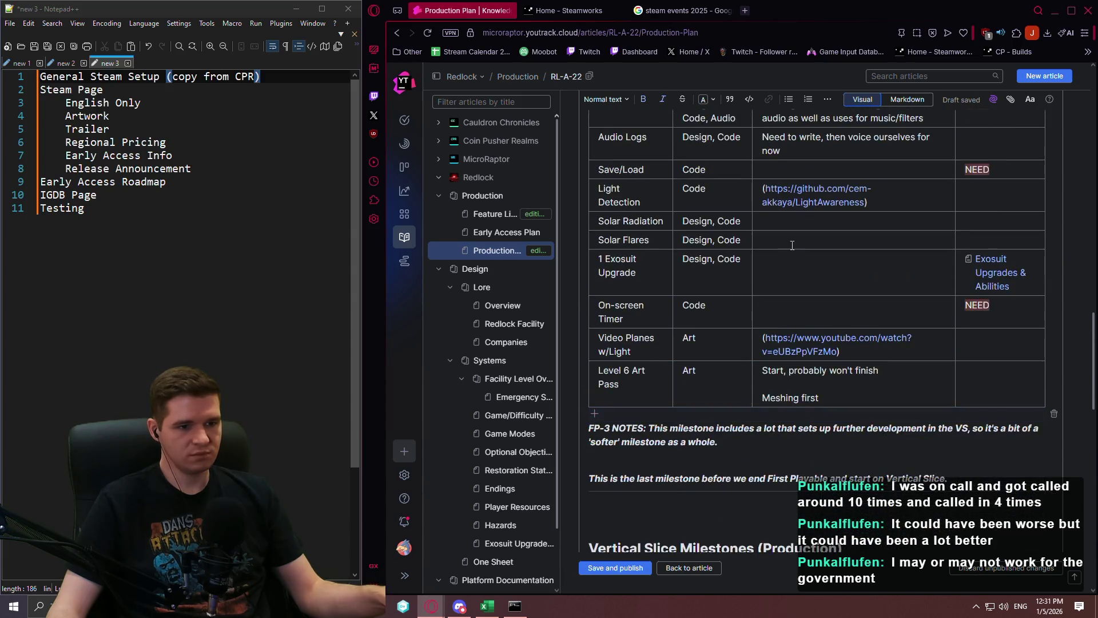
{"action": "scroll", "coordinate": [792, 246], "scroll_direction": "down", "scroll_amount": 8}
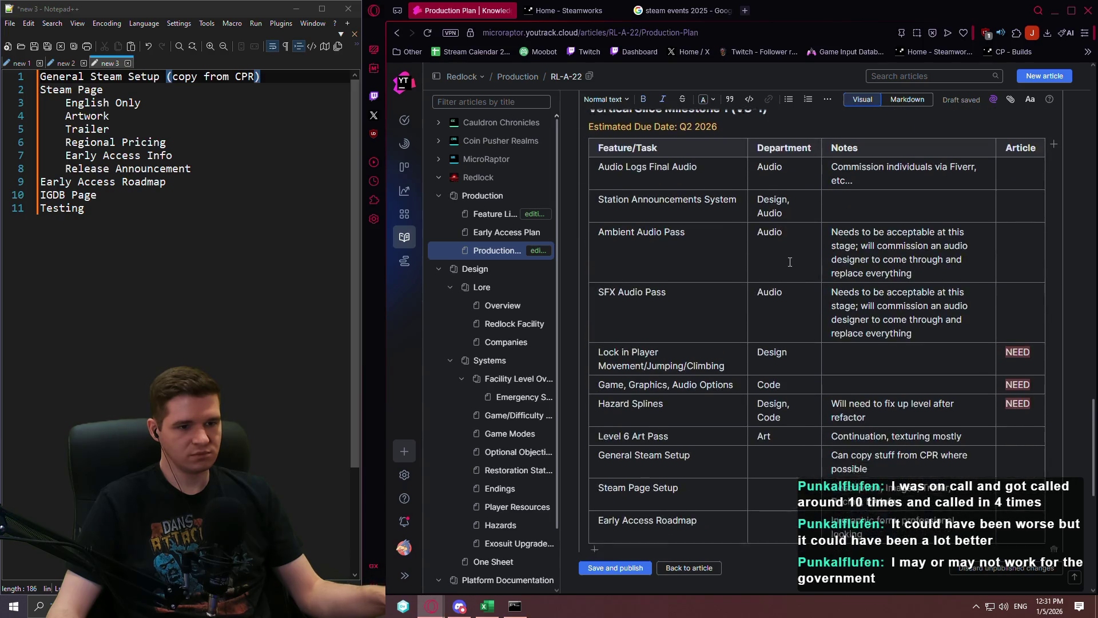
{"action": "scroll", "coordinate": [790, 262], "scroll_direction": "down", "scroll_amount": 2}
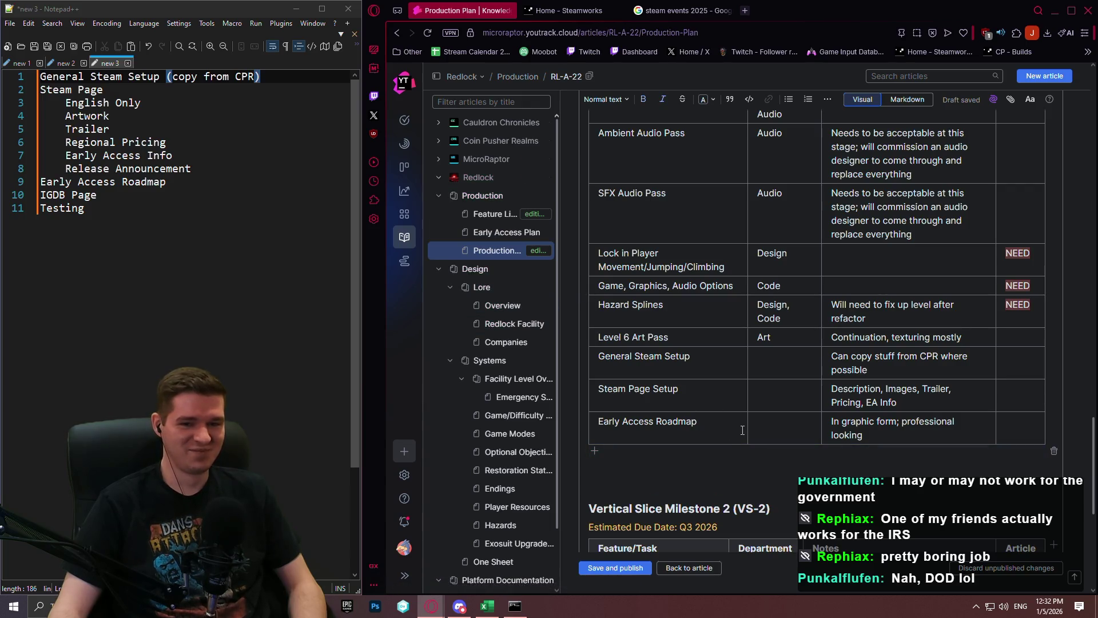
{"action": "scroll", "coordinate": [804, 427], "scroll_direction": "down", "scroll_amount": 7}
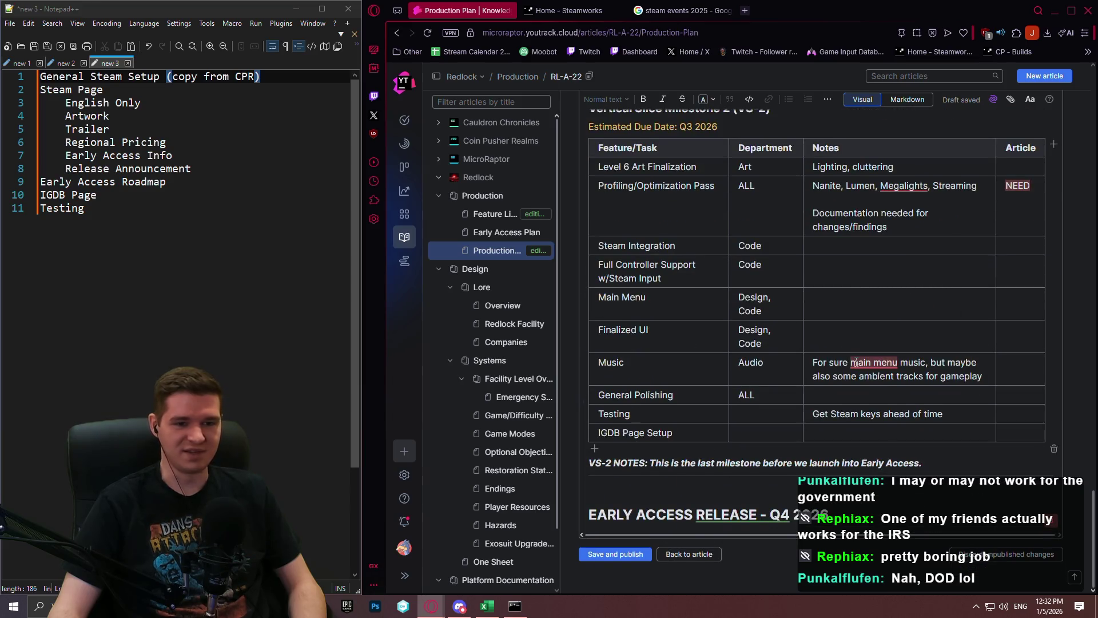
{"action": "scroll", "coordinate": [898, 314], "scroll_direction": "up", "scroll_amount": 5}
{"action": "scroll", "coordinate": [881, 336], "scroll_direction": "down", "scroll_amount": 5}
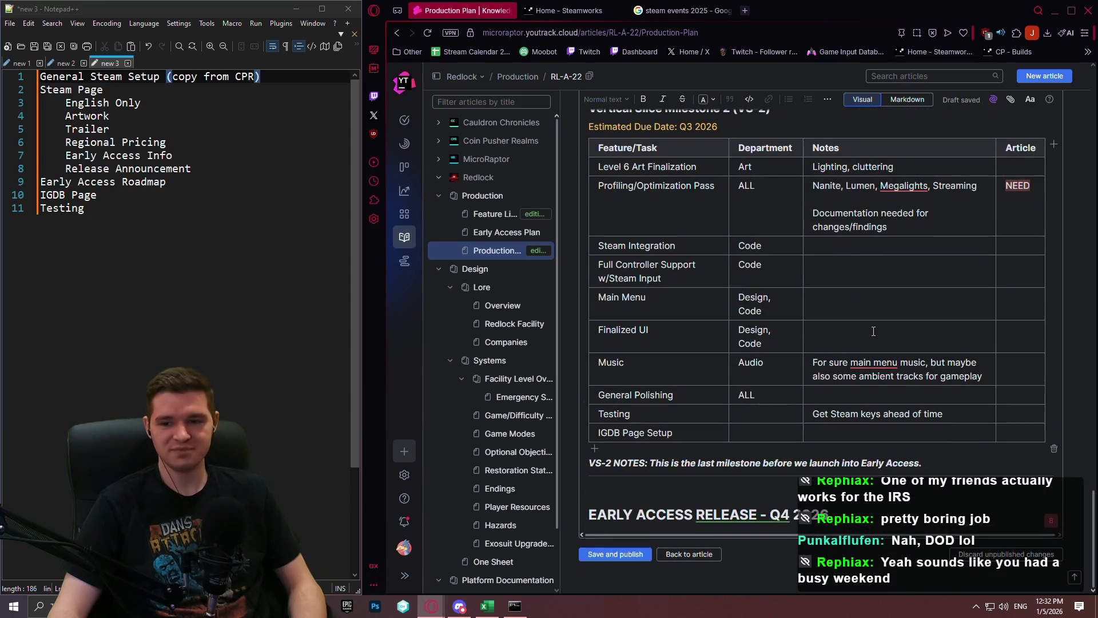
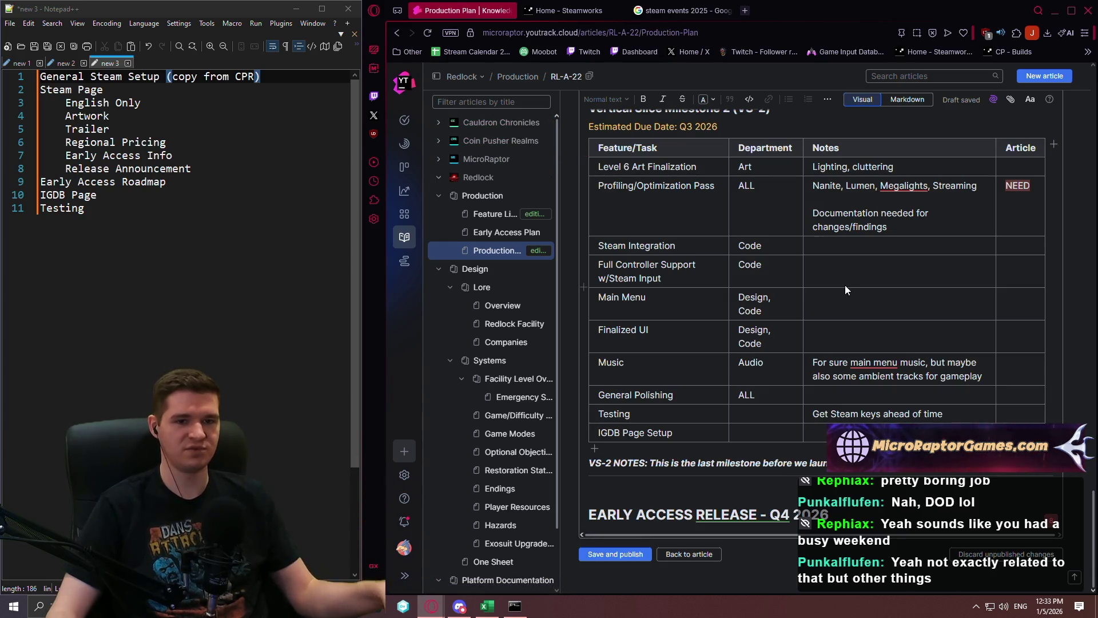
Step: Return focus to the article editor and scroll up to the FP-1 milestone table
{"action": "scroll", "coordinate": [889, 249], "scroll_direction": "up", "scroll_amount": 6}
{"action": "scroll", "coordinate": [881, 241], "scroll_direction": "down", "scroll_amount": 6}
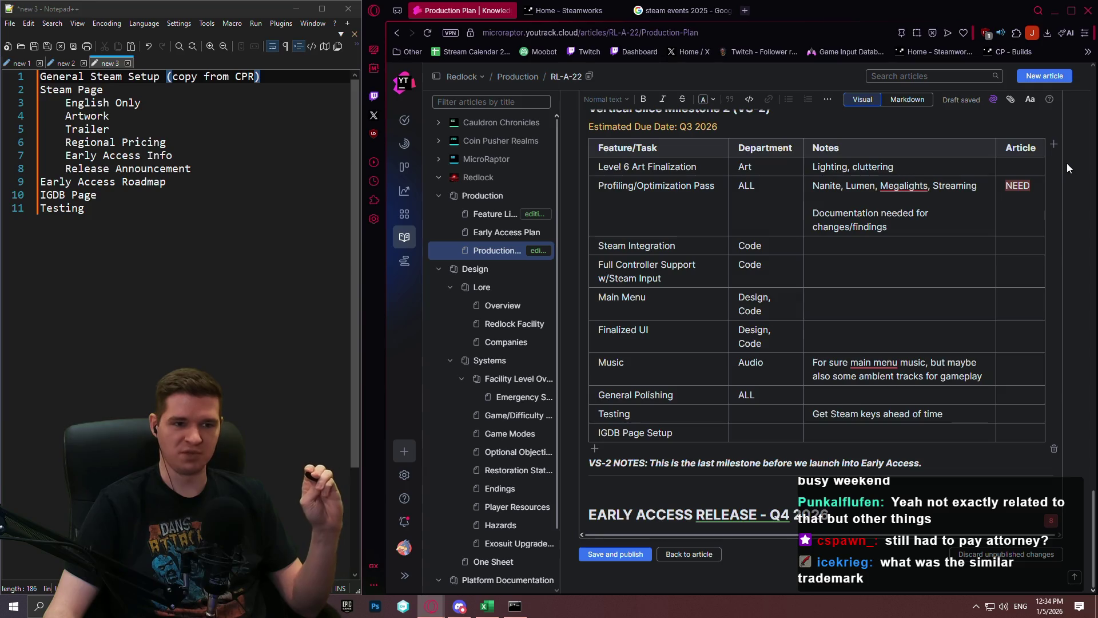
{"action": "left_click", "coordinate": [1076, 175]}
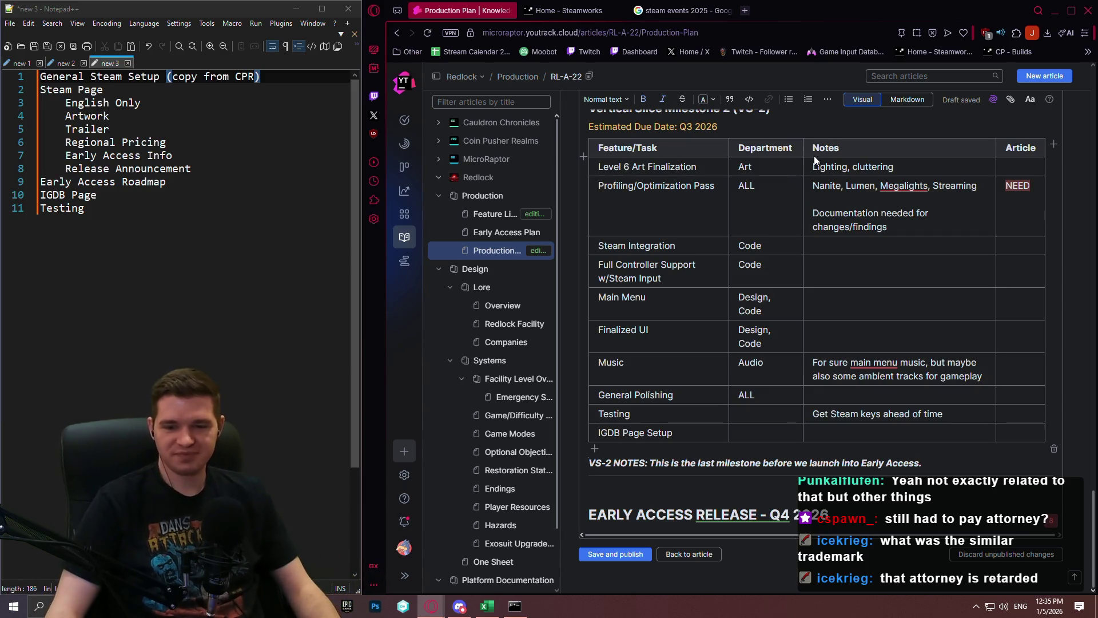
{"action": "left_click", "coordinate": [936, 434]}
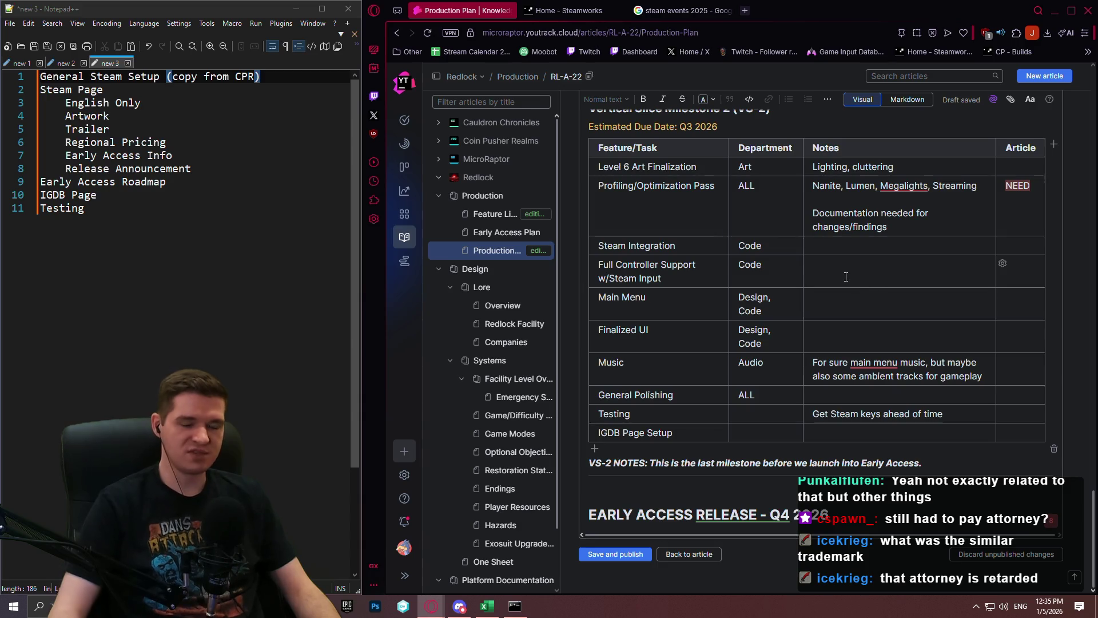
{"action": "scroll", "coordinate": [672, 287], "scroll_direction": "up", "scroll_amount": 2}
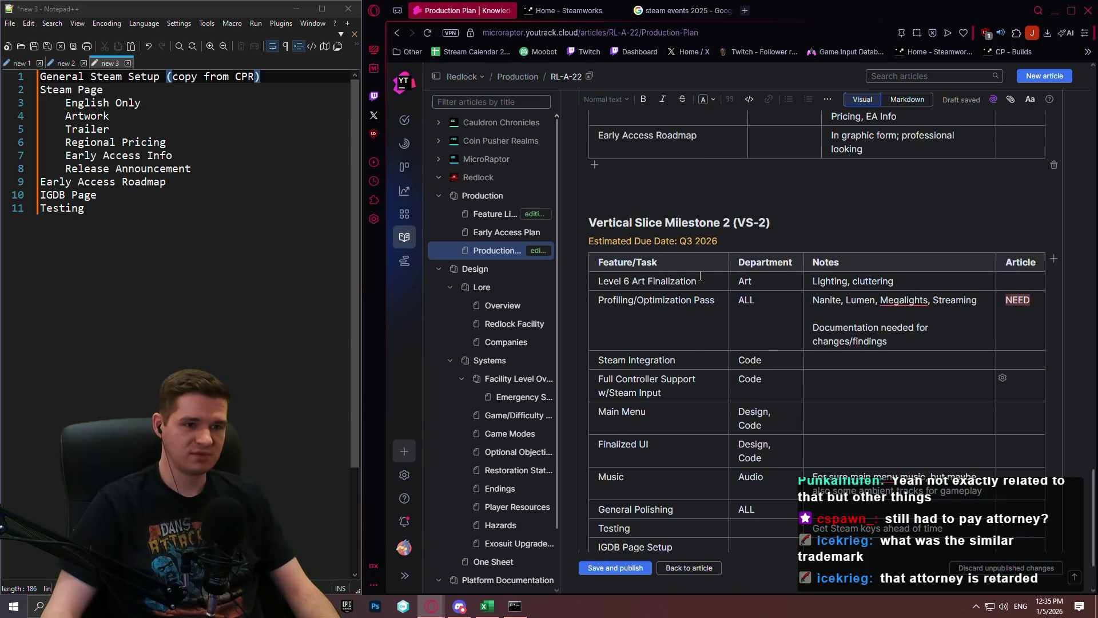
{"action": "left_click", "coordinate": [187, 182]}
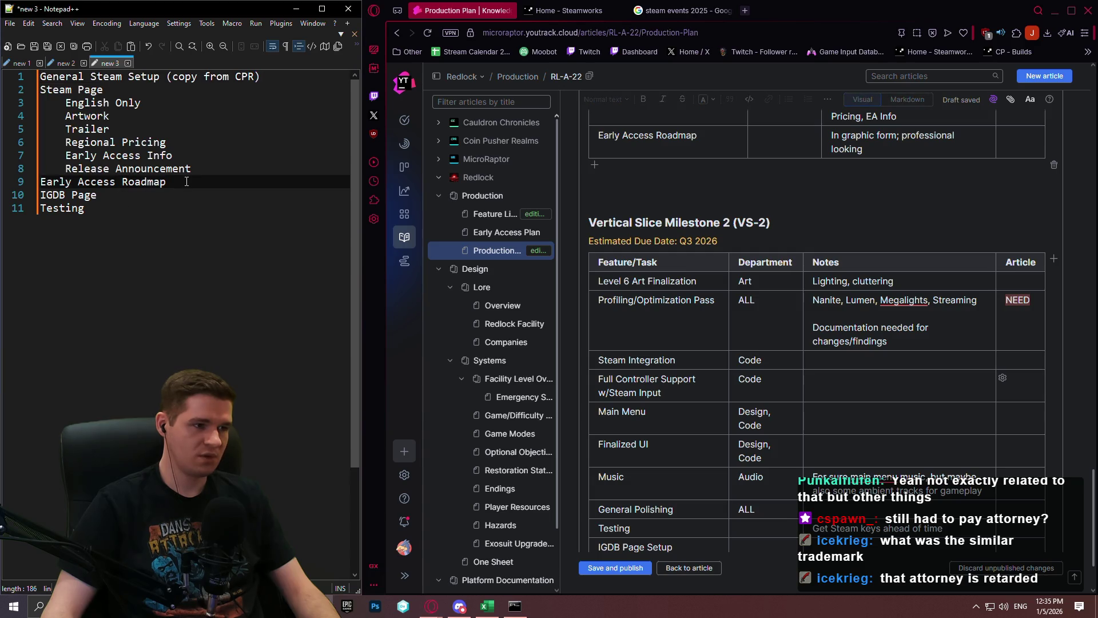
{"action": "scroll", "coordinate": [796, 313], "scroll_direction": "up", "scroll_amount": 5}
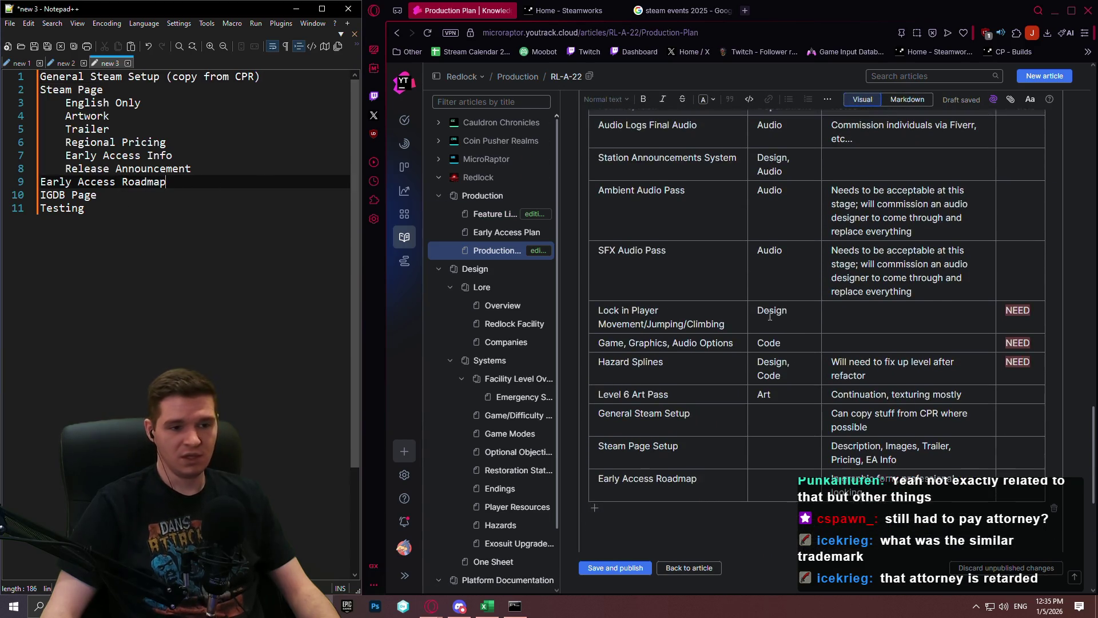
{"action": "scroll", "coordinate": [698, 293], "scroll_direction": "up", "scroll_amount": 10}
{"action": "scroll", "coordinate": [698, 293], "scroll_direction": "up", "scroll_amount": 10}
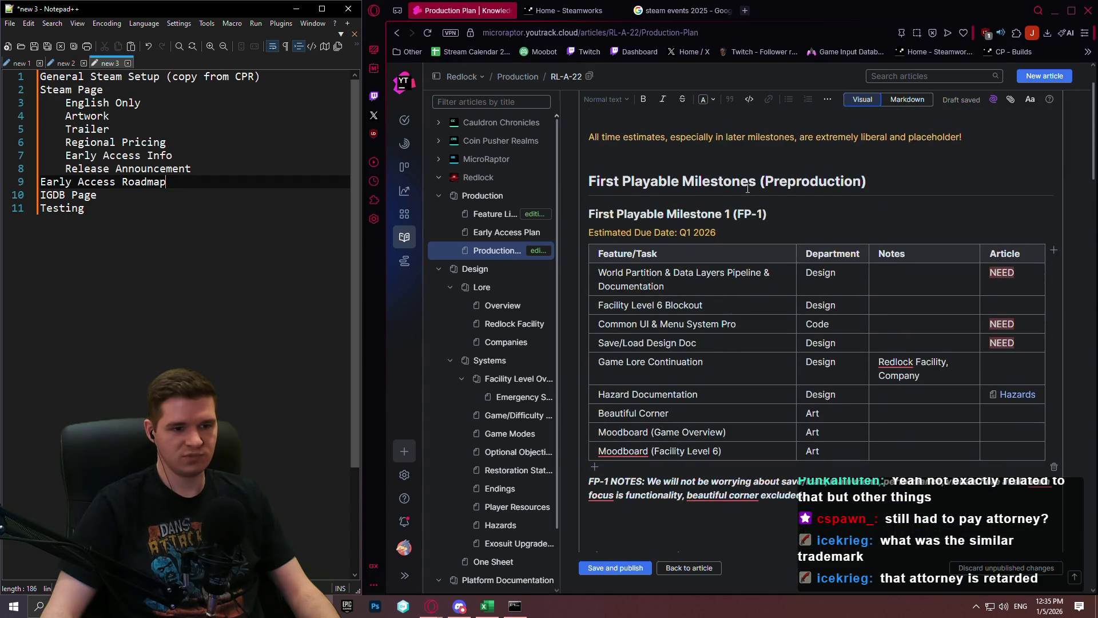
Step: Add a Logo Commission row to FP-1 noted 'For early branding purposes'
{"action": "left_click", "coordinate": [595, 467]}
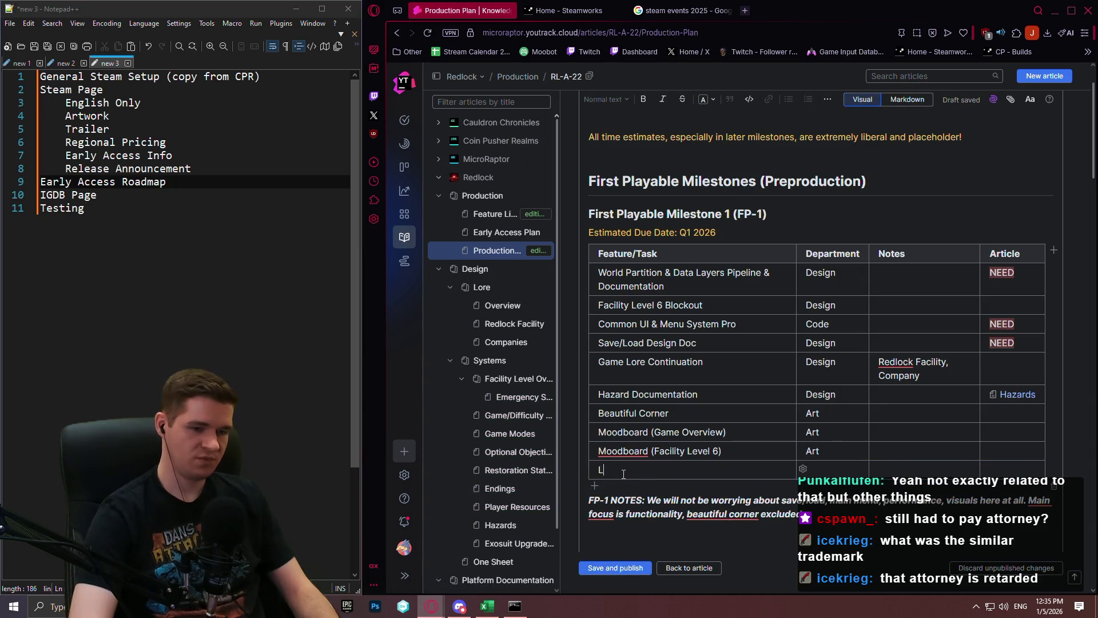
{"action": "type", "text": "Logo Commissi"}
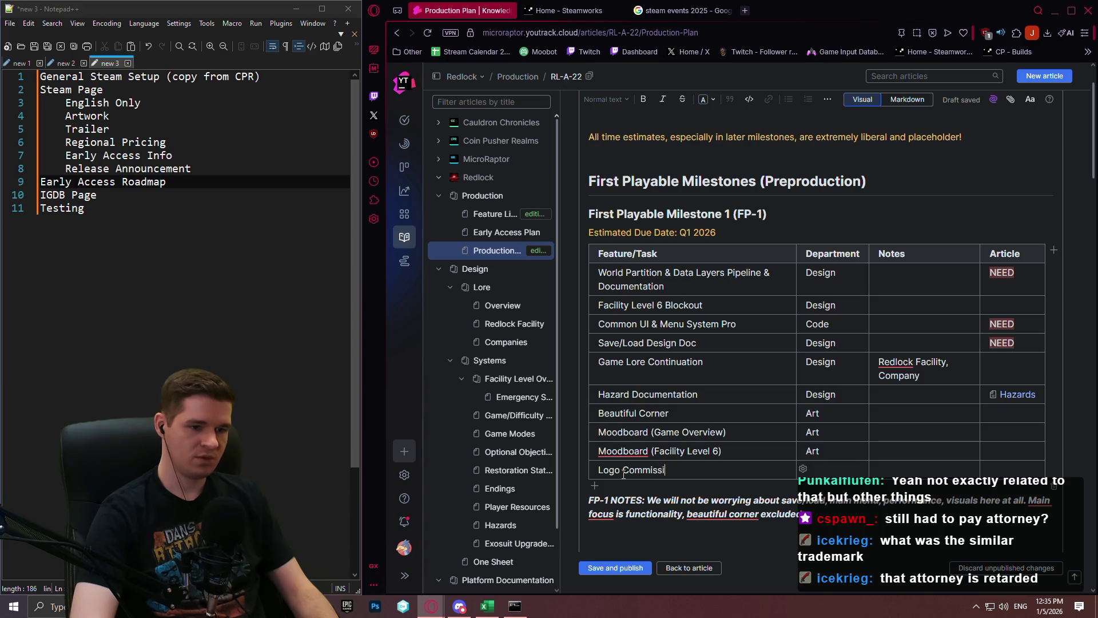
{"action": "key", "text": "Tab"}
{"action": "key", "text": "Tab"}
{"action": "type", "text": "F"}
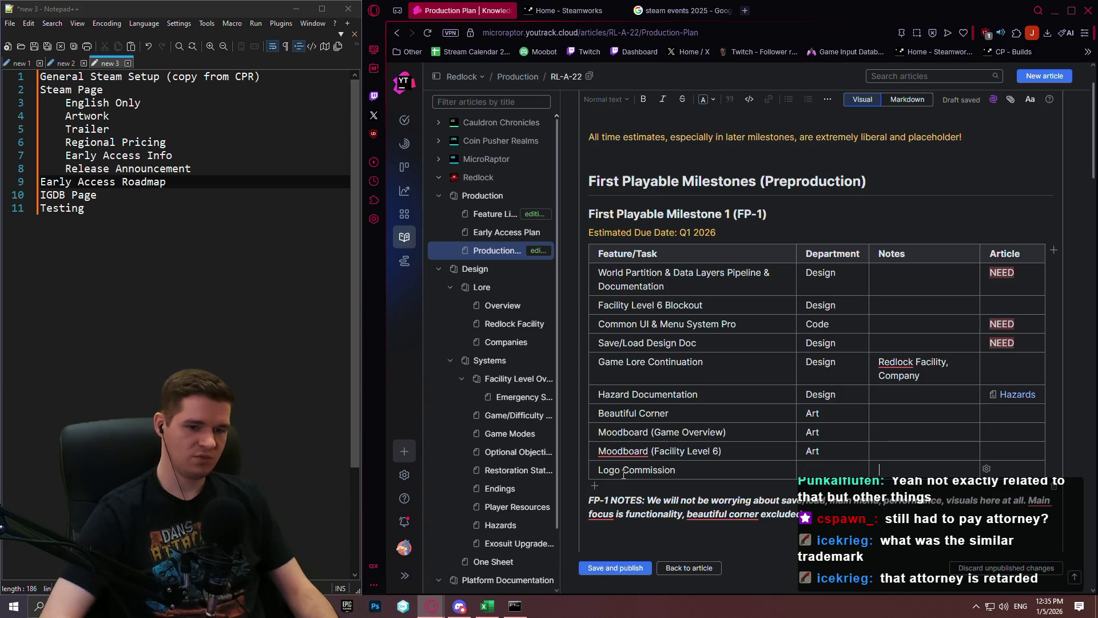
{"action": "type", "text": "or early"}
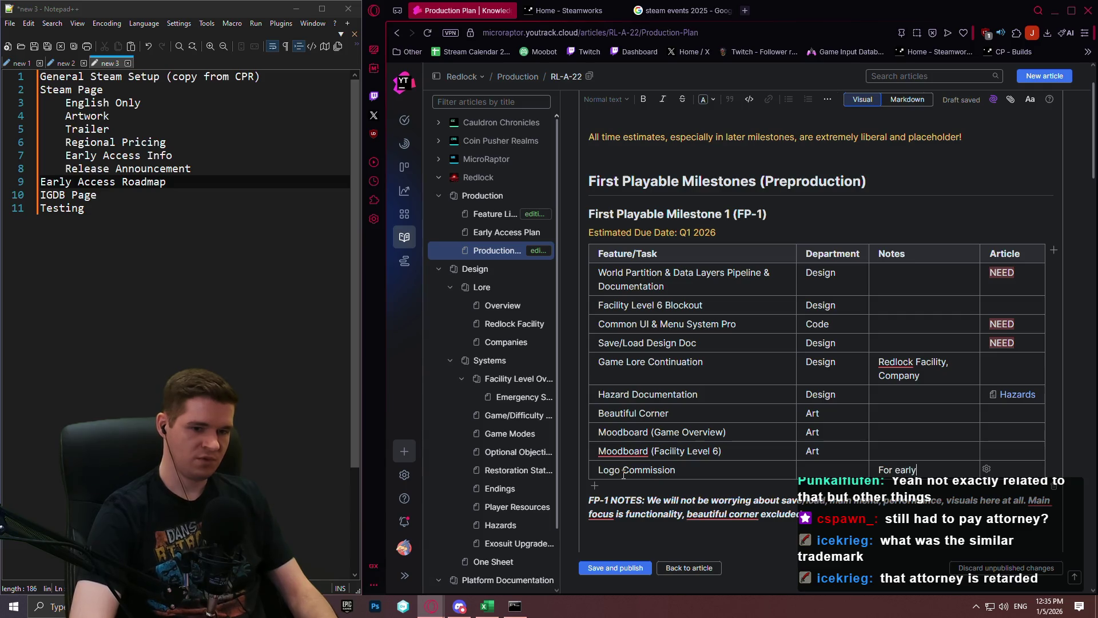
{"action": "type", "text": " branding purposes"}
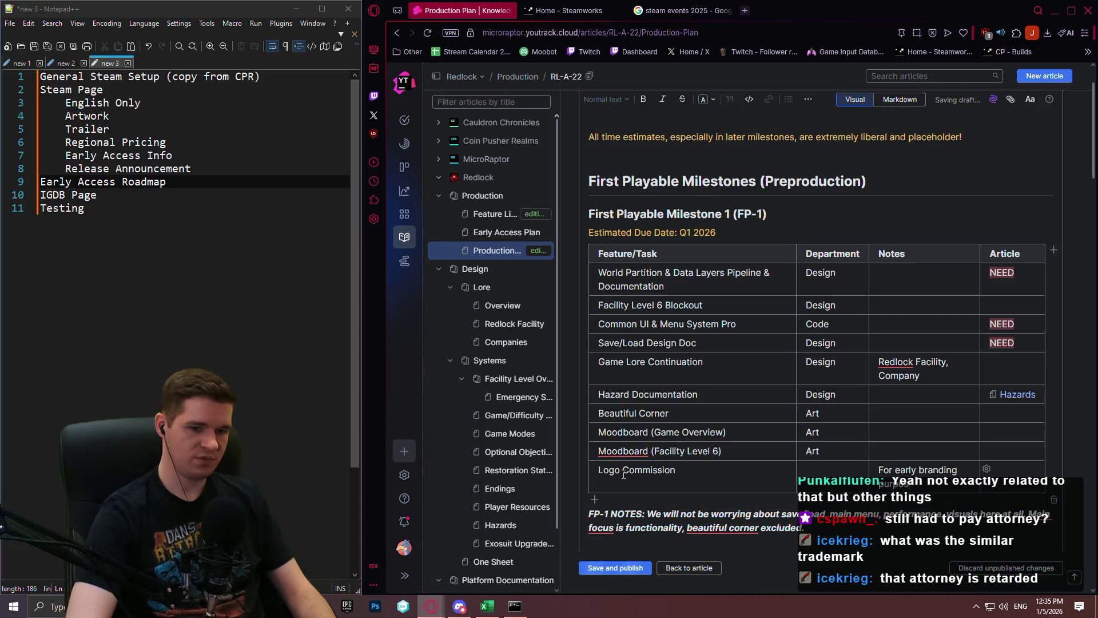
Step: Add a Website Setup row to the end of VS-1 with note 'Page on microraptorgames.com'
{"action": "scroll", "coordinate": [686, 336], "scroll_direction": "down", "scroll_amount": 2}
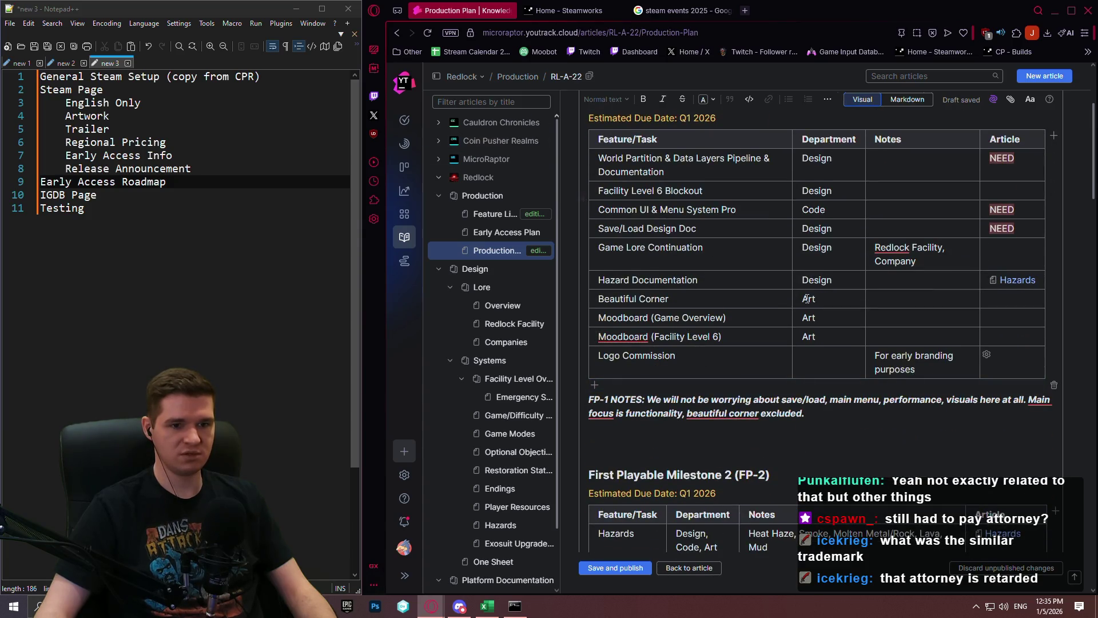
{"action": "scroll", "coordinate": [790, 313], "scroll_direction": "down", "scroll_amount": 5}
{"action": "scroll", "coordinate": [790, 313], "scroll_direction": "down", "scroll_amount": 4}
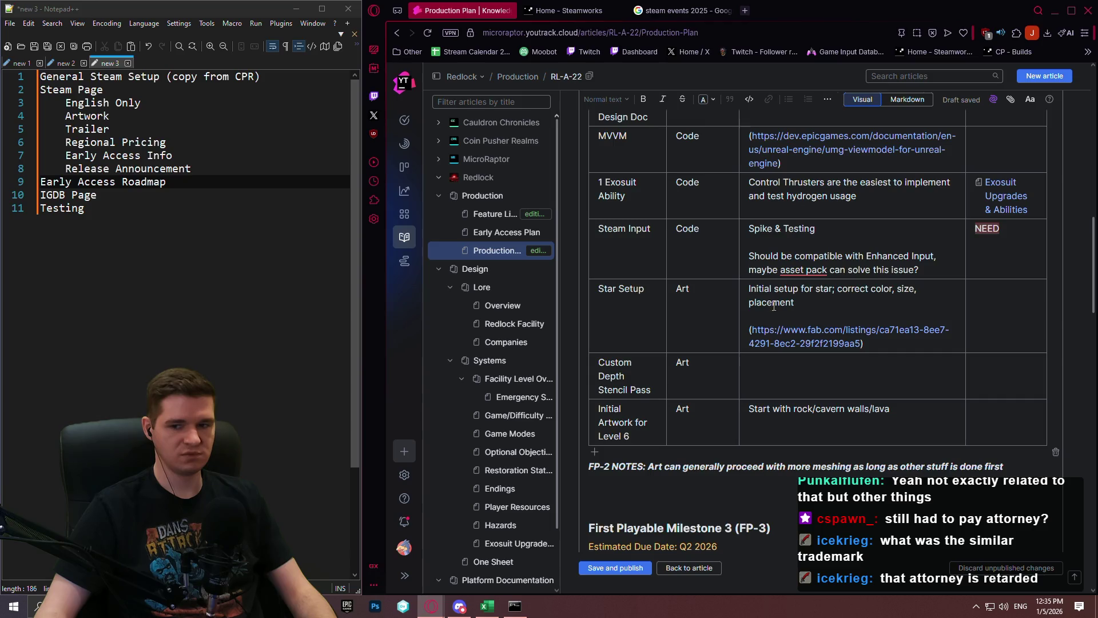
{"action": "scroll", "coordinate": [767, 298], "scroll_direction": "down", "scroll_amount": 12}
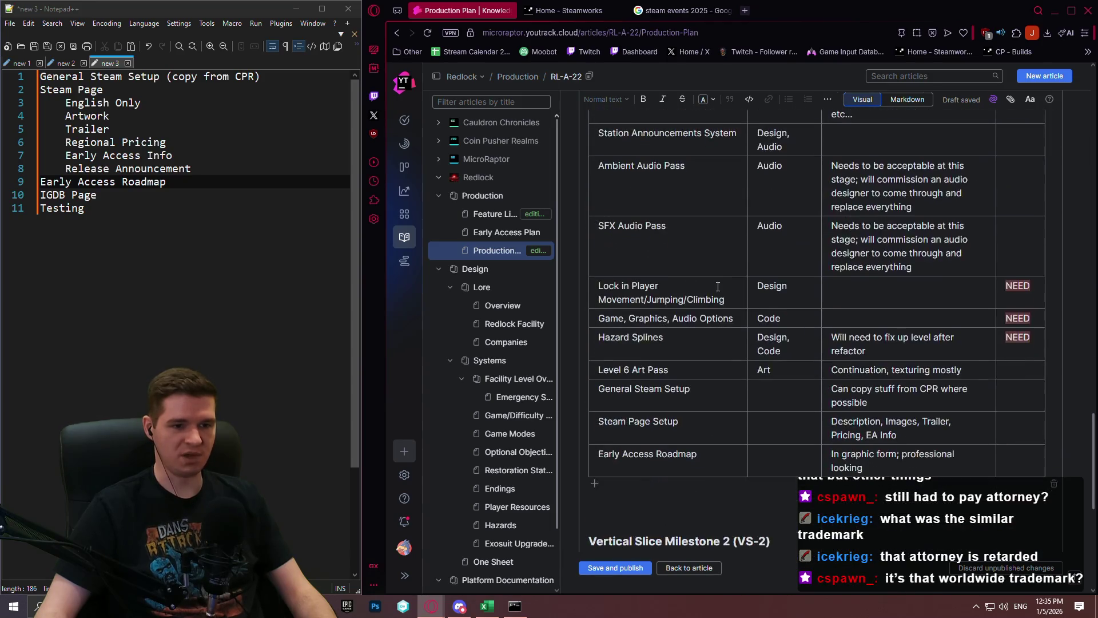
{"action": "left_click", "coordinate": [595, 484]}
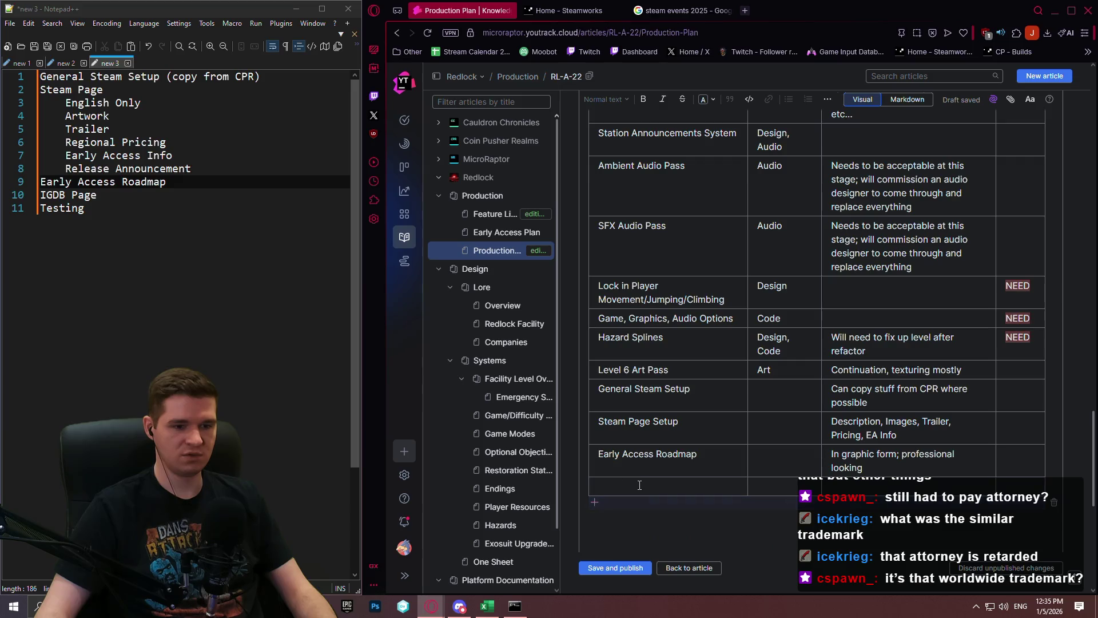
{"action": "type", "text": "Website"}
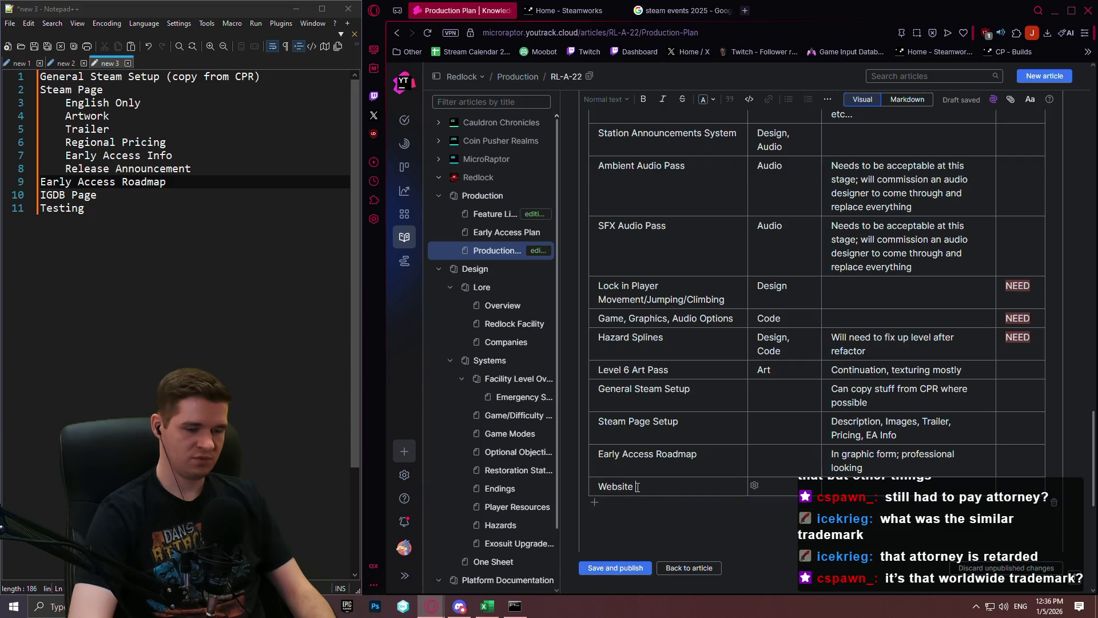
{"action": "type", "text": " Setup"}
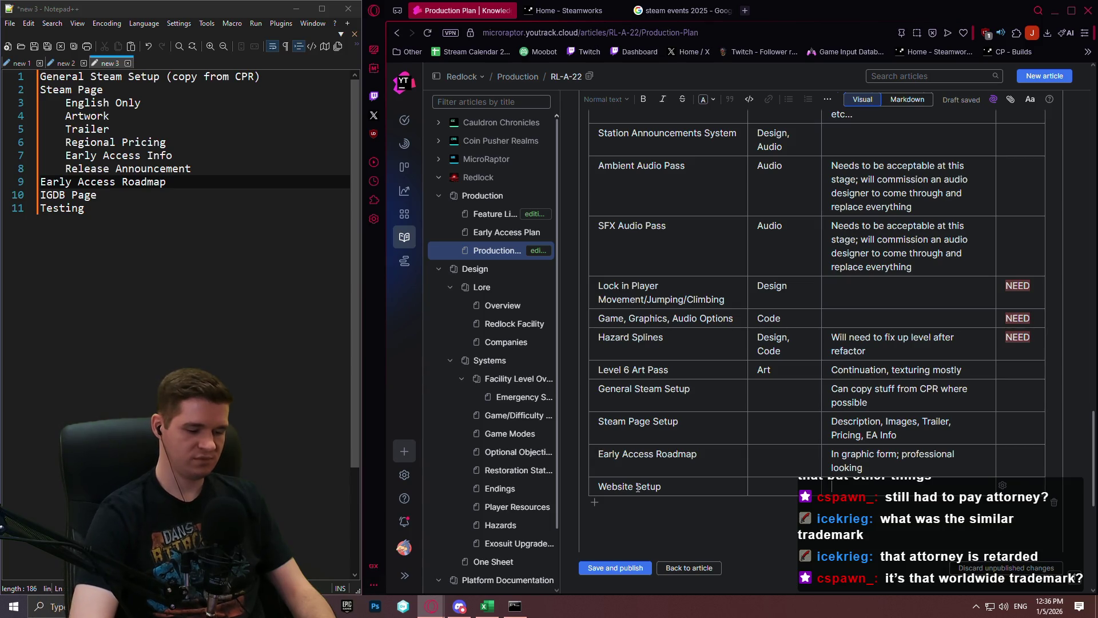
{"action": "type", "text": "Page on microraptorg"}
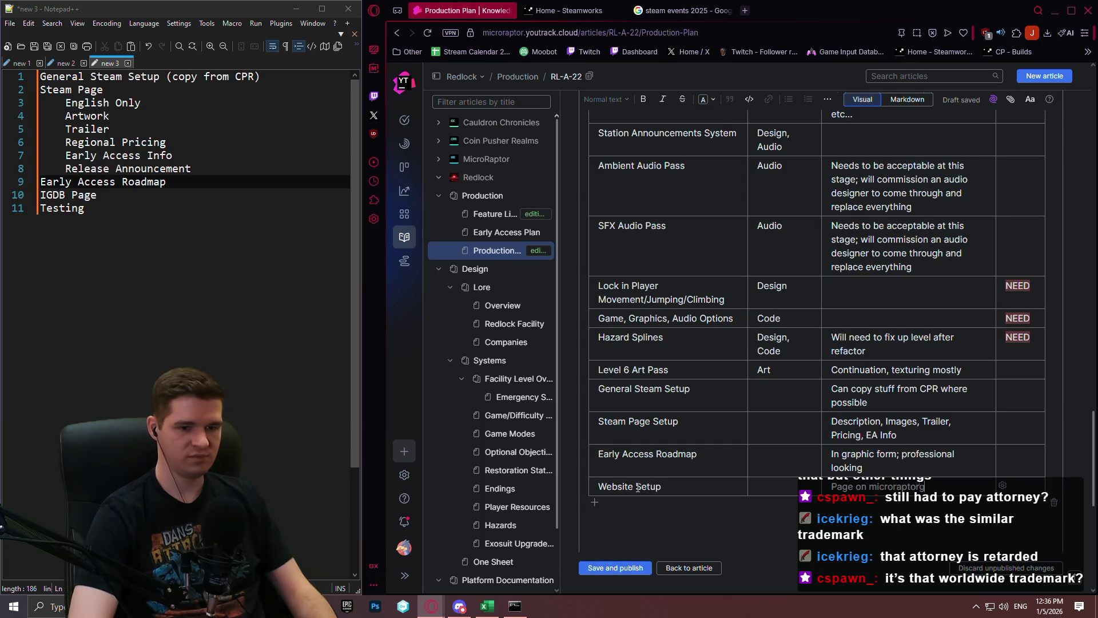
{"action": "type", "text": "ames.com"}
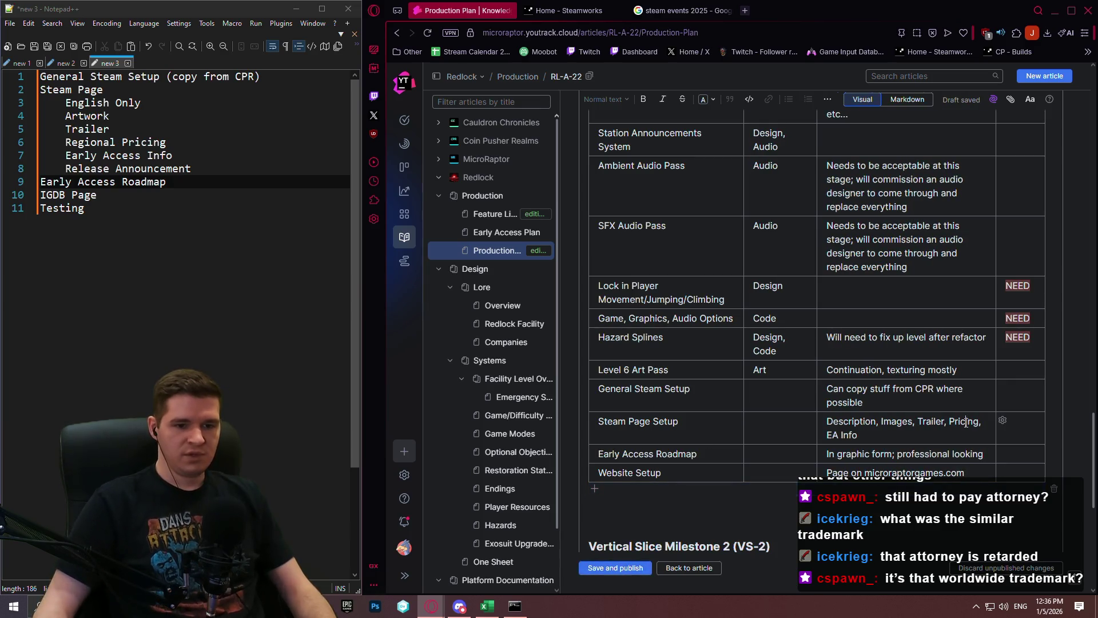
{"action": "left_click", "coordinate": [966, 422]}
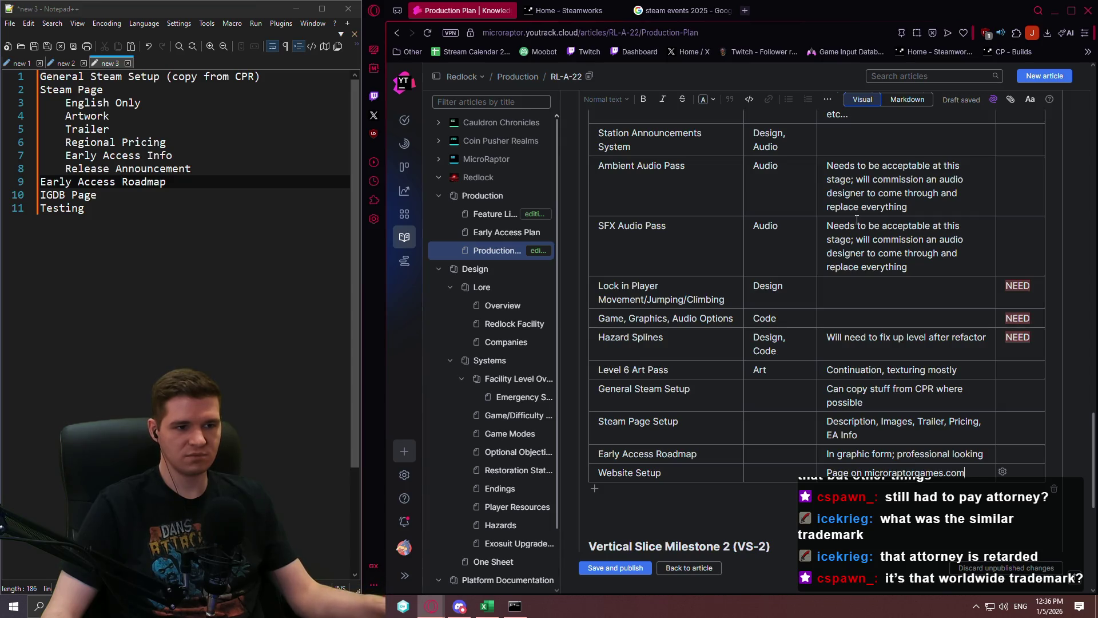
Step: Save and publish the Production Plan article with the Website Setup row
{"action": "left_click", "coordinate": [625, 575]}
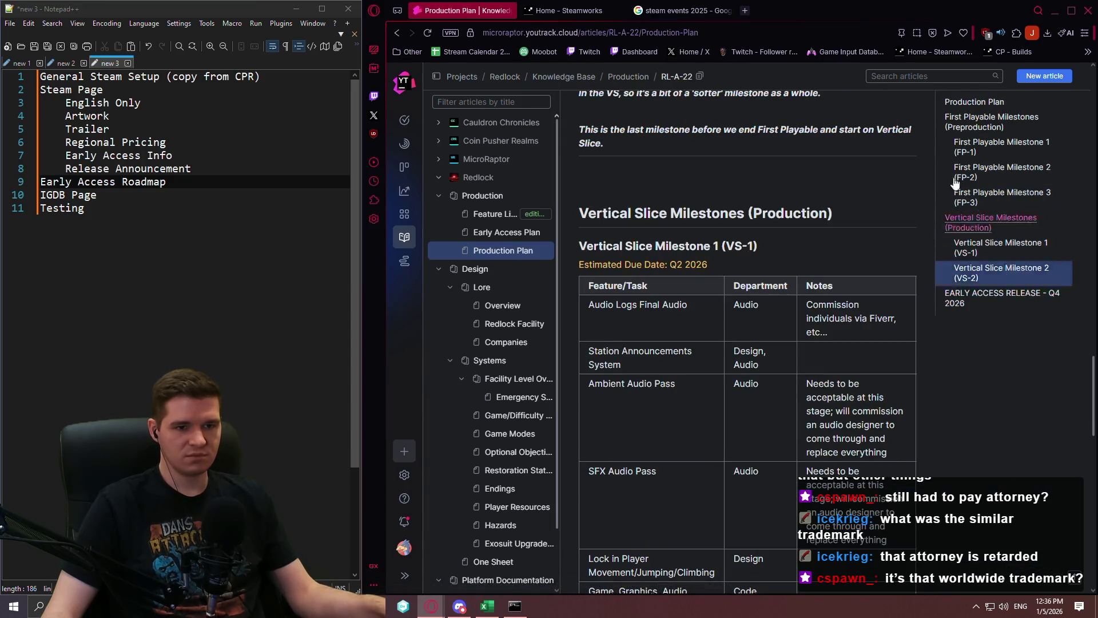
{"action": "scroll", "coordinate": [724, 164], "scroll_direction": "up", "scroll_amount": 6}
{"action": "scroll", "coordinate": [724, 164], "scroll_direction": "up", "scroll_amount": 15}
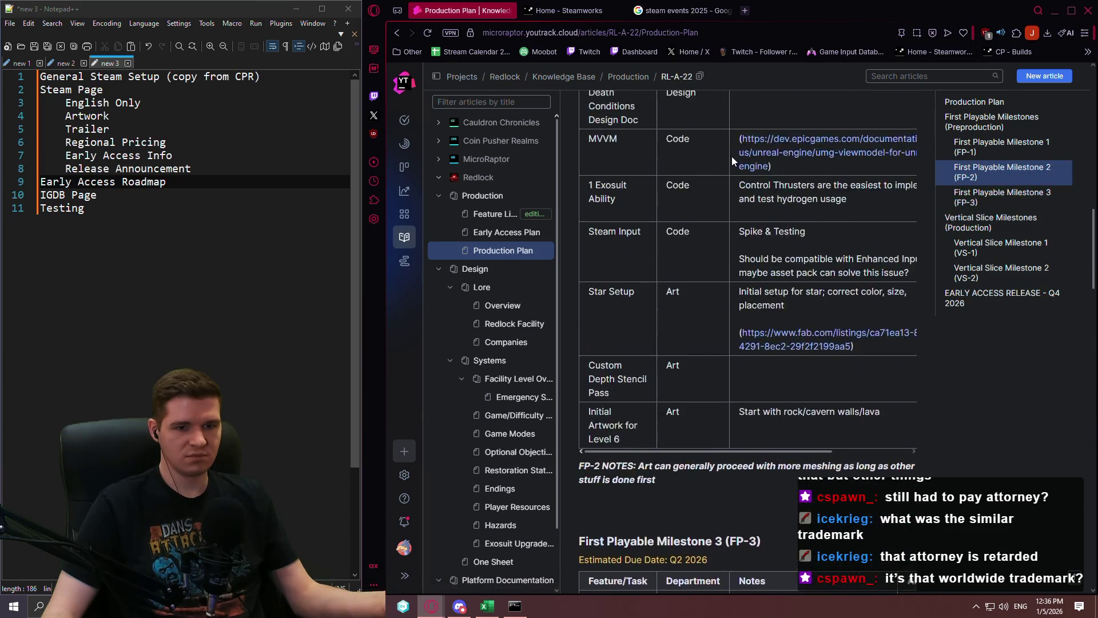
{"action": "scroll", "coordinate": [772, 135], "scroll_direction": "up", "scroll_amount": 2}
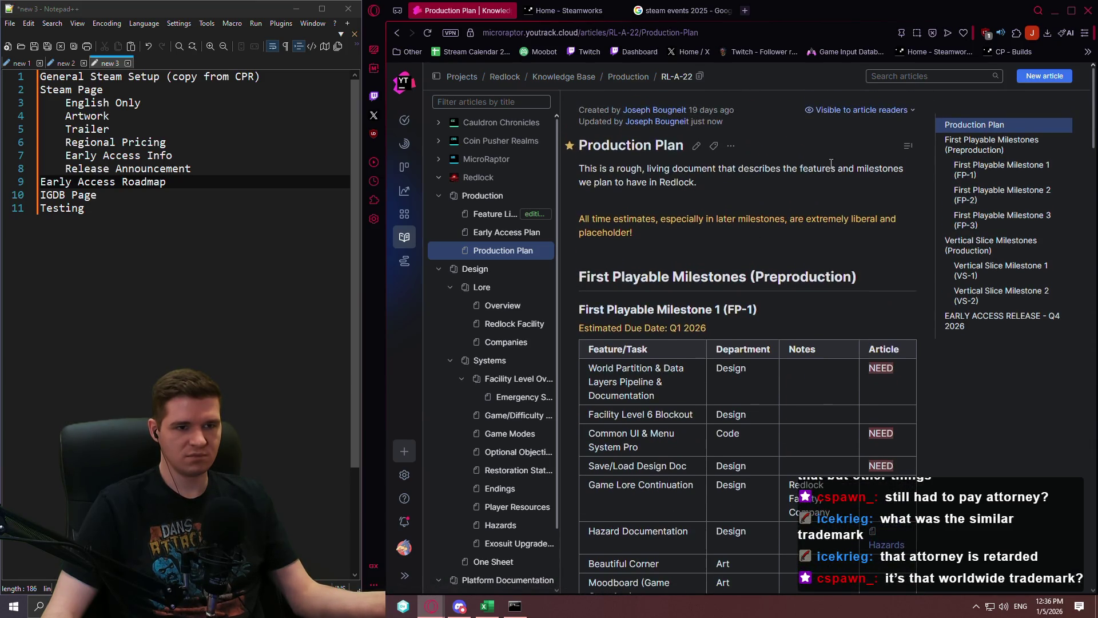
Step: Reopen Production Plan for editing and bring the VS-1 table ending at Website Setup into view
{"action": "left_click", "coordinate": [696, 146]}
{"action": "scroll", "coordinate": [1093, 223], "scroll_direction": "down", "scroll_amount": 15}
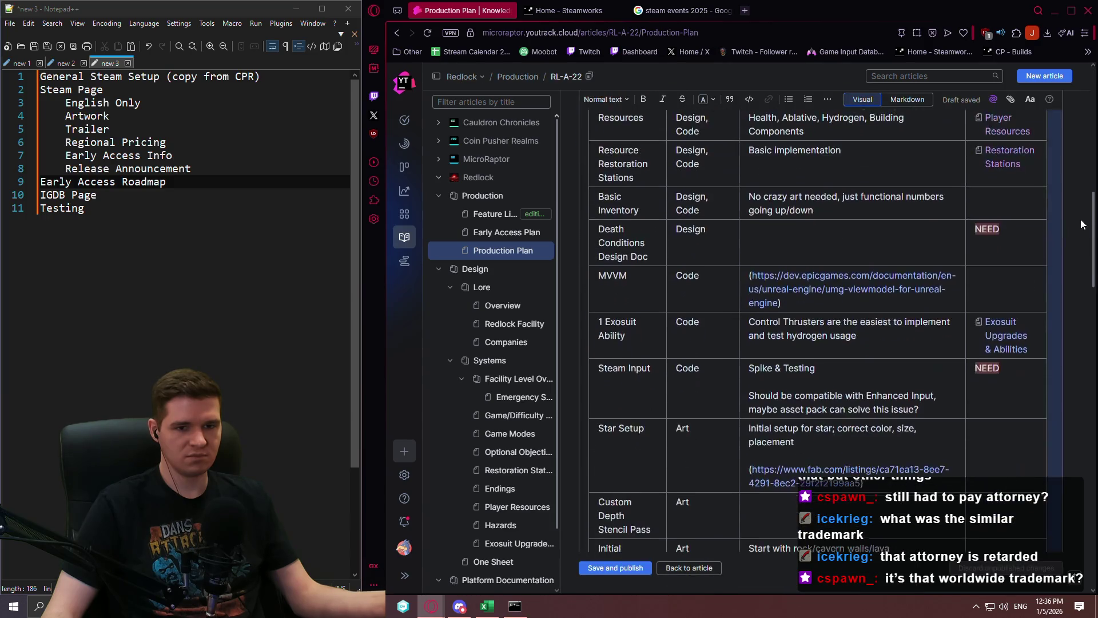
{"action": "left_click_drag", "start_coordinate": [1094, 222], "coordinate": [1089, 529]}
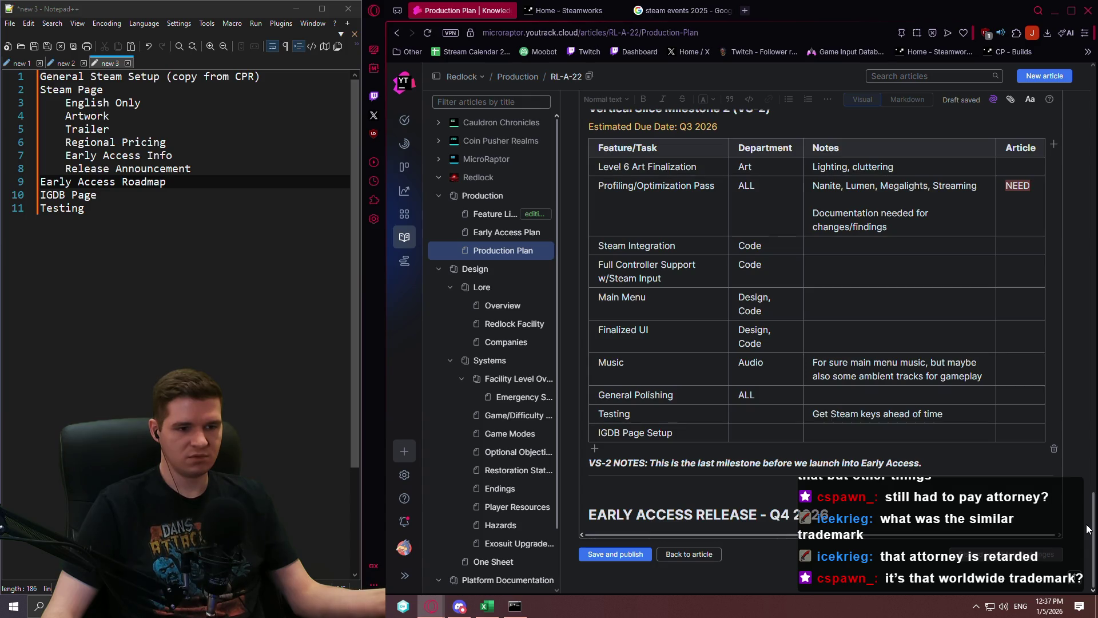
{"action": "mouse_move", "coordinate": [1088, 529]}
{"action": "left_mouse_down"}
{"action": "mouse_move", "coordinate": [1090, 428]}
{"action": "mouse_move", "coordinate": [1090, 439]}
{"action": "left_mouse_up"}
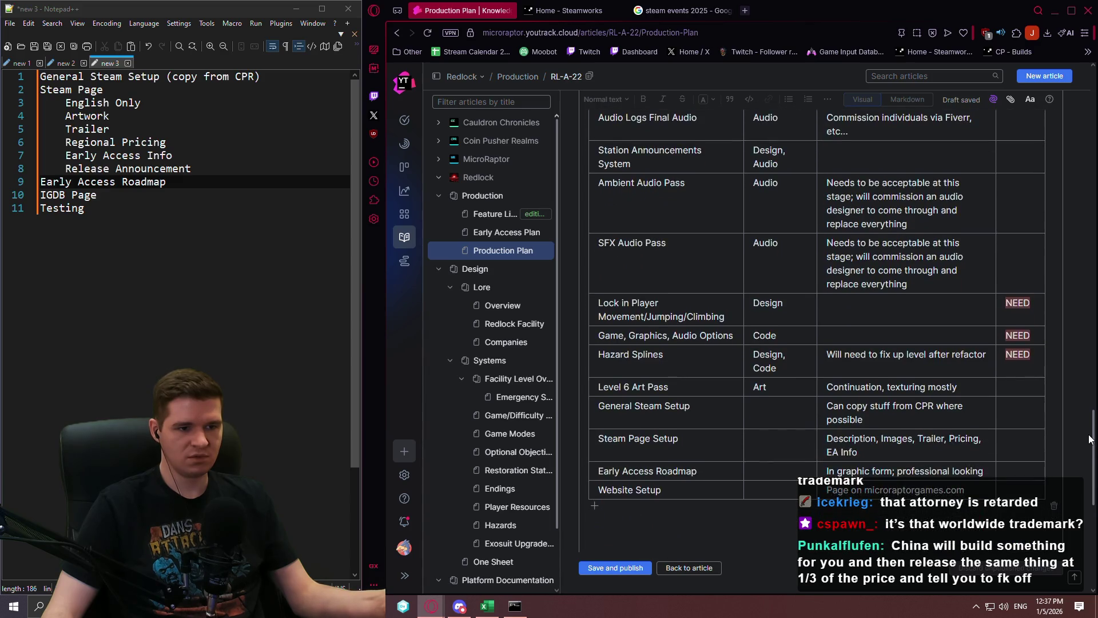
Step: Add a Key Art row below Website Setup with department Art and note 'Commission illustrator?'
{"action": "left_click", "coordinate": [595, 506]}
{"action": "left_click", "coordinate": [637, 511]}
{"action": "type", "text": "Key Ar"}
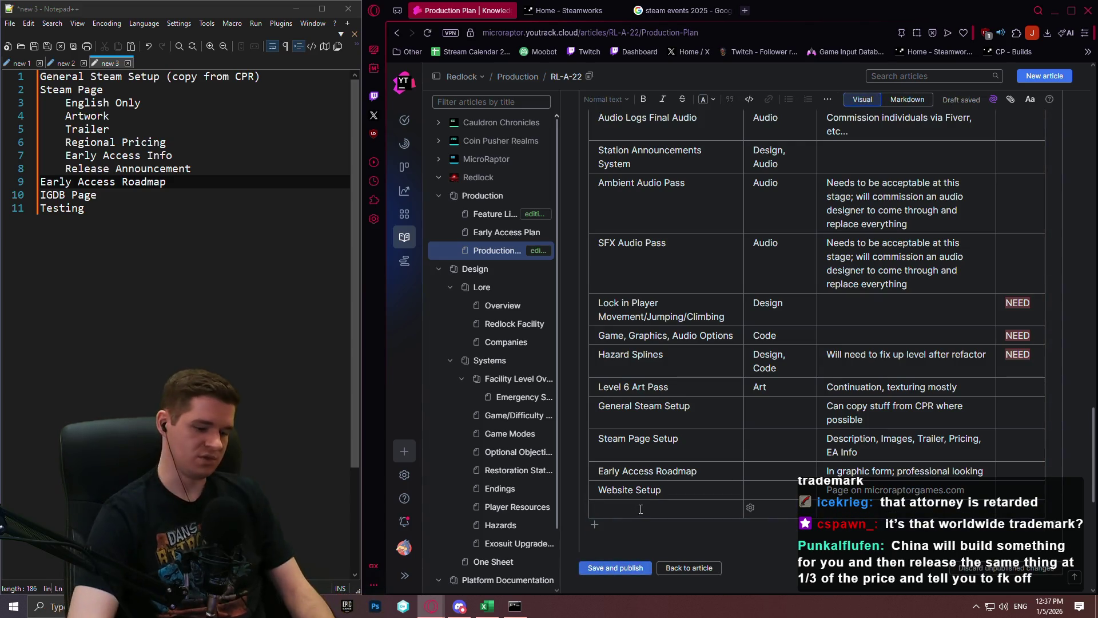
{"action": "type", "text": "t"}
{"action": "key", "text": "Tab"}
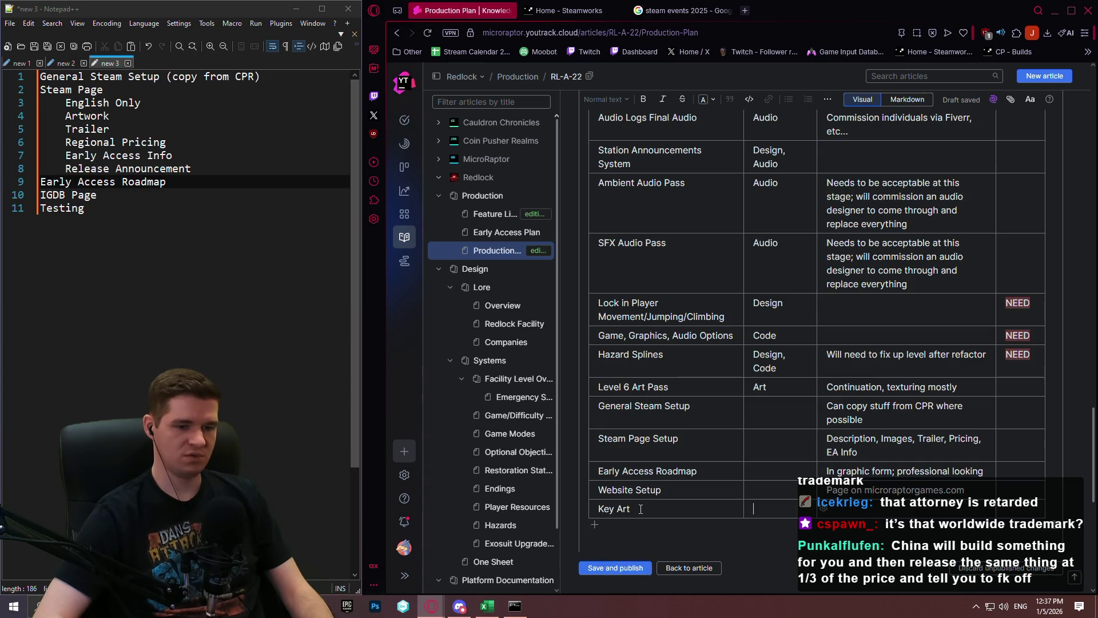
{"action": "type", "text": "Art"}
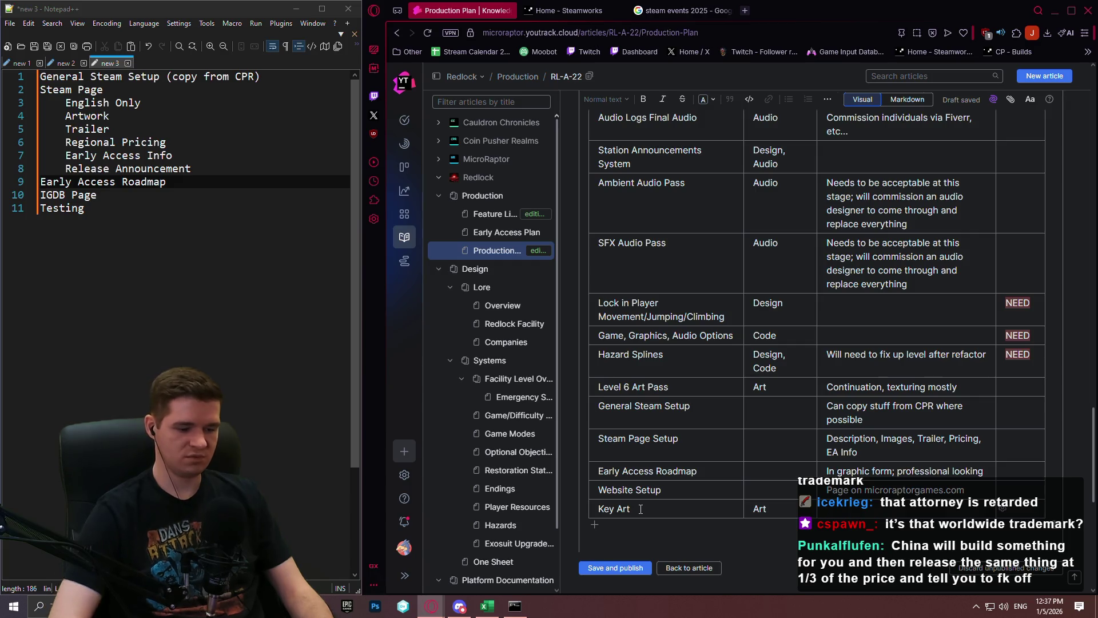
{"action": "type", "text": "Commis"}
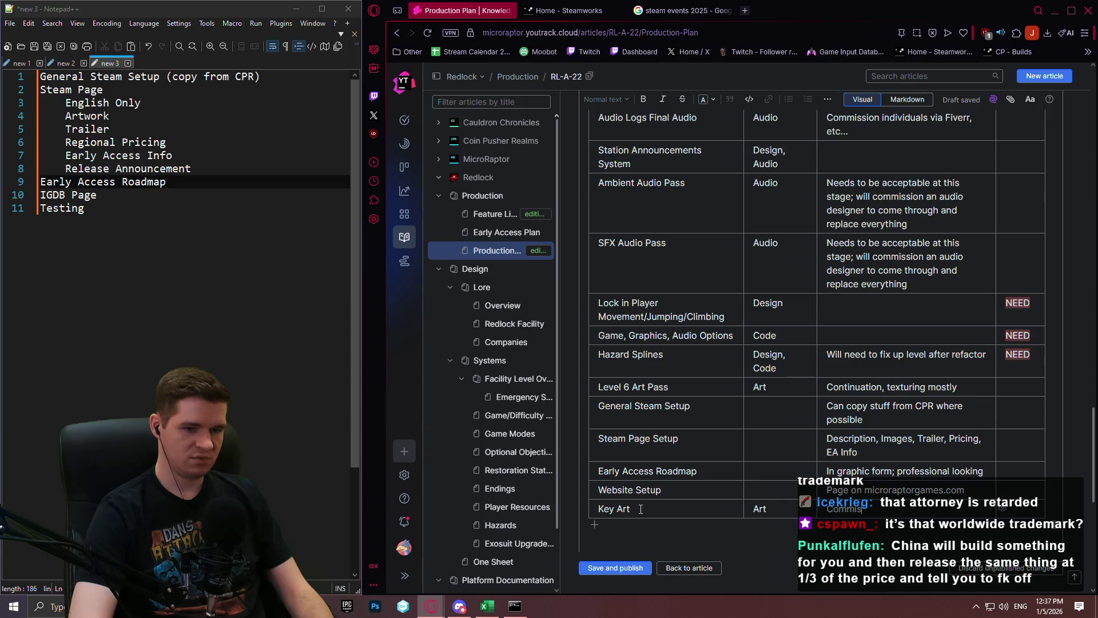
{"action": "type", "text": "sion illustrator?"}
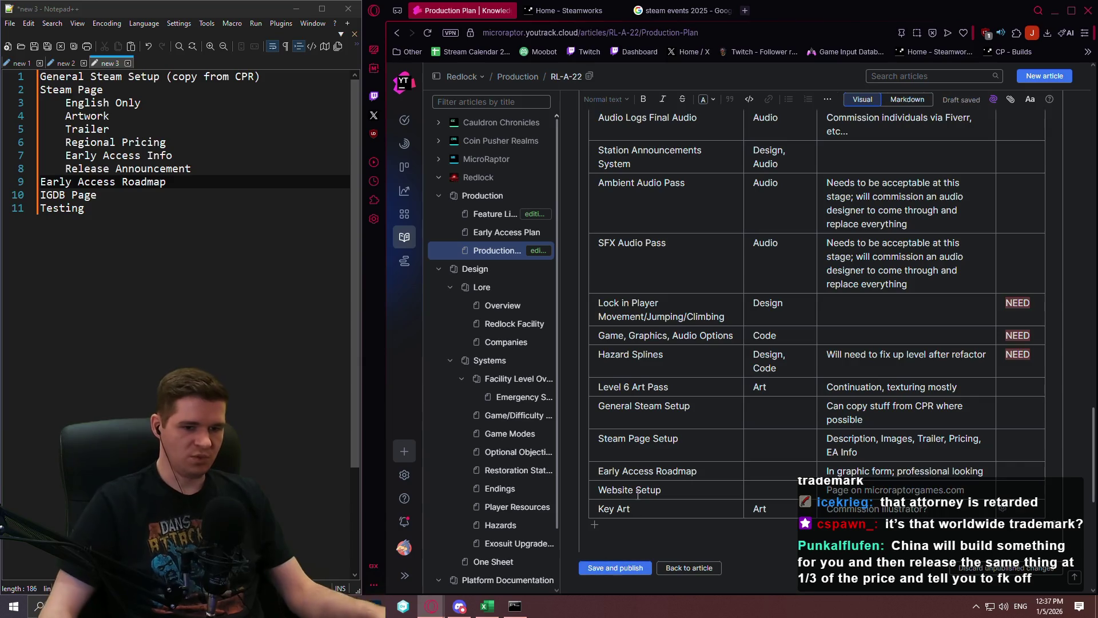
{"action": "scroll", "coordinate": [873, 383], "scroll_direction": "down", "scroll_amount": 3}
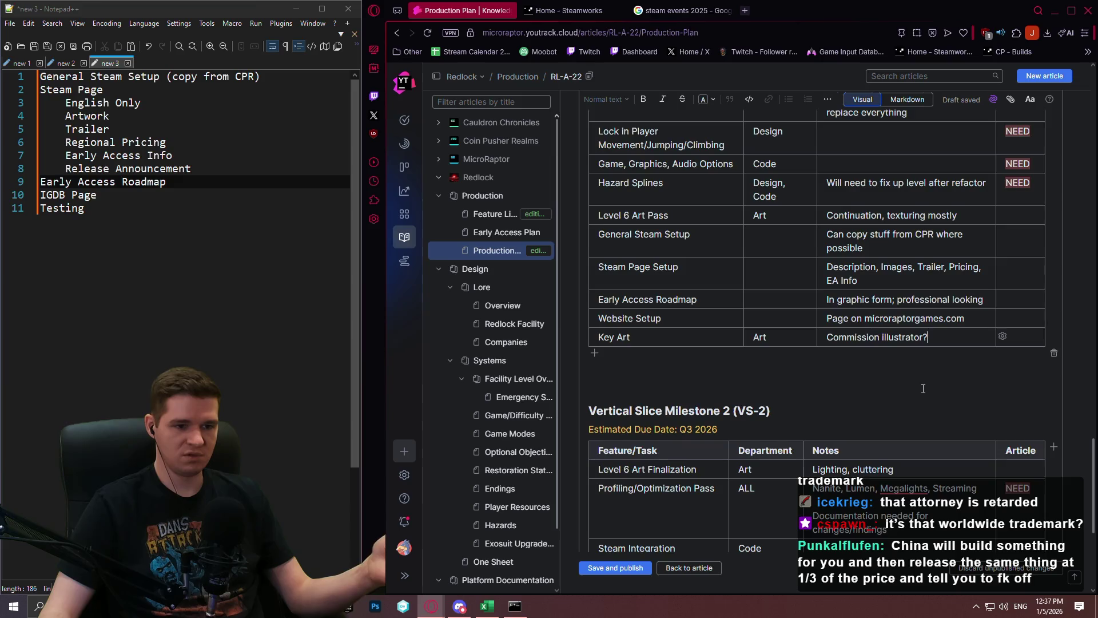
{"action": "scroll", "coordinate": [924, 388], "scroll_direction": "down", "scroll_amount": 5}
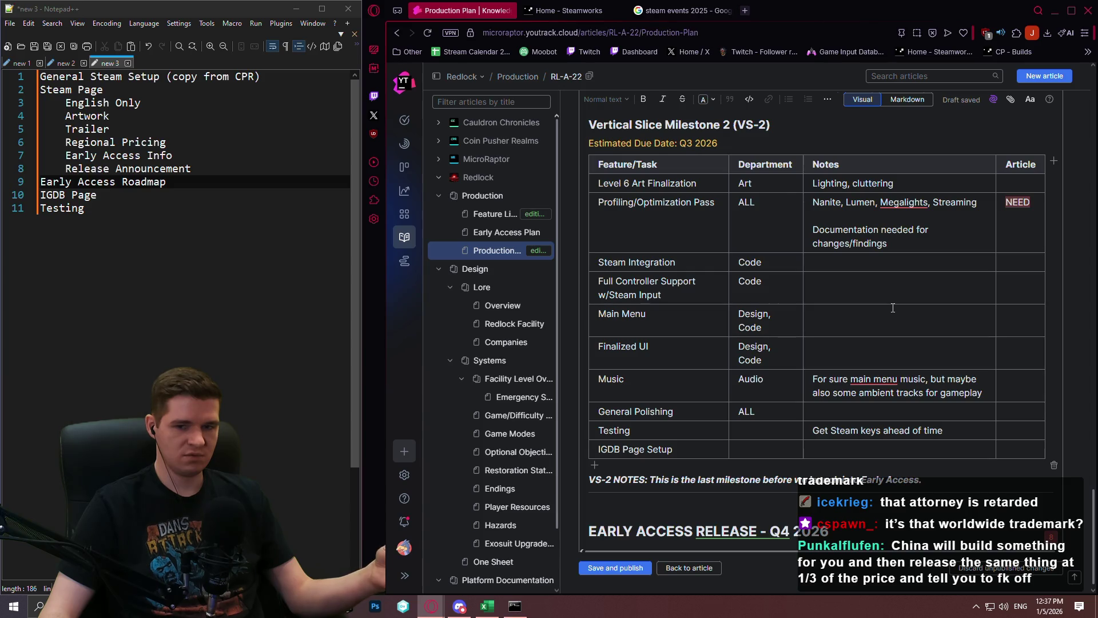
{"action": "scroll", "coordinate": [888, 307], "scroll_direction": "up", "scroll_amount": 5}
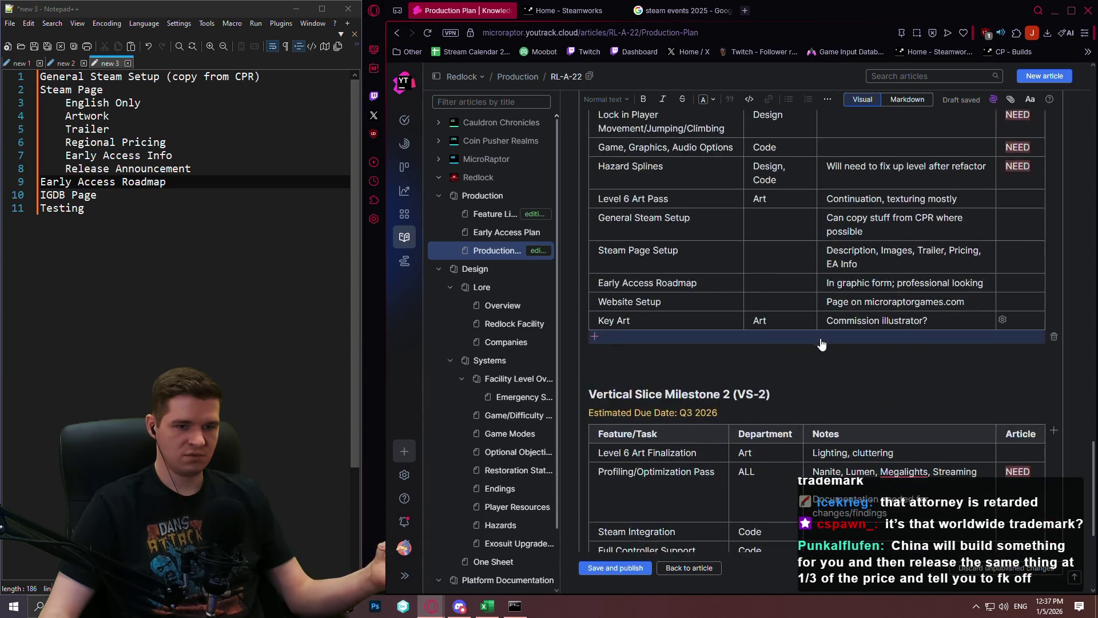
{"action": "scroll", "coordinate": [821, 343], "scroll_direction": "up", "scroll_amount": 15}
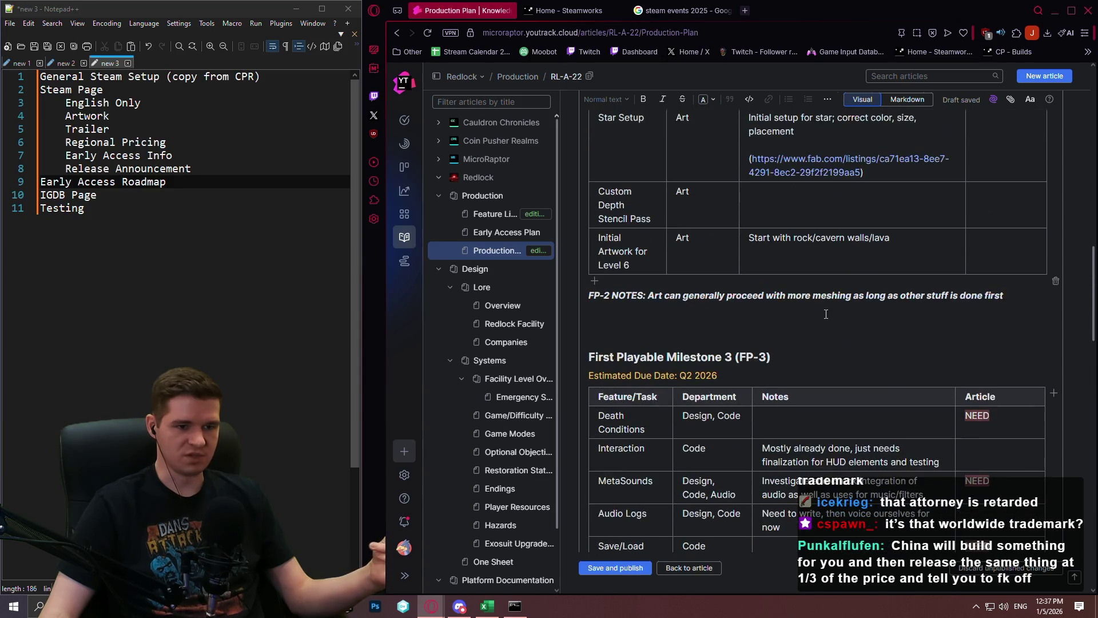
{"action": "scroll", "coordinate": [826, 314], "scroll_direction": "up", "scroll_amount": 5}
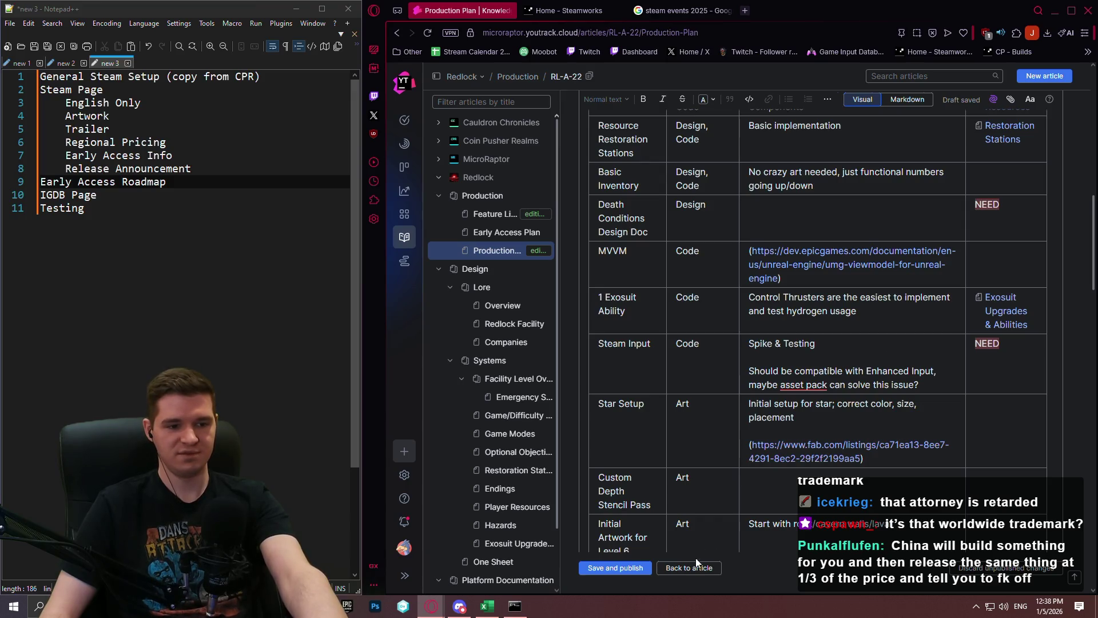
Step: Save and publish the article with the new Key Art row
{"action": "left_click", "coordinate": [626, 573]}
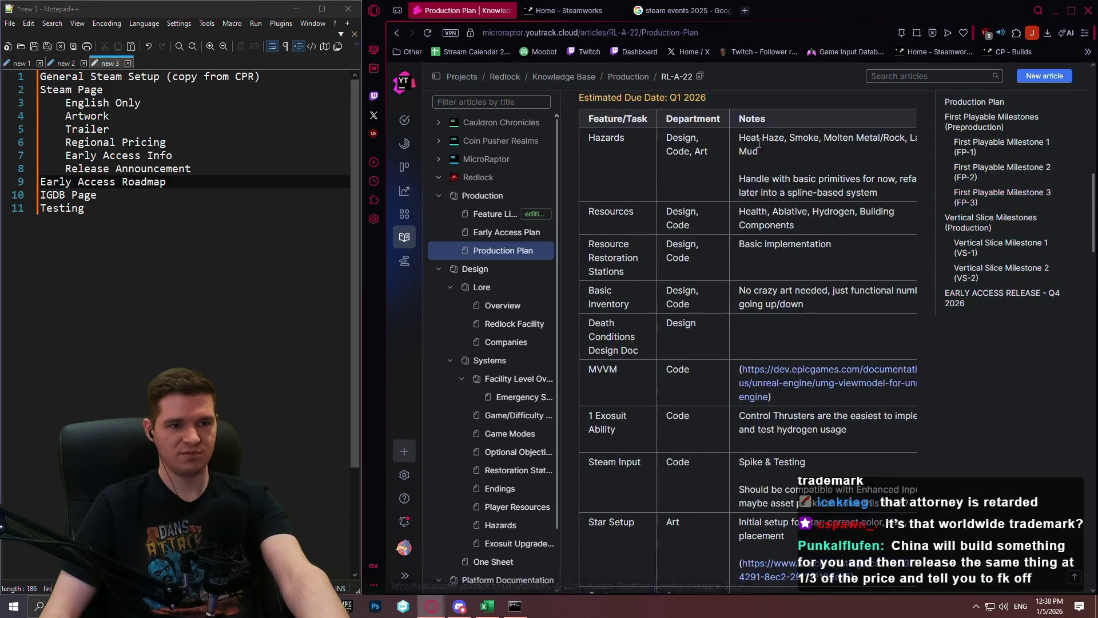
{"action": "scroll", "coordinate": [756, 185], "scroll_direction": "up", "scroll_amount": 5}
{"action": "scroll", "coordinate": [757, 184], "scroll_direction": "up", "scroll_amount": 5}
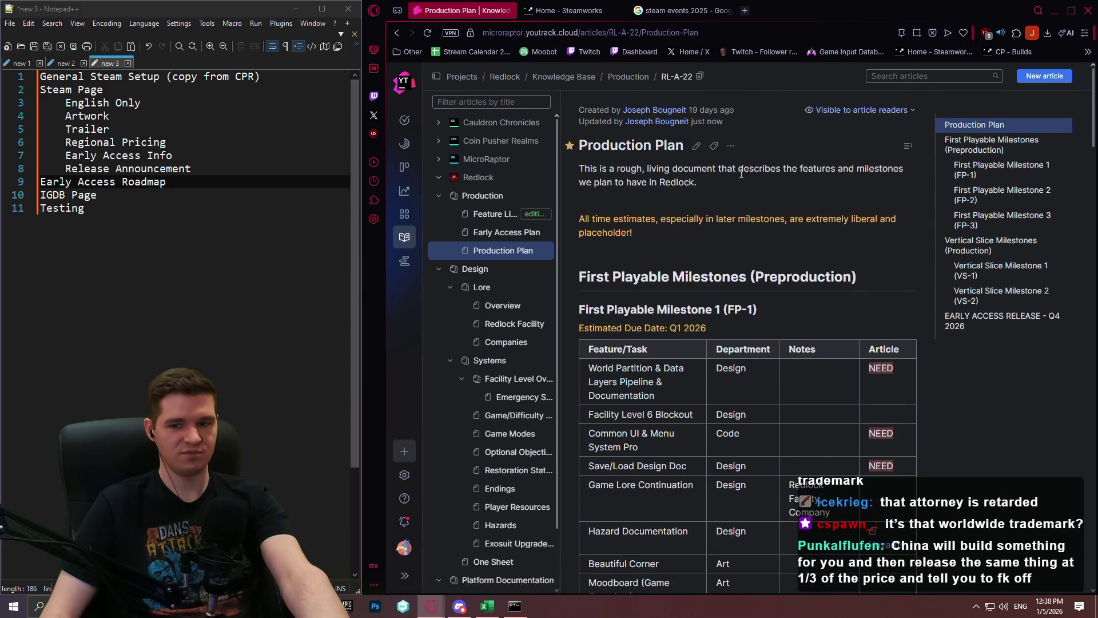
Step: Reopen Production Plan for editing and scroll to the Key Art row and VS-2 table
{"action": "left_click", "coordinate": [696, 146]}
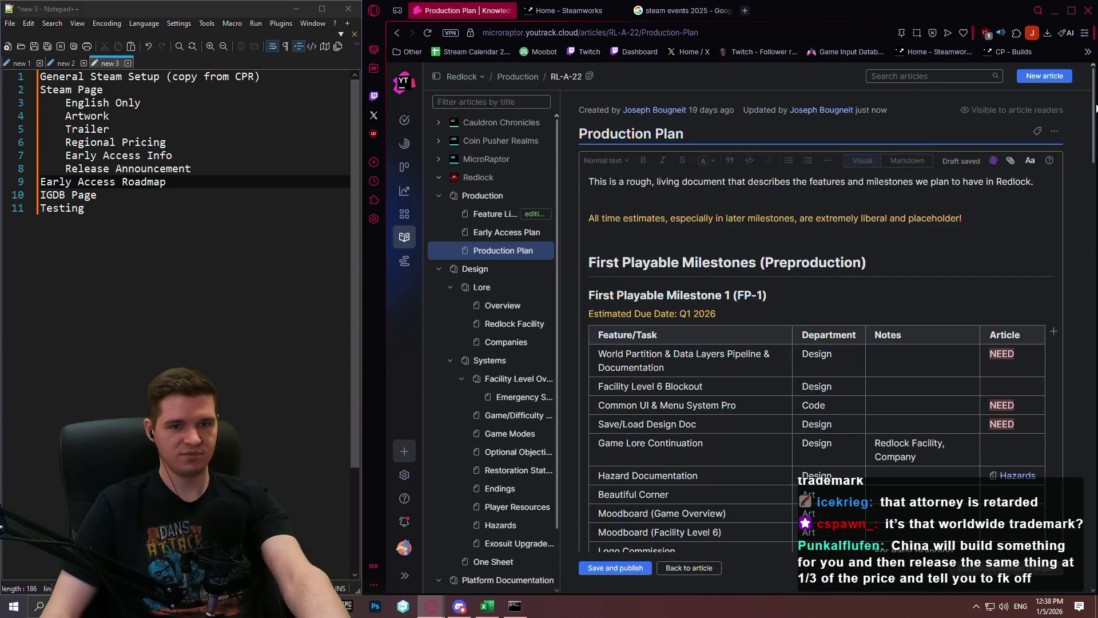
{"action": "mouse_move", "coordinate": [1097, 108]}
{"action": "left_mouse_down"}
{"action": "mouse_move", "coordinate": [1093, 401]}
{"action": "mouse_move", "coordinate": [1084, 514]}
{"action": "mouse_move", "coordinate": [1069, 514]}
{"action": "left_mouse_up"}
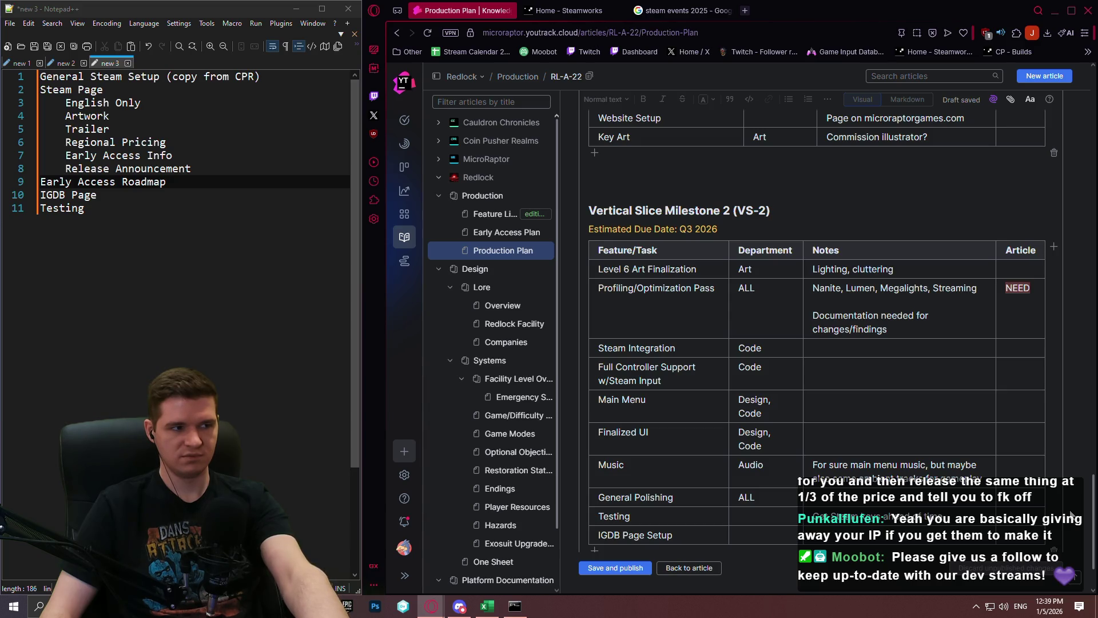
{"action": "scroll", "coordinate": [1070, 532], "scroll_direction": "down", "scroll_amount": 2}
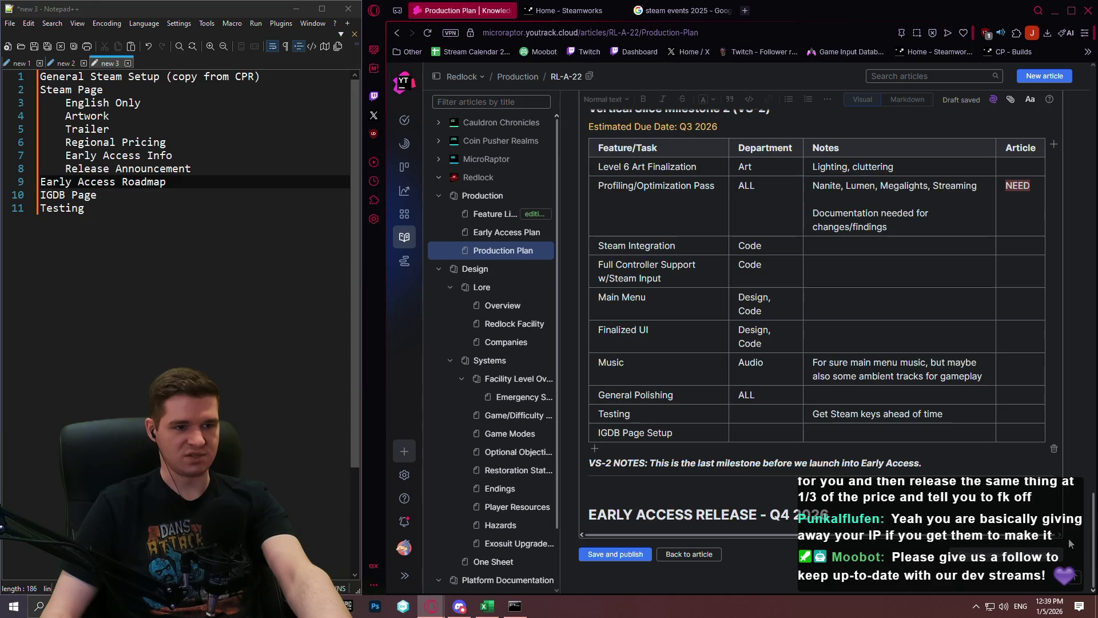
{"action": "scroll", "coordinate": [1073, 535], "scroll_direction": "up", "scroll_amount": 1}
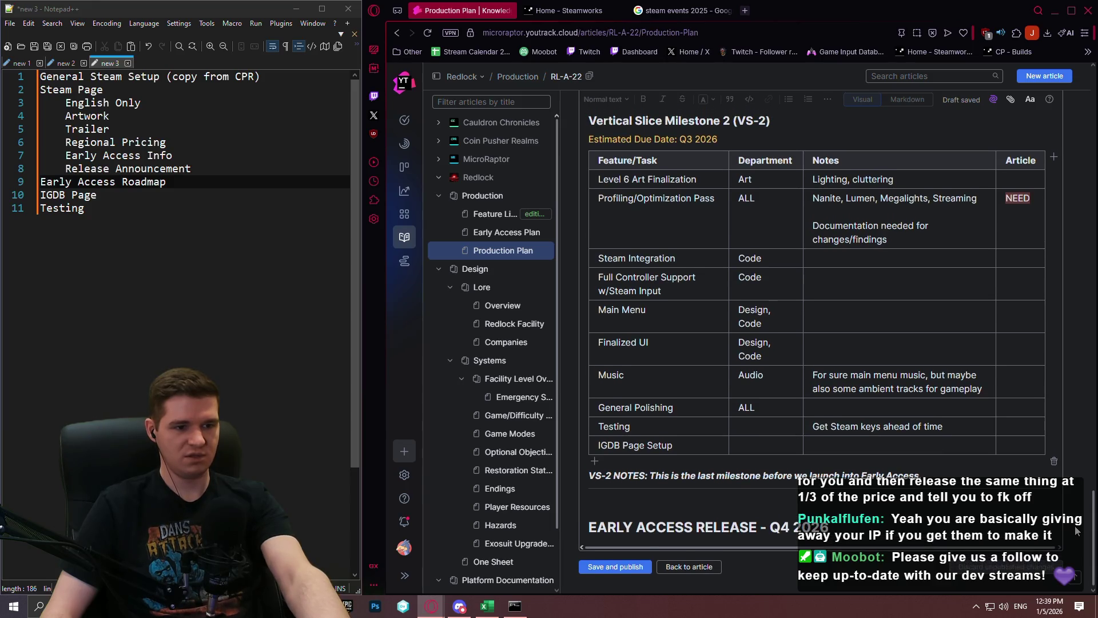
{"action": "scroll", "coordinate": [1078, 531], "scroll_direction": "up", "scroll_amount": 1}
{"action": "scroll", "coordinate": [1077, 531], "scroll_direction": "up", "scroll_amount": 1}
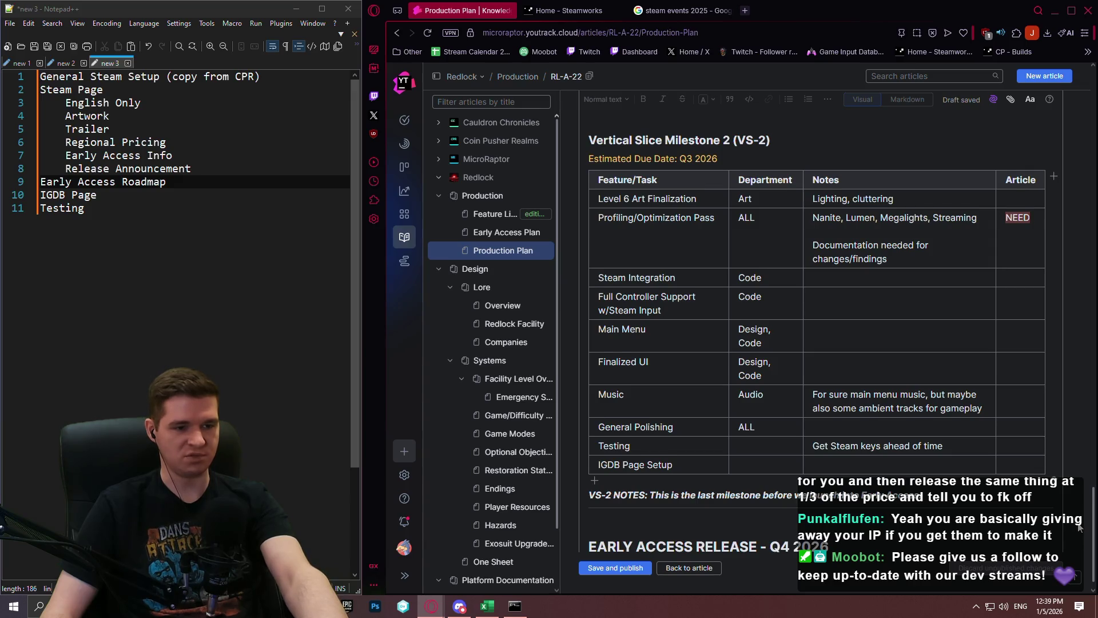
{"action": "scroll", "coordinate": [1080, 527], "scroll_direction": "up", "scroll_amount": 3}
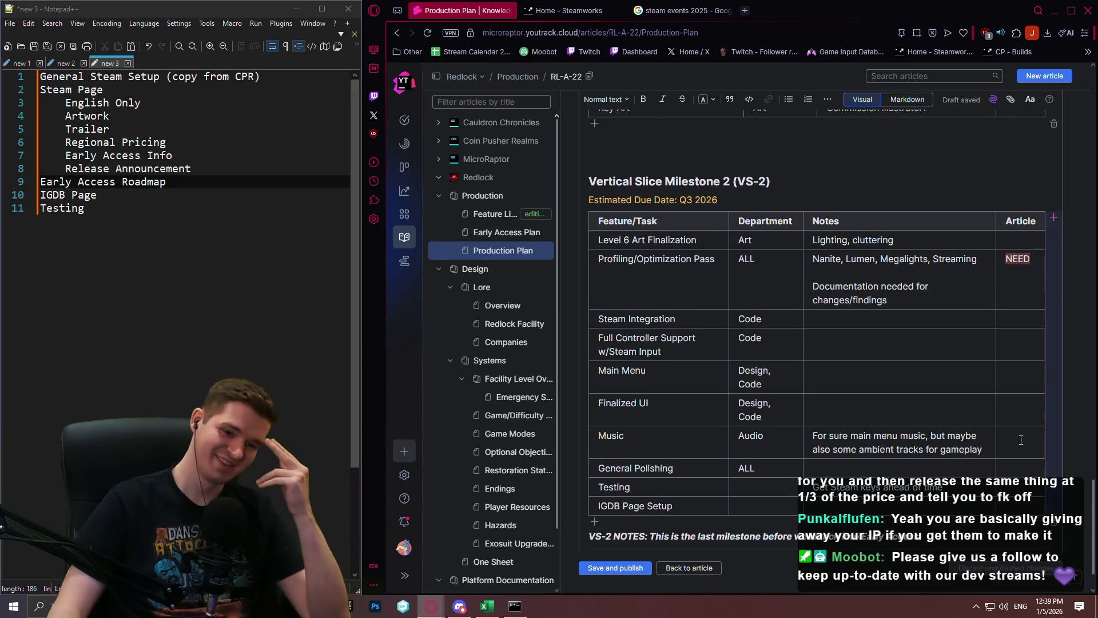
{"action": "scroll", "coordinate": [705, 423], "scroll_direction": "down", "scroll_amount": 1}
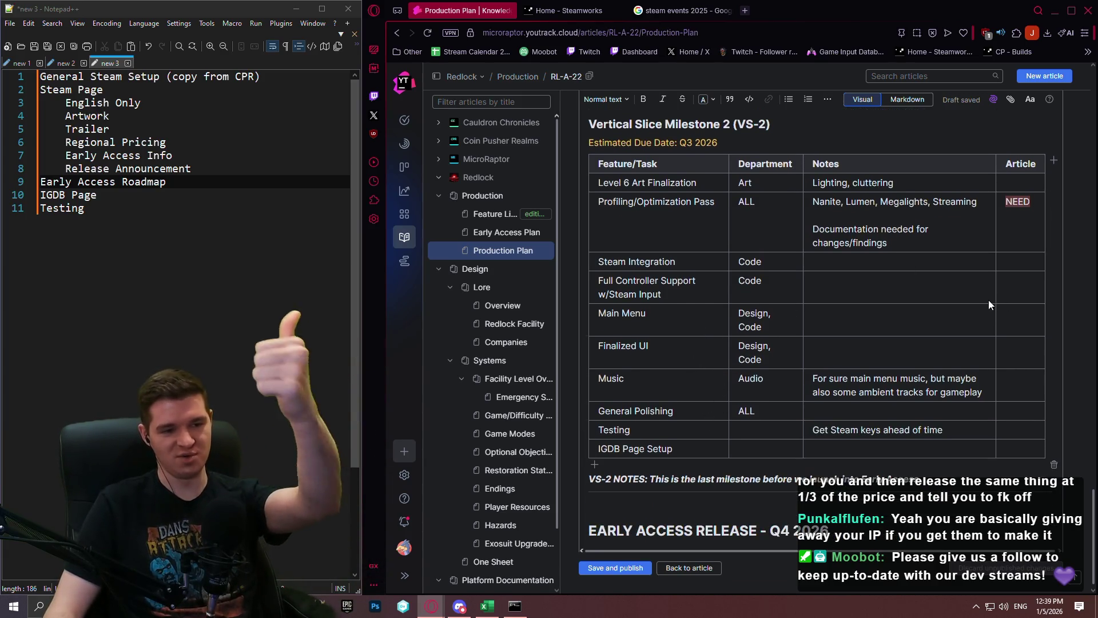
{"action": "scroll", "coordinate": [873, 330], "scroll_direction": "up", "scroll_amount": 7}
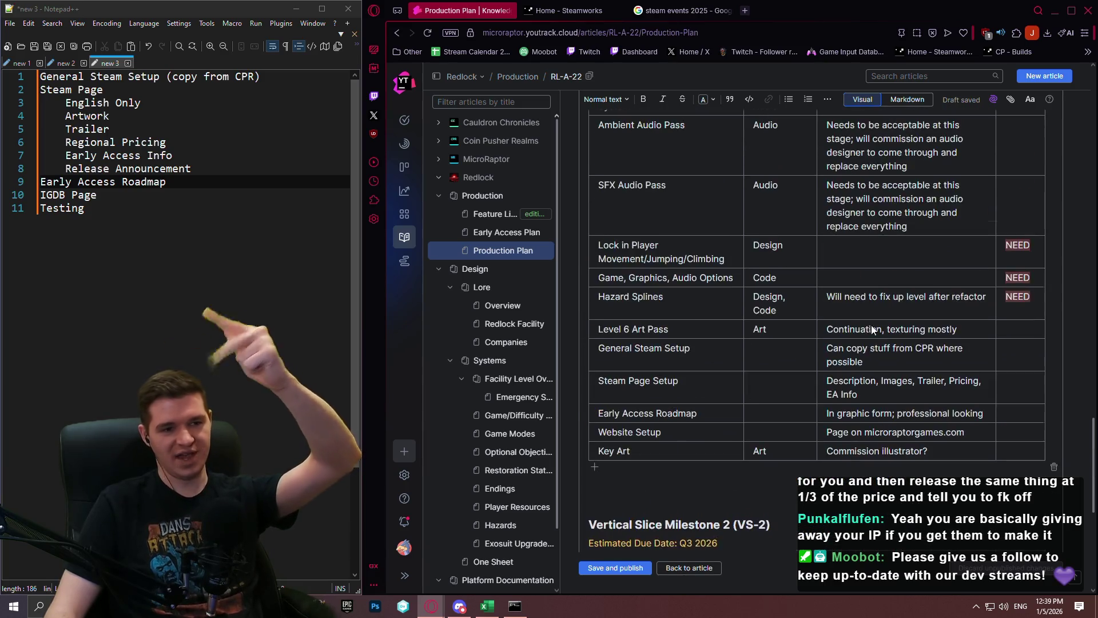